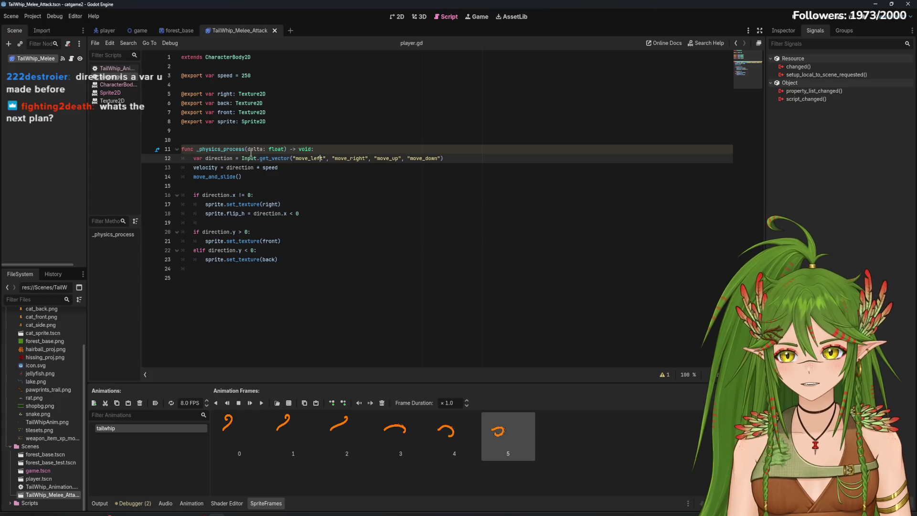
pyautogui.click(117, 68)
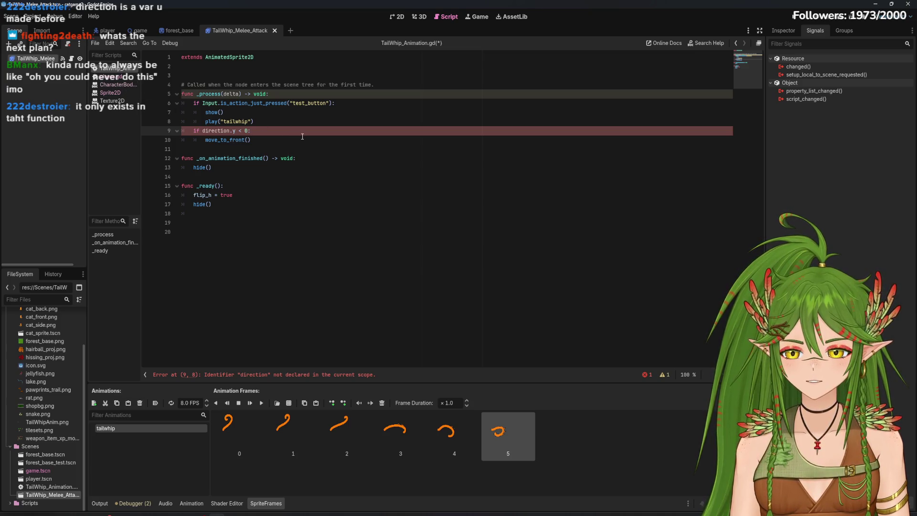
pyautogui.hotkey('alt', 'Left')
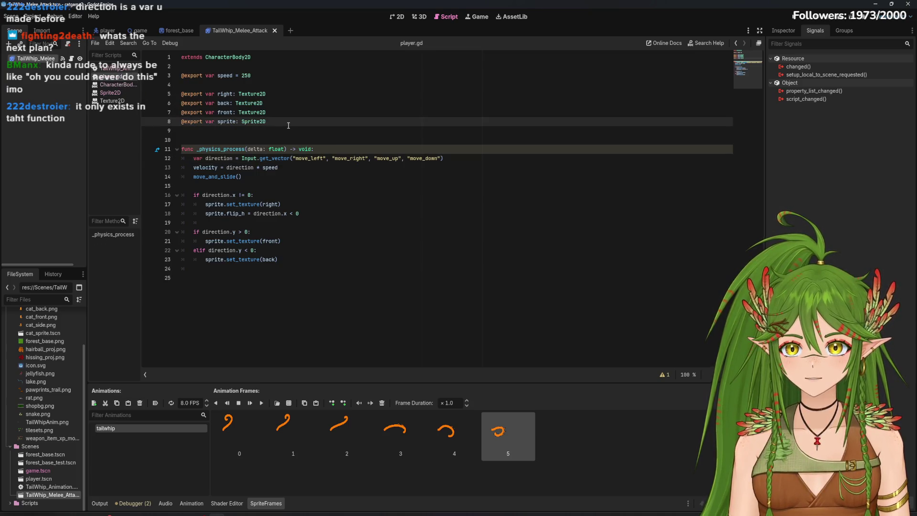
pyautogui.press('Return')
pyautogui.press('BackSpace')
pyautogui.click(191, 158)
pyautogui.write('@ezpoer')
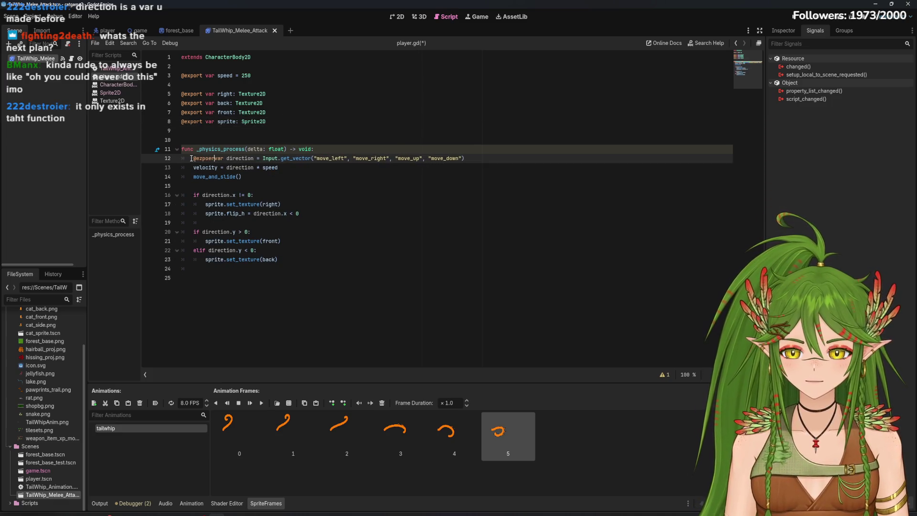
pyautogui.write('t')
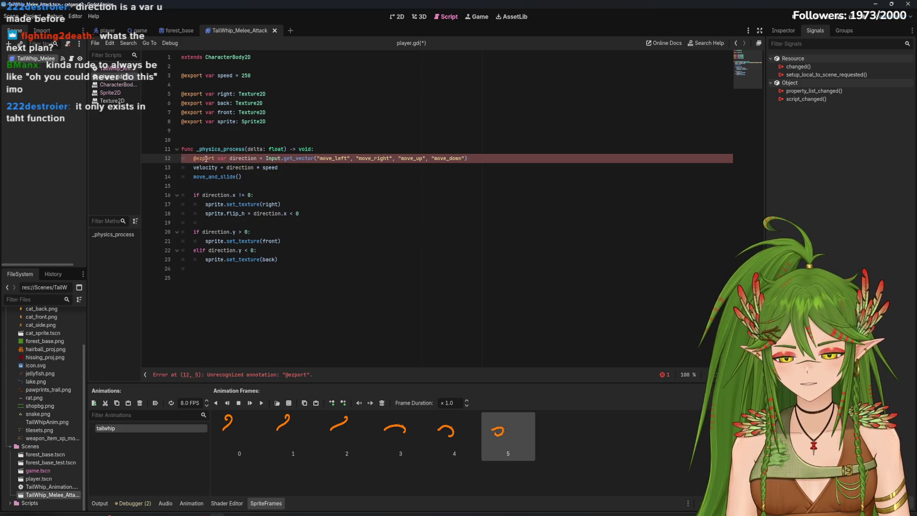
pyautogui.click(206, 159)
pyautogui.press('BackSpace')
pyautogui.write('x')
pyautogui.press('Escape')
pyautogui.press('Up')
pyautogui.press('Up')
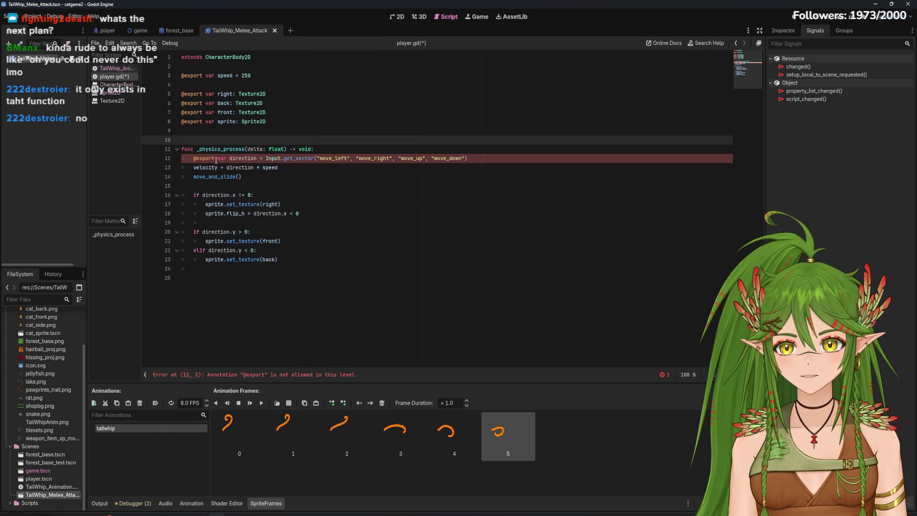
pyautogui.moveTo(215, 158); pyautogui.dragTo(188, 158)
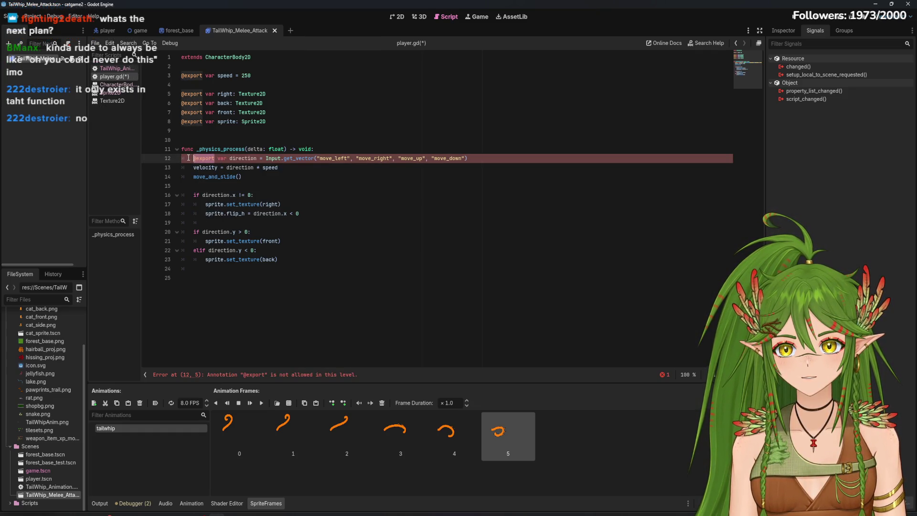
pyautogui.press('BackSpace')
pyautogui.press('BackSpace')
pyautogui.click(294, 122)
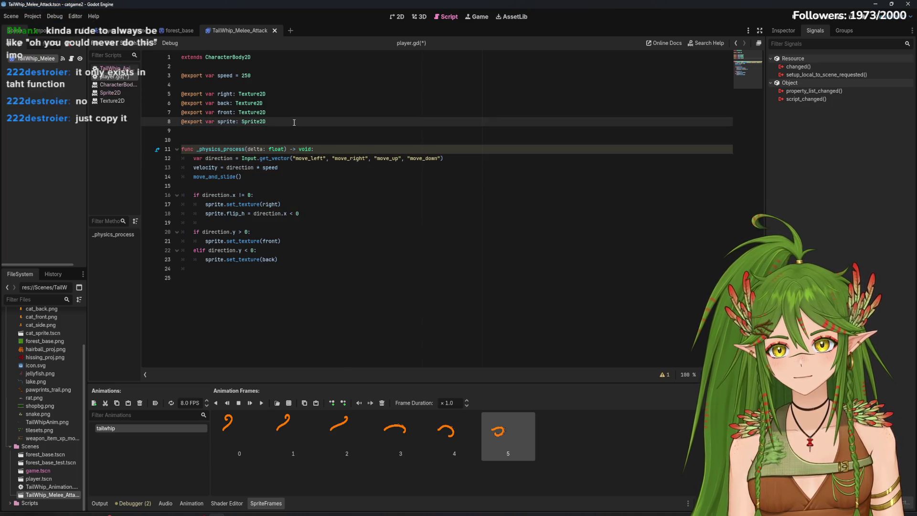
pyautogui.moveTo(194, 158)
pyautogui.mouseDown()
pyautogui.moveTo(270, 168)
pyautogui.moveTo(290, 160)
pyautogui.mouseUp()
pyautogui.hotkey('ctrl', 'c')
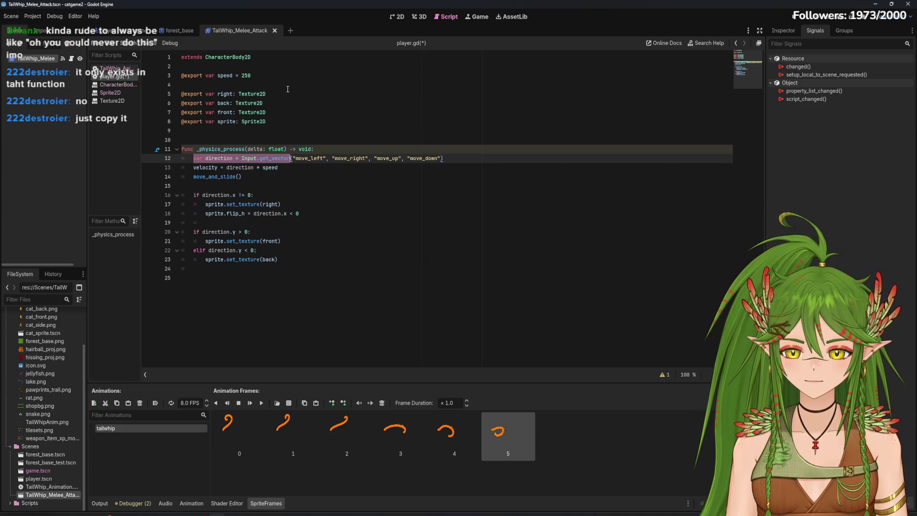
pyautogui.click(281, 121)
pyautogui.press('Return')
pyautogui.write('@exz')
pyautogui.press('BackSpace')
pyautogui.write('port')
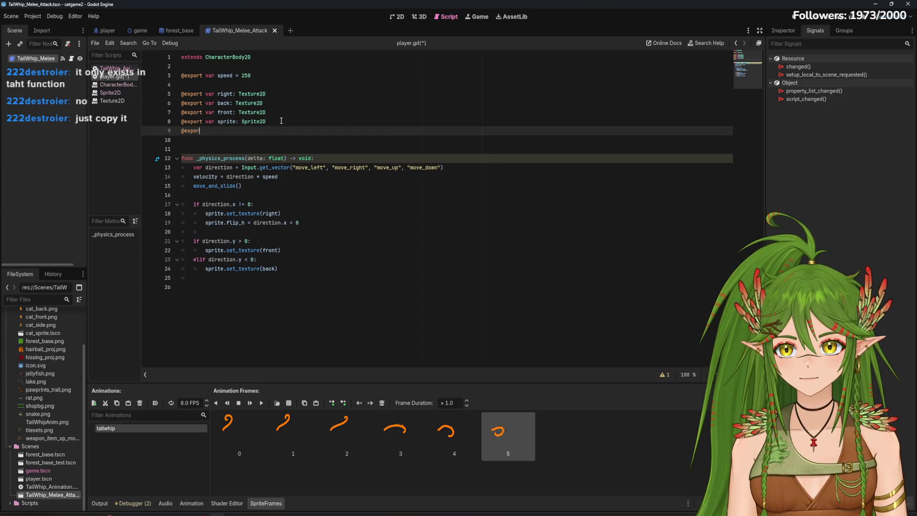
pyautogui.hotkey('ctrl', 'v')
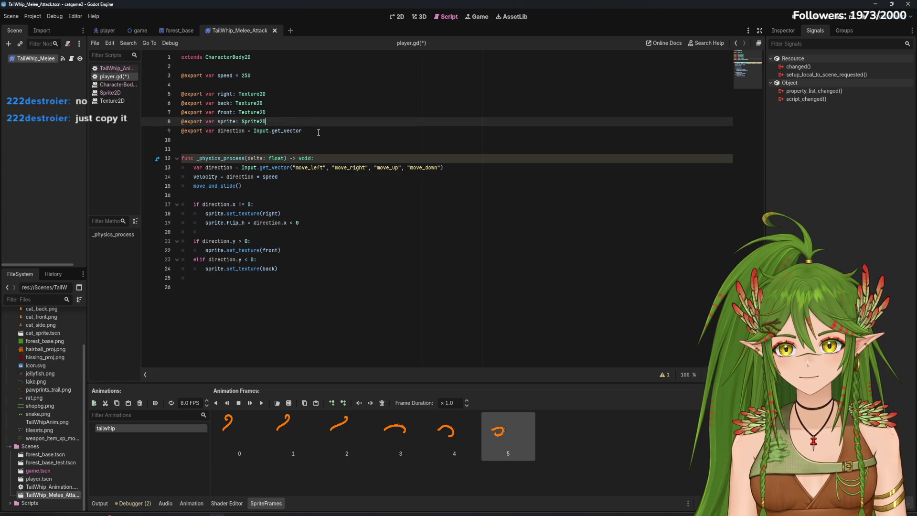
pyautogui.click(332, 123)
pyautogui.click(424, 220)
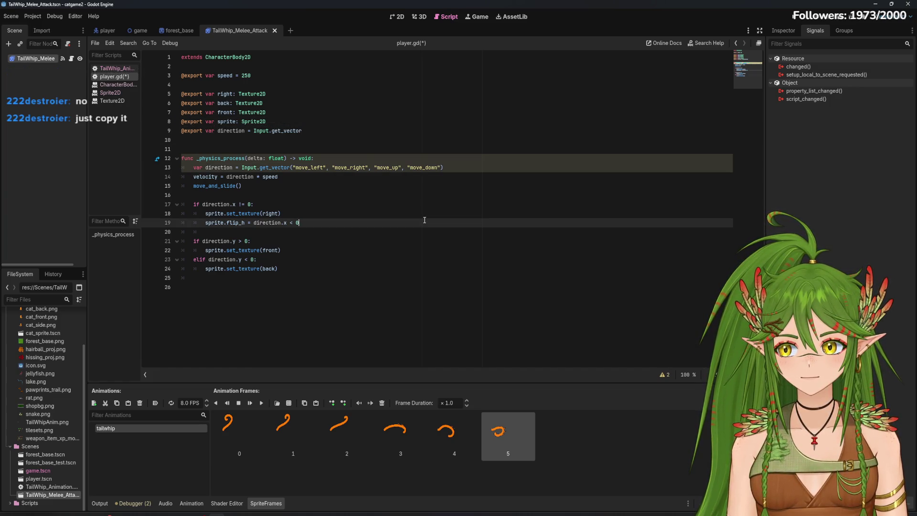
pyautogui.hotkey('ctrl', 's')
pyautogui.click(117, 68)
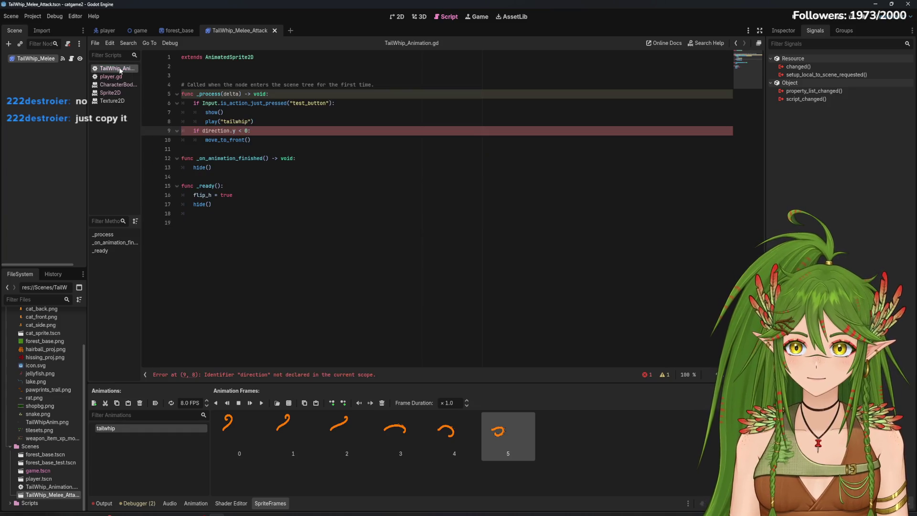
pyautogui.click(111, 76)
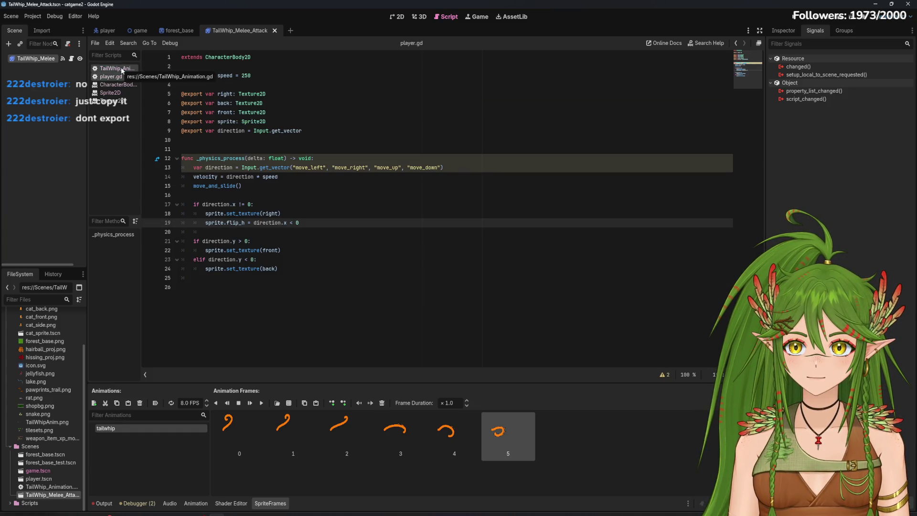
pyautogui.click(119, 68)
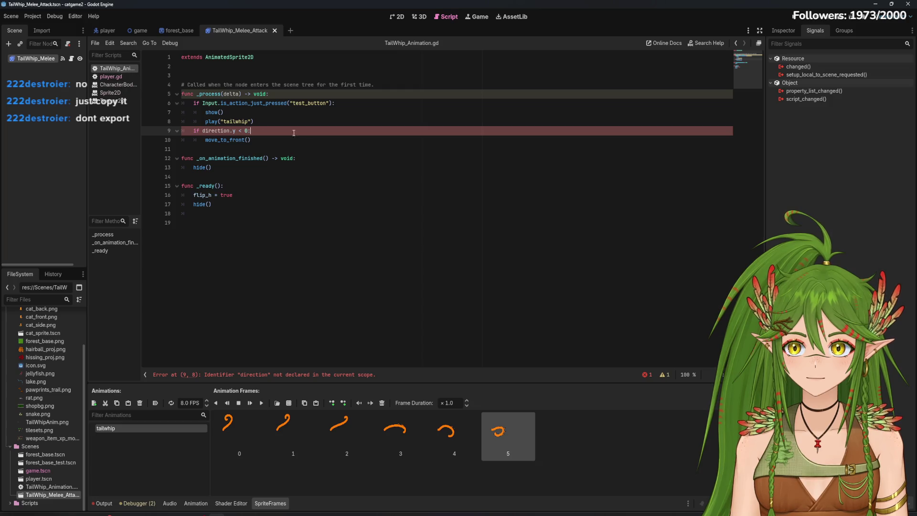
pyautogui.write(':')
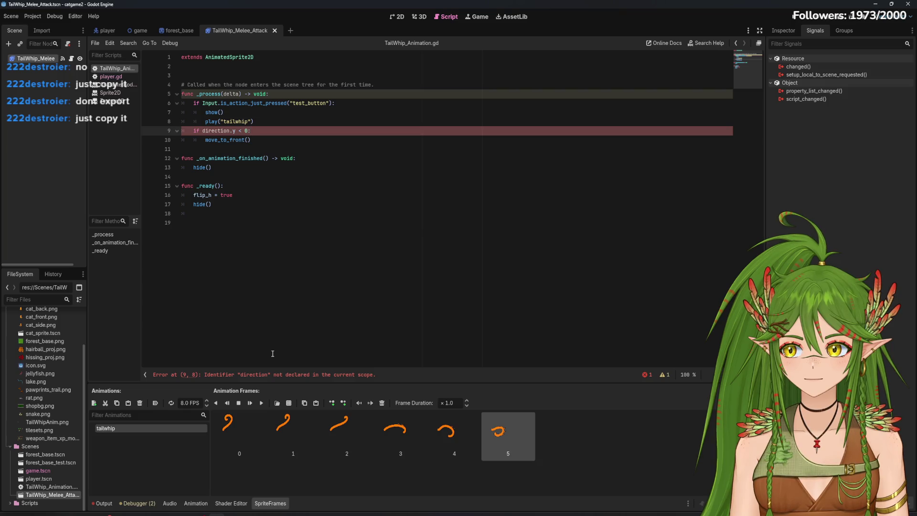
pyautogui.click(111, 77)
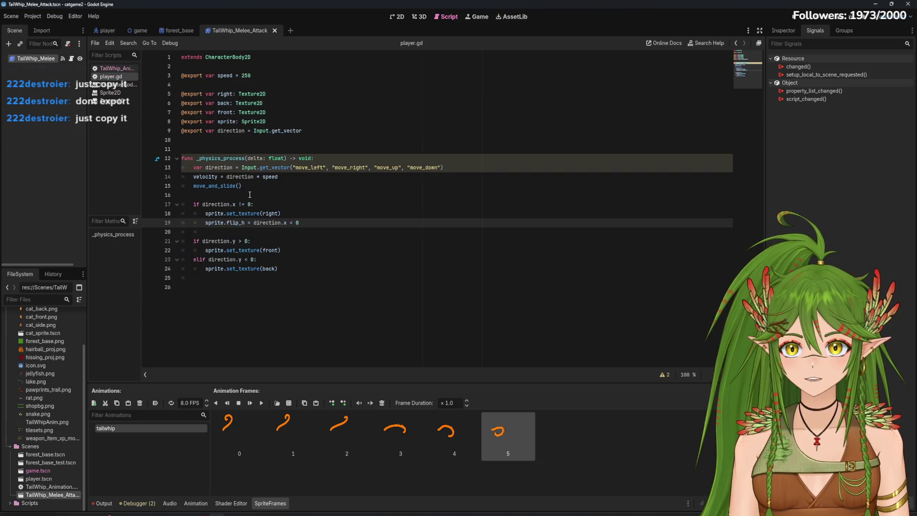
pyautogui.moveTo(215, 131)
pyautogui.mouseDown()
pyautogui.moveTo(302, 131)
pyautogui.moveTo(206, 131)
pyautogui.mouseUp()
pyautogui.press('Down')
pyautogui.press('BackSpace')
pyautogui.press('BackSpace')
pyautogui.press('BackSpace')
pyautogui.press('BackSpace')
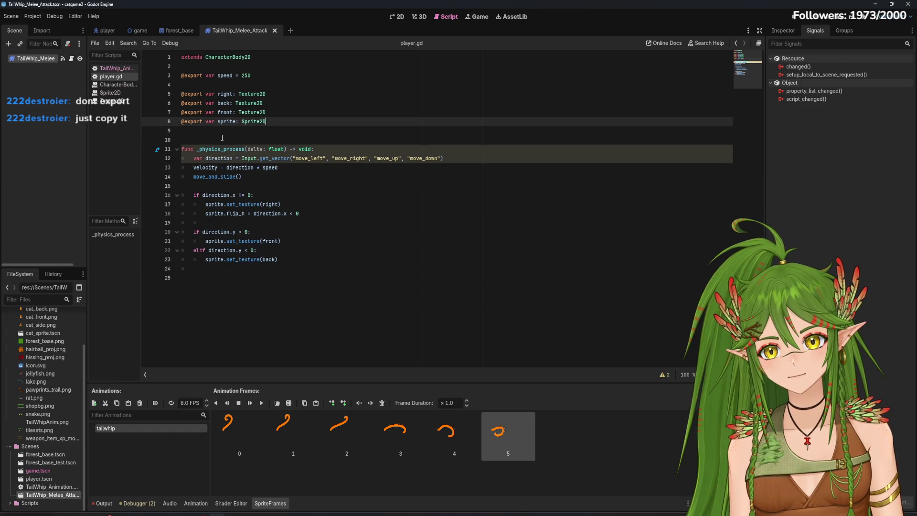
pyautogui.press('Delete')
pyautogui.press('Delete')
# Paste the direction declaration onto line 3 of TailWhip_Animation.gd, save, and run the game.
pyautogui.click(114, 68)
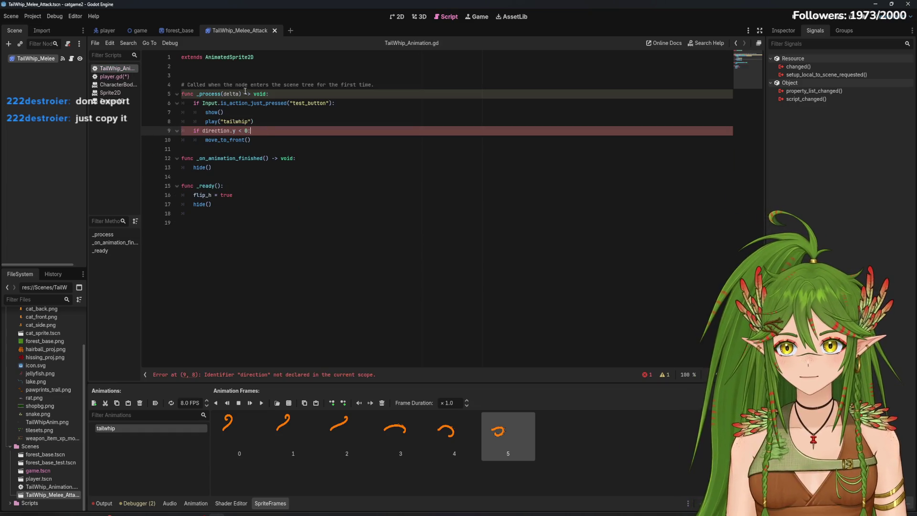
pyautogui.click(234, 75)
pyautogui.hotkey('ctrl', 'v')
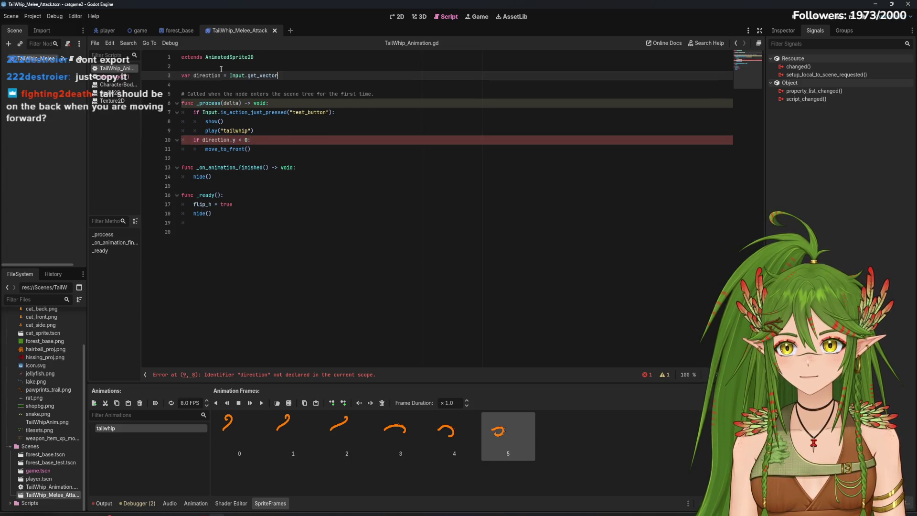
pyautogui.click(298, 149)
pyautogui.click(292, 139)
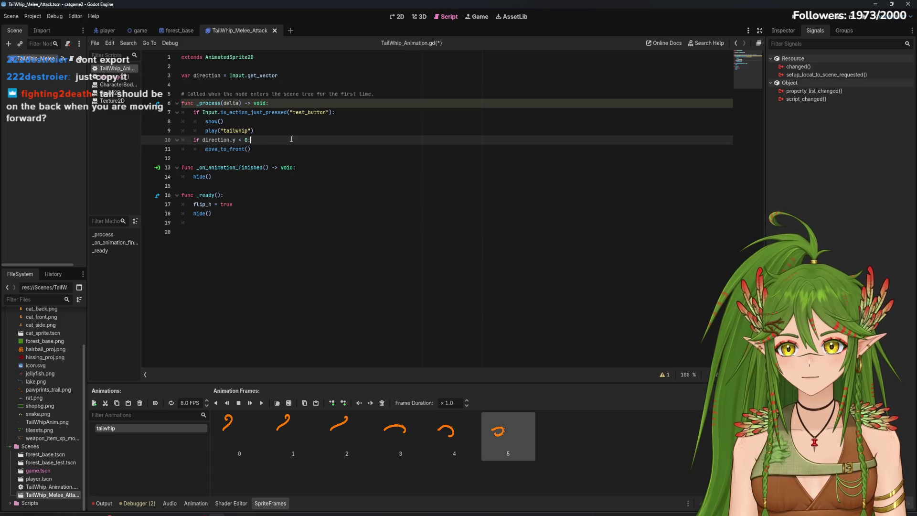
pyautogui.hotkey('ctrl', 's')
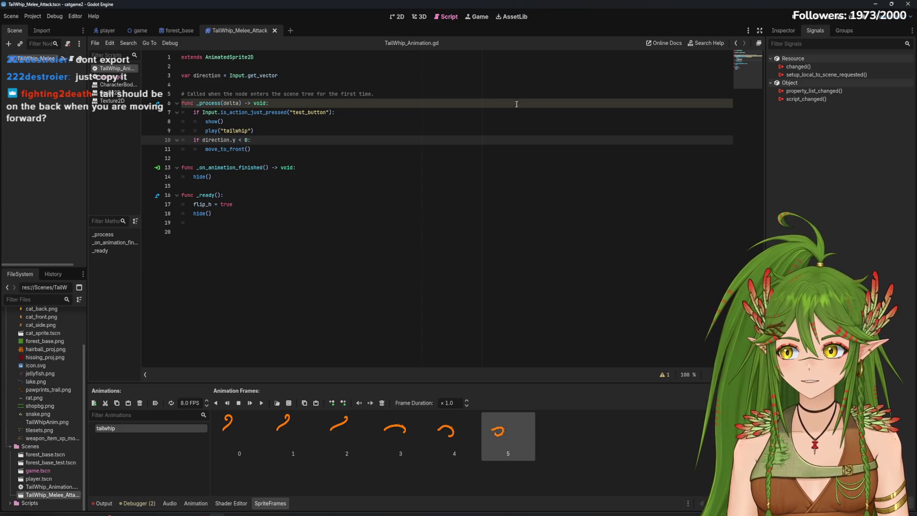
pyautogui.press('F6')
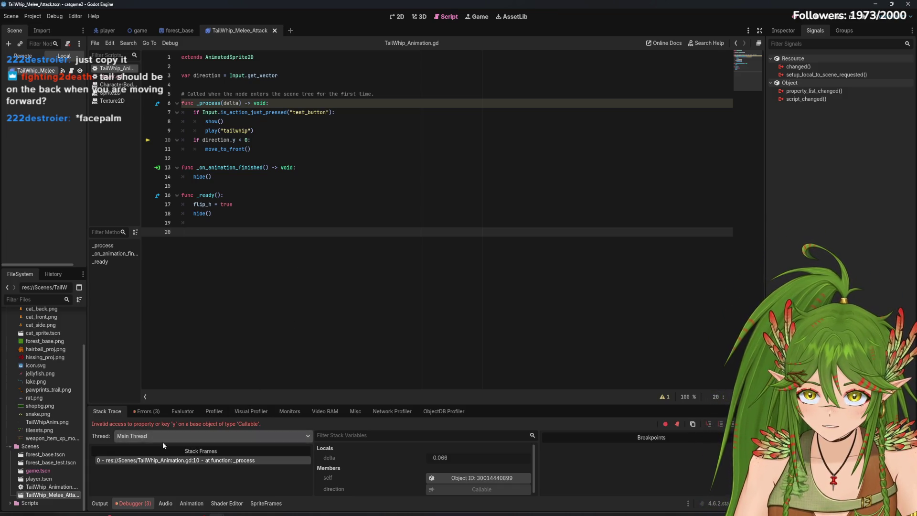
# Review the runtime errors, comparing player.gd's velocity = direction * speed line with line 11's move_to_front().
pyautogui.click(146, 411)
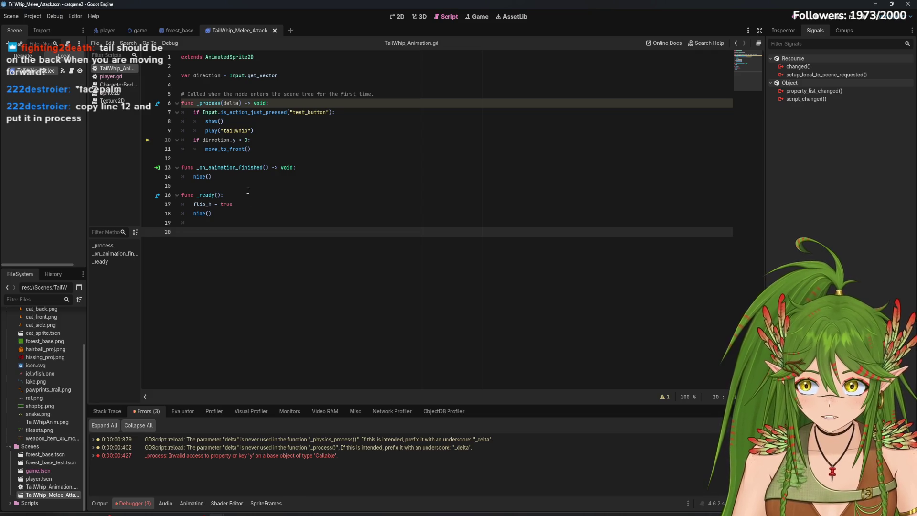
pyautogui.click(252, 140)
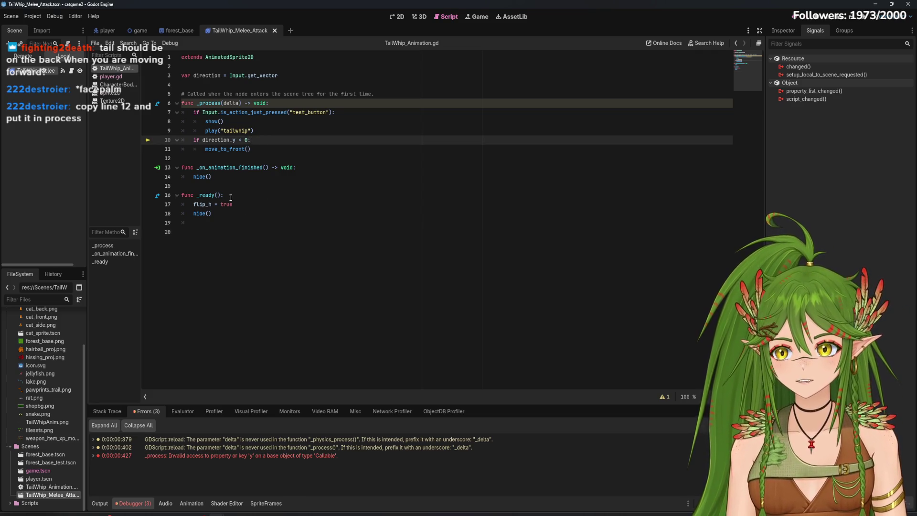
pyautogui.click(217, 158)
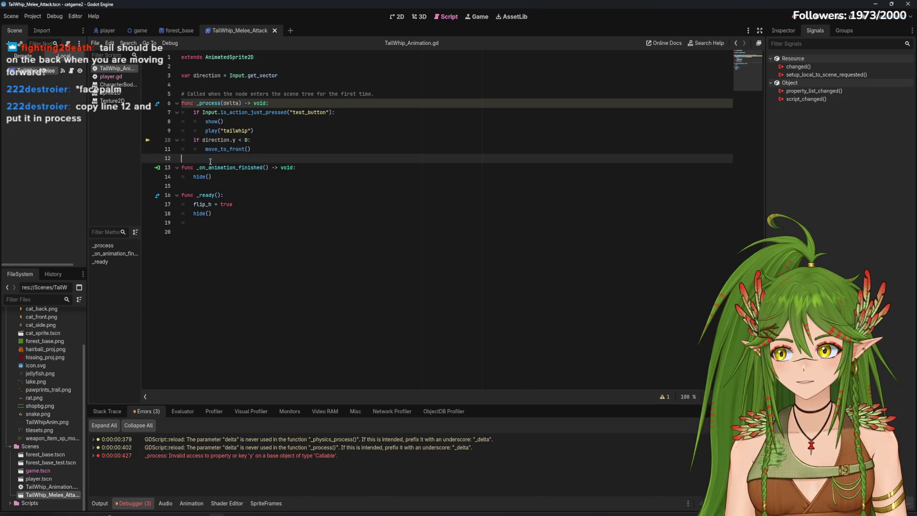
pyautogui.click(111, 76)
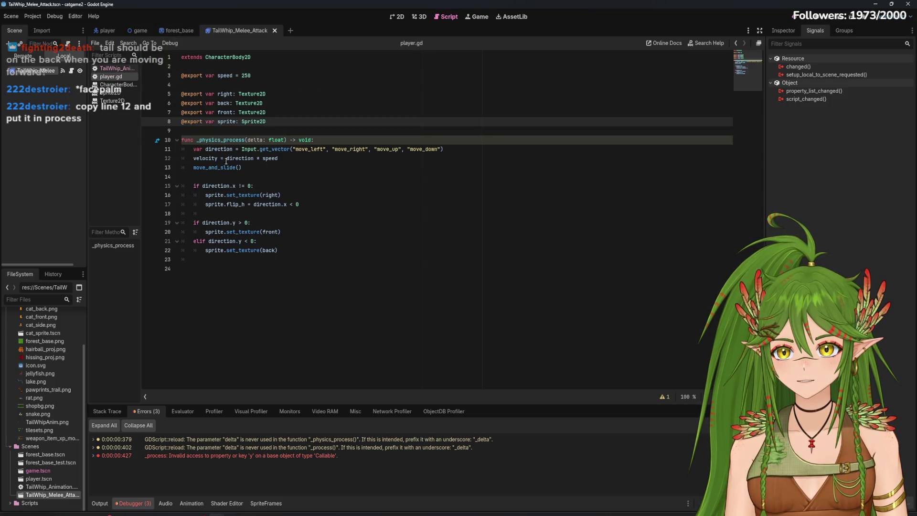
pyautogui.moveTo(278, 158); pyautogui.dragTo(194, 158)
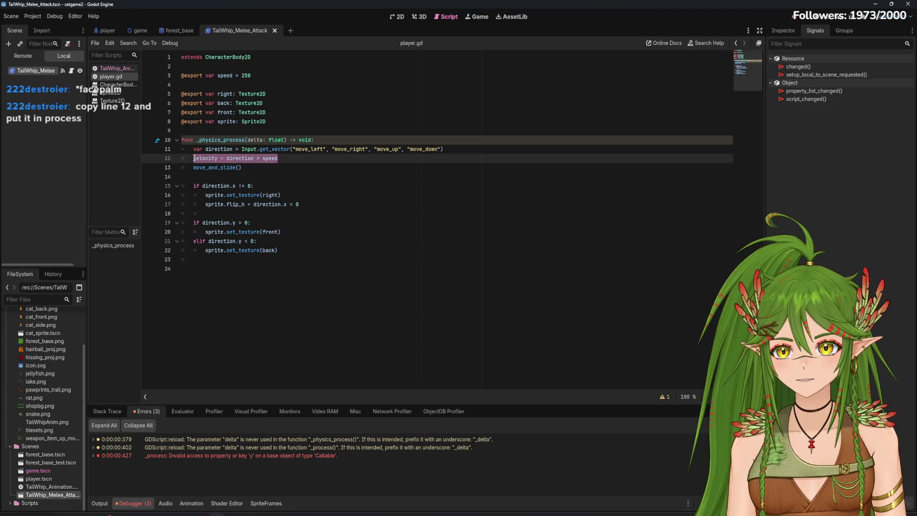
pyautogui.click(247, 140)
pyautogui.click(115, 68)
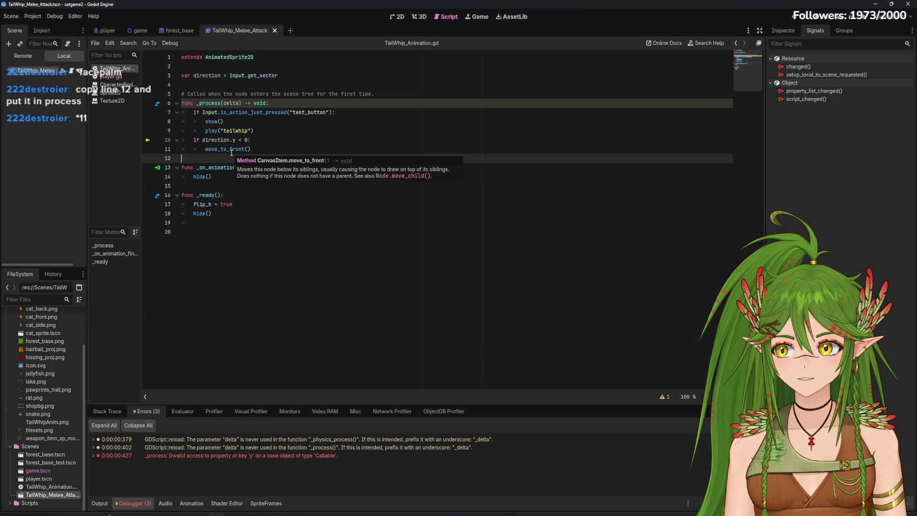
pyautogui.click(248, 149)
pyautogui.moveTo(248, 149); pyautogui.dragTo(157, 137)
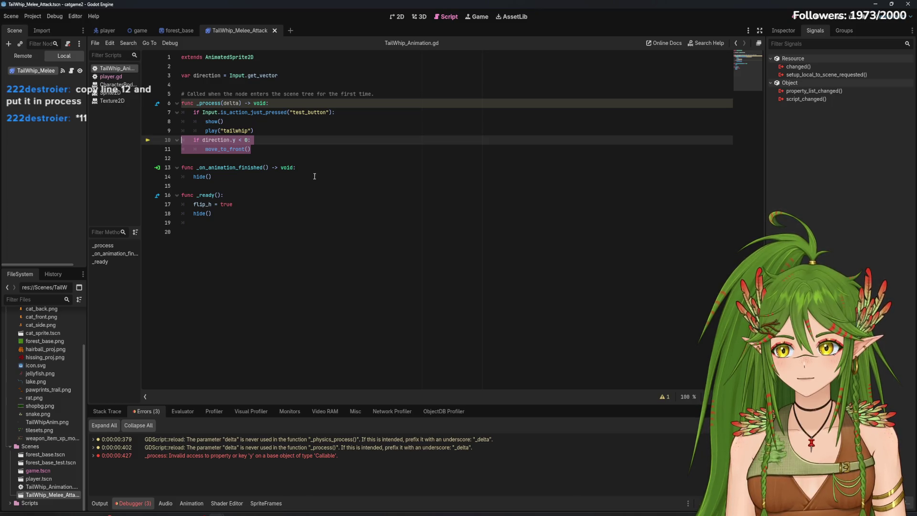
pyautogui.click(267, 148)
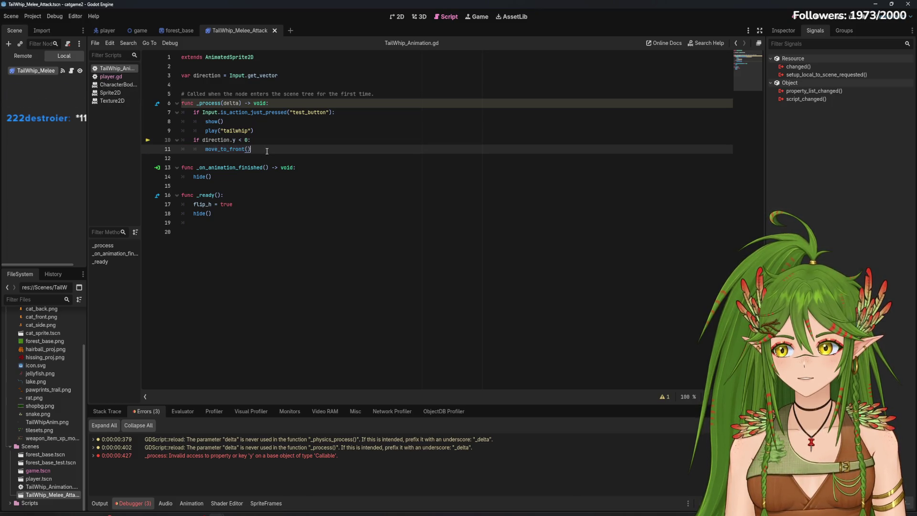
# Cut the script-level direction declaration from line 3 of TailWhip_Animation.gd.
pyautogui.moveTo(200, 88); pyautogui.dragTo(299, 113)
pyautogui.click(299, 113)
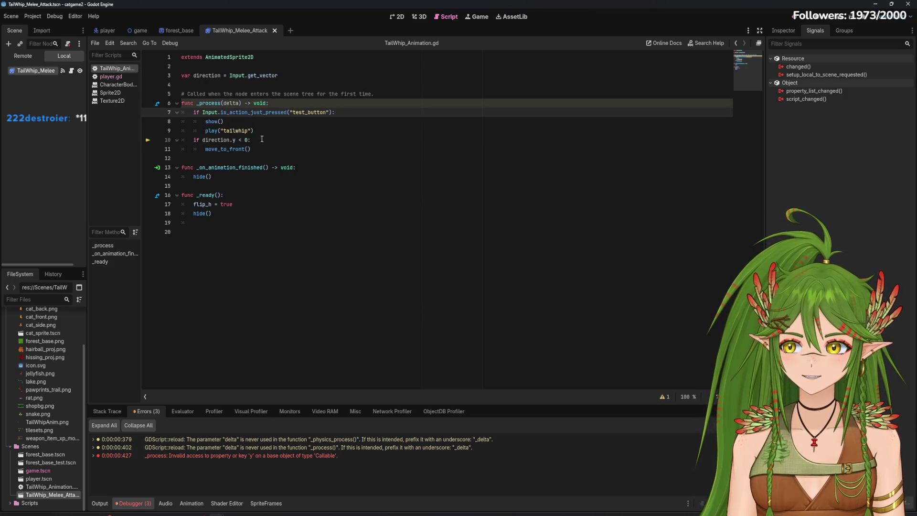
pyautogui.click(251, 168)
pyautogui.click(230, 183)
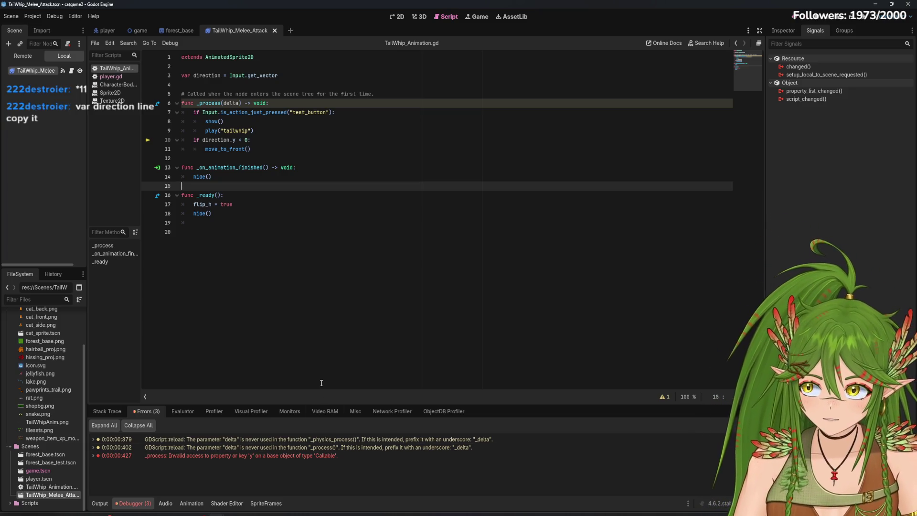
pyautogui.moveTo(279, 75); pyautogui.dragTo(174, 80)
pyautogui.hotkey('ctrl', 'x')
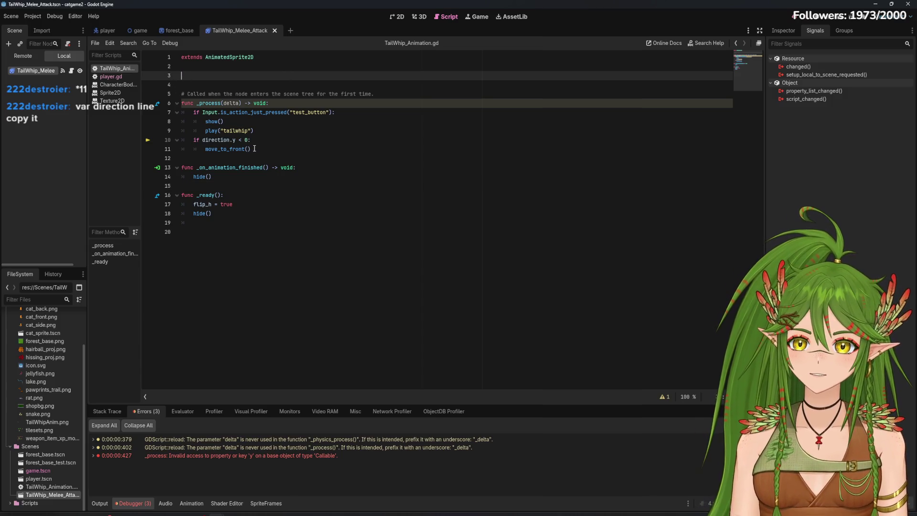
# Paste the direction declaration as an indented first line of _process, save, and run the game.
pyautogui.click(261, 139)
pyautogui.click(322, 102)
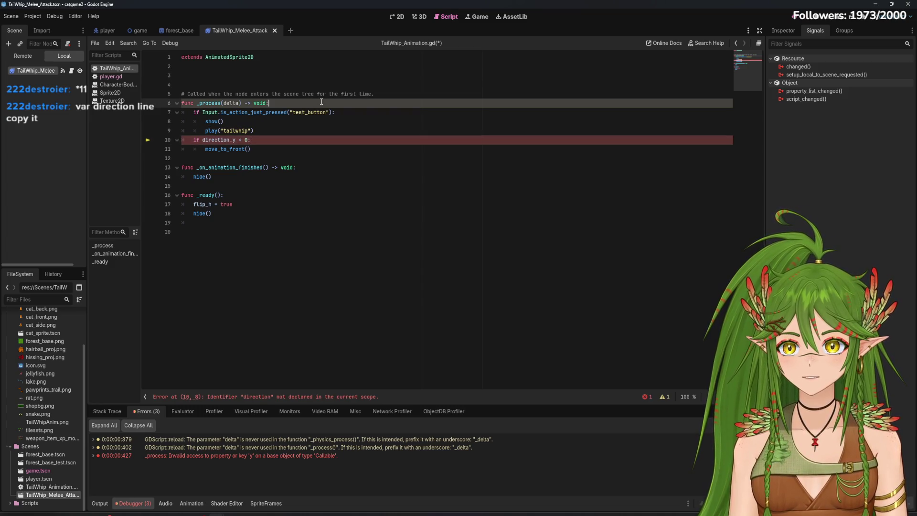
pyautogui.press('Return')
pyautogui.hotkey('ctrl', 'v')
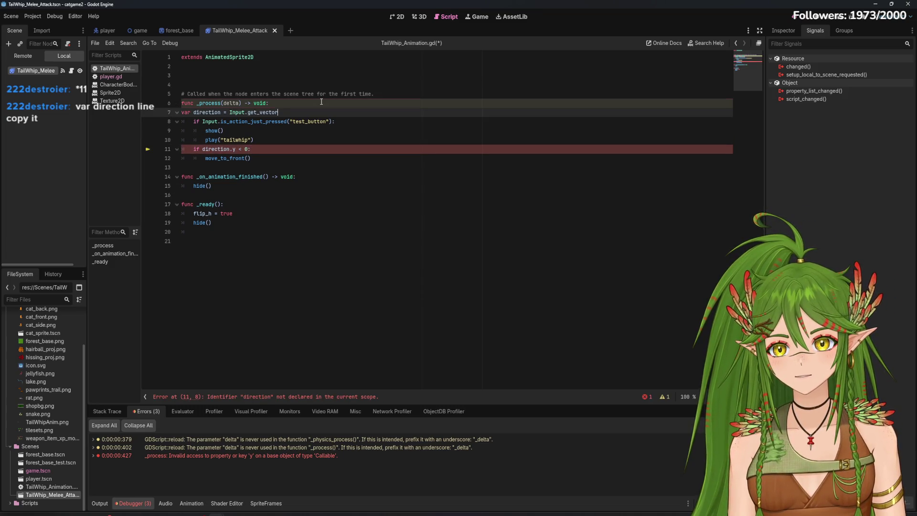
pyautogui.hotkey('shift', 'Home')
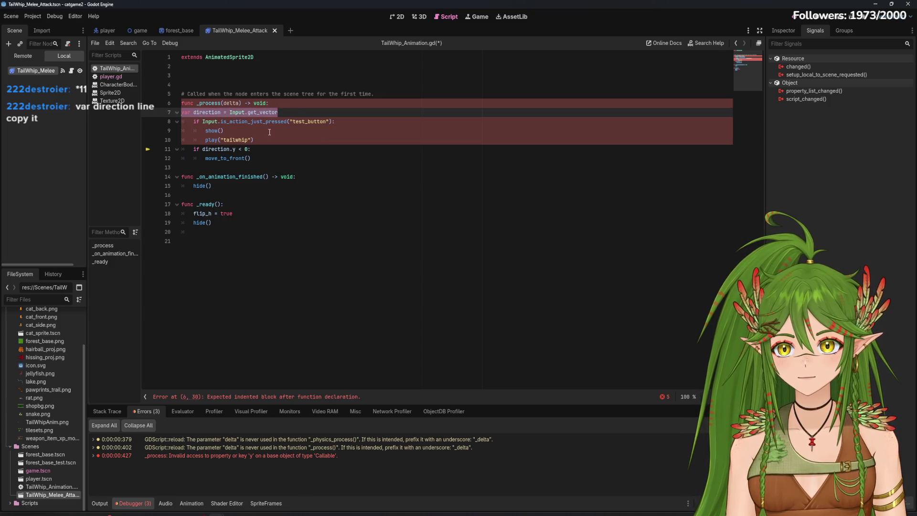
pyautogui.press('Tab')
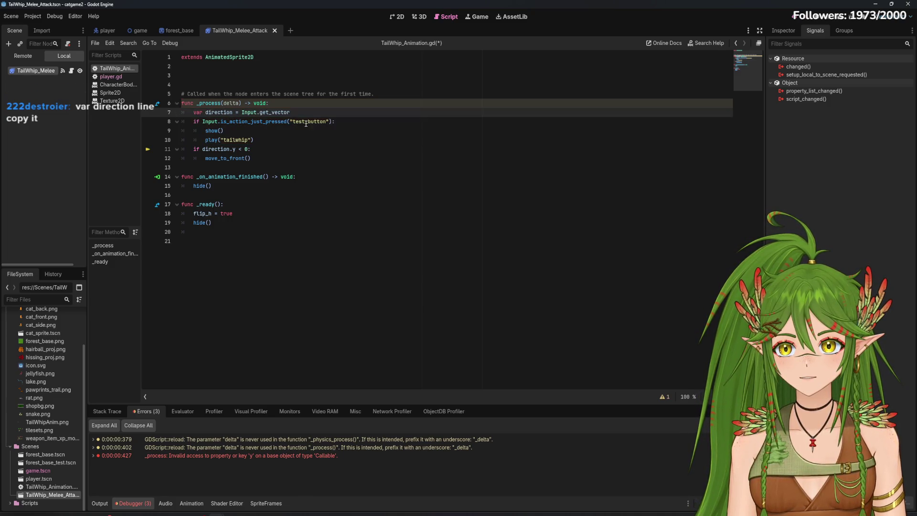
pyautogui.hotkey('ctrl', 's')
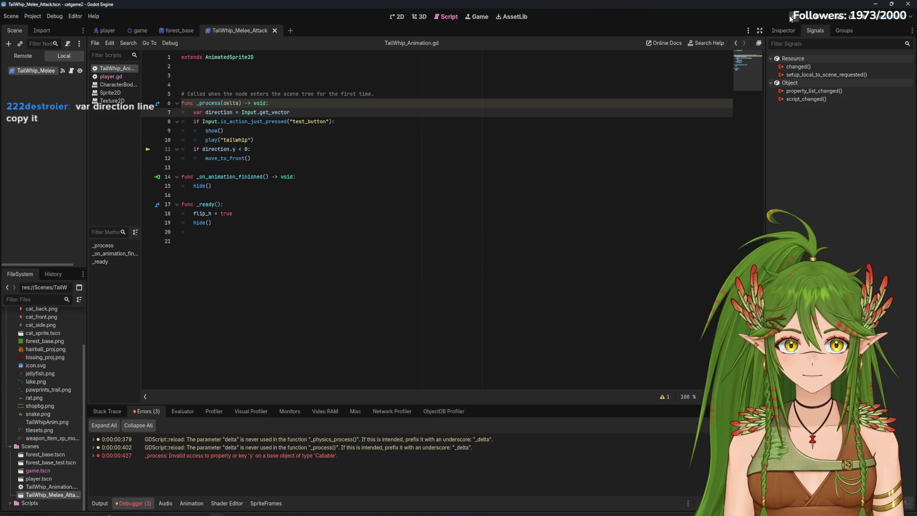
pyautogui.click(796, 19)
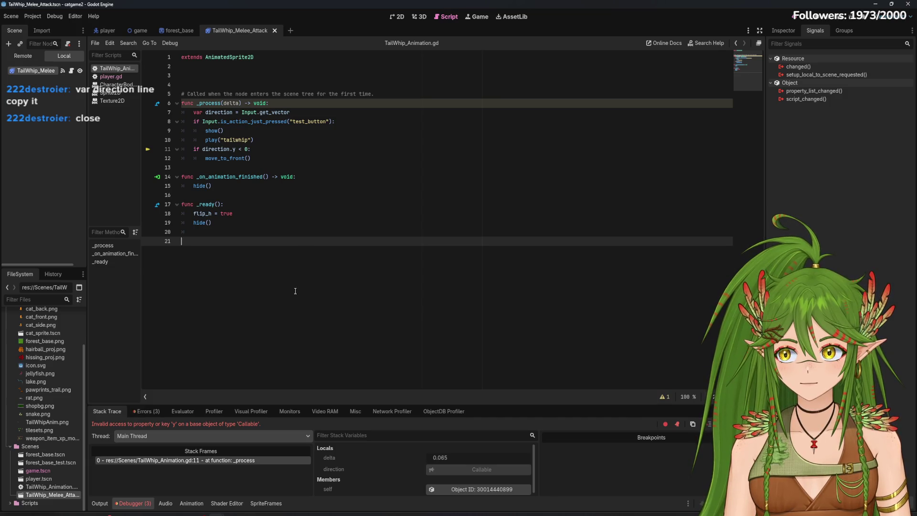
# Cut the direction line out of _process and open a new line under the if direction.y check.
pyautogui.click(309, 111)
pyautogui.hotkey('shift', 'Home')
pyautogui.hotkey('shift', 'Home')
pyautogui.hotkey('ctrl', 'x')
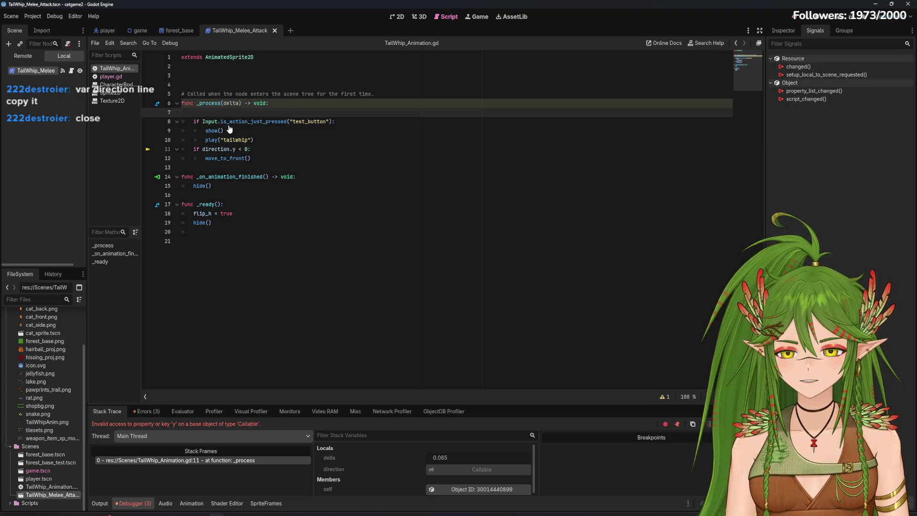
pyautogui.press('BackSpace')
pyautogui.click(262, 136)
pyautogui.press('Return')
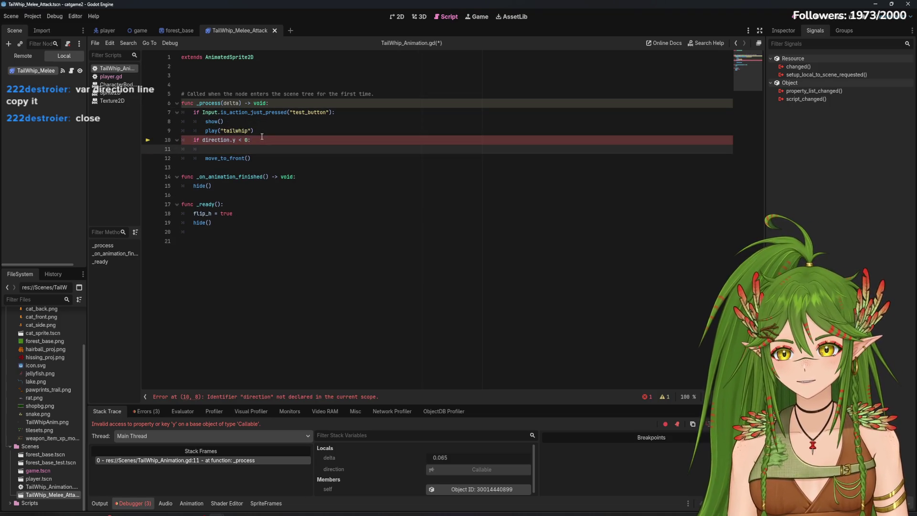
# After comparing with player.gd, paste the direction declaration under the if check, then delete it.
pyautogui.click(117, 84)
pyautogui.click(111, 76)
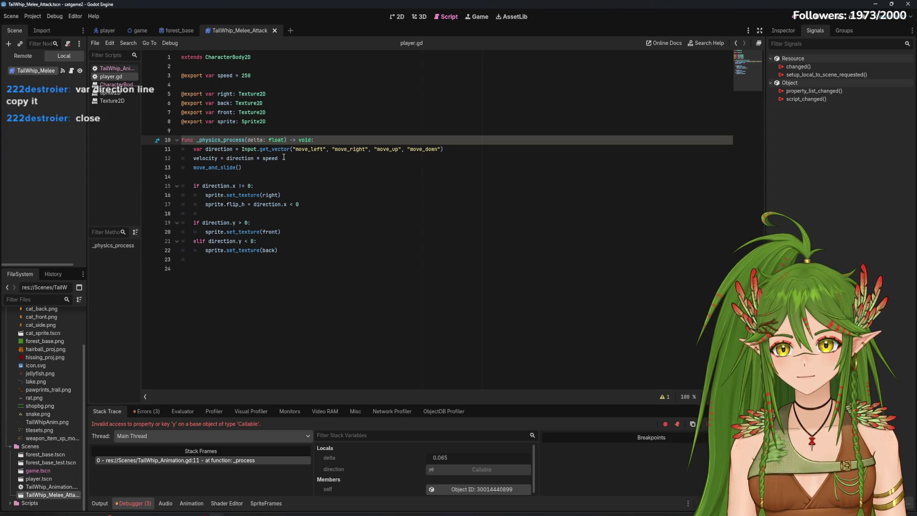
pyautogui.moveTo(217, 167)
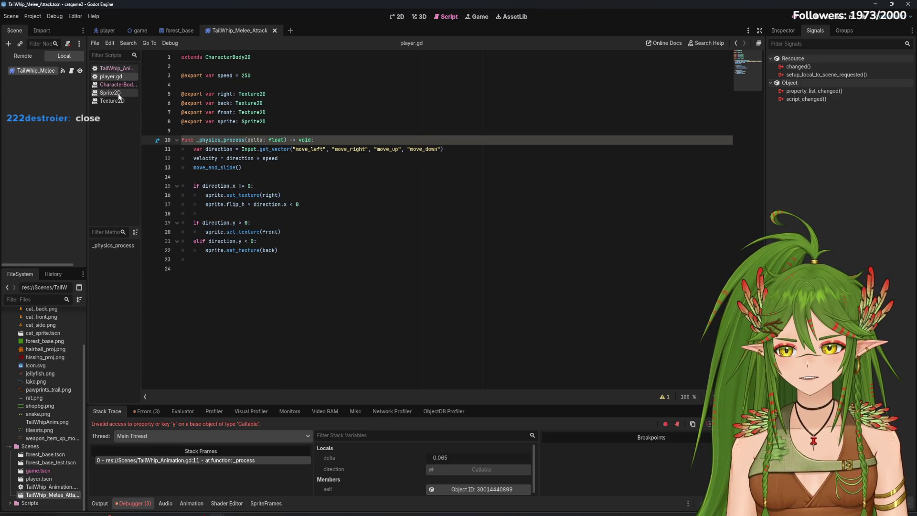
pyautogui.click(117, 68)
pyautogui.hotkey('ctrl', 'v')
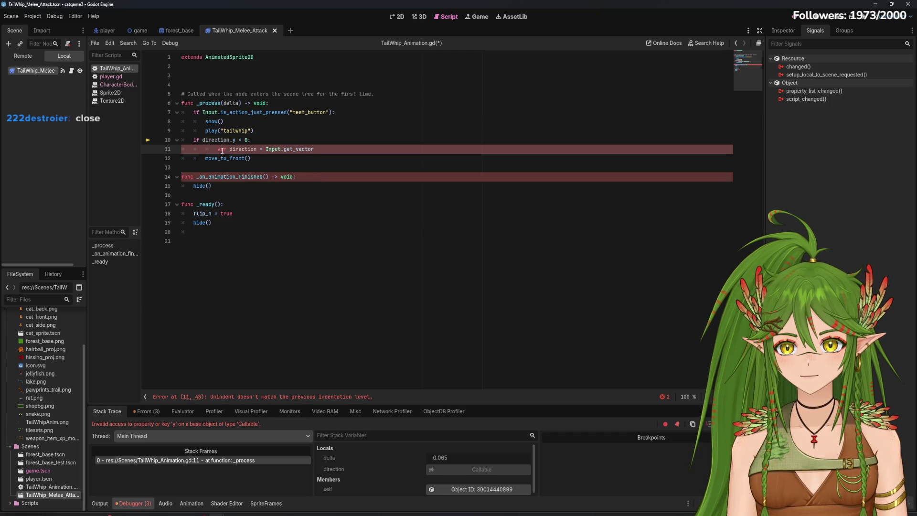
pyautogui.press('BackSpace')
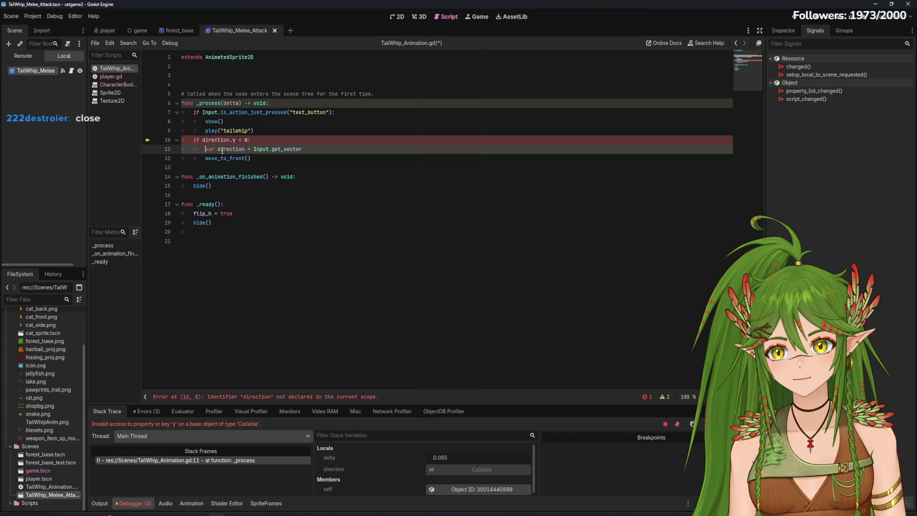
pyautogui.moveTo(325, 149); pyautogui.dragTo(193, 149)
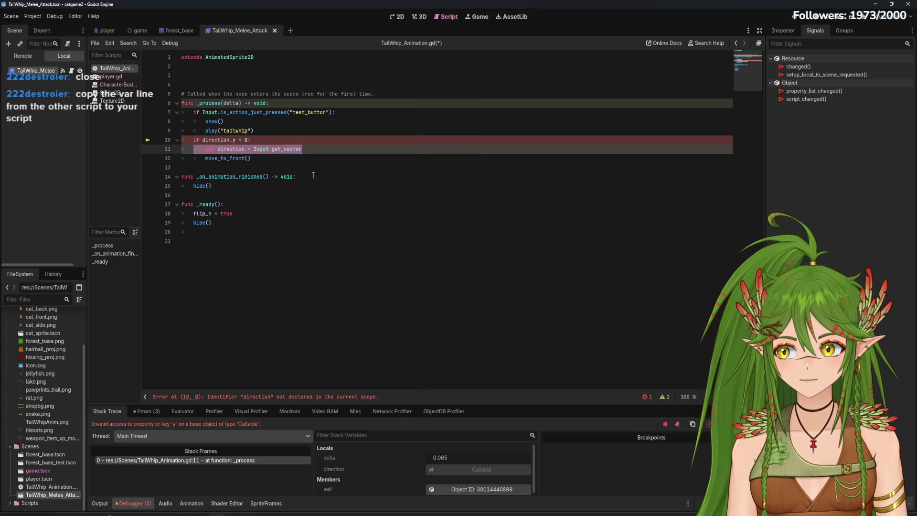
pyautogui.moveTo(315, 149); pyautogui.dragTo(184, 149)
pyautogui.press('BackSpace')
pyautogui.press('BackSpace')
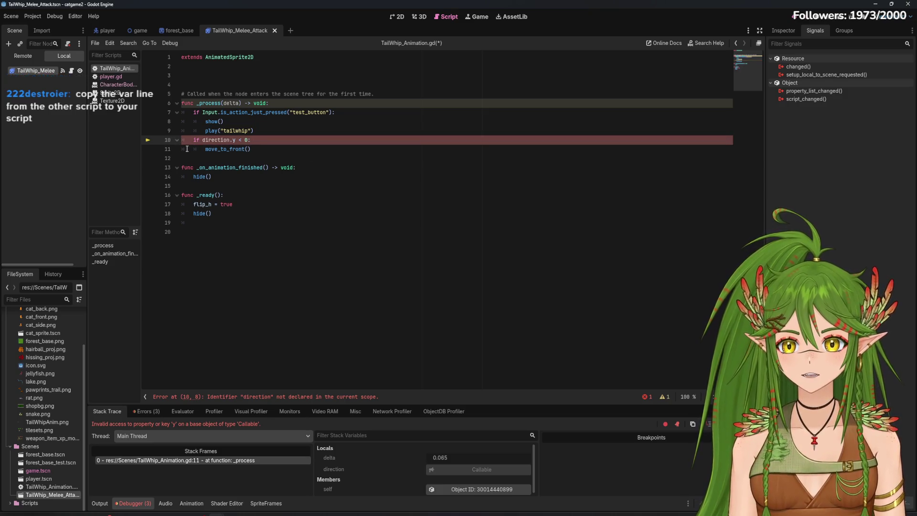
# Copy player.gd's full get_vector direction line and paste it below the _process header, then save.
pyautogui.click(117, 85)
pyautogui.click(115, 76)
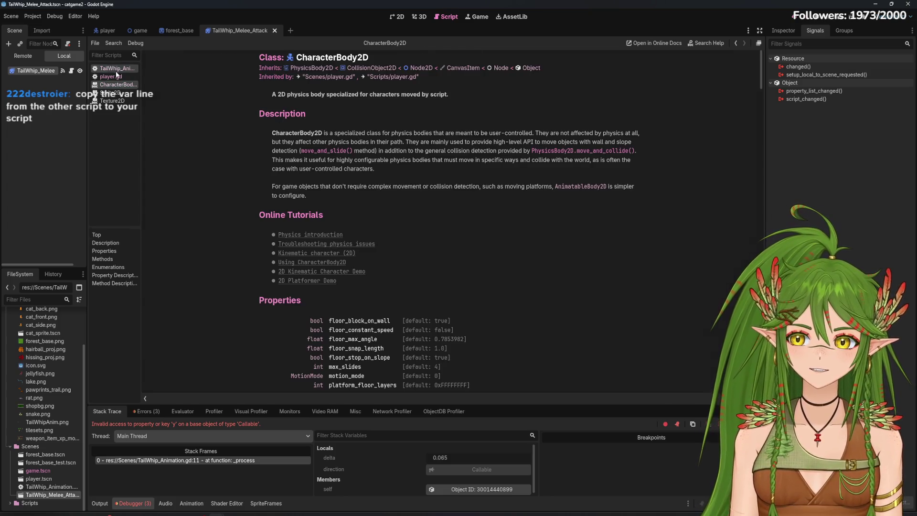
pyautogui.moveTo(443, 149); pyautogui.dragTo(173, 149)
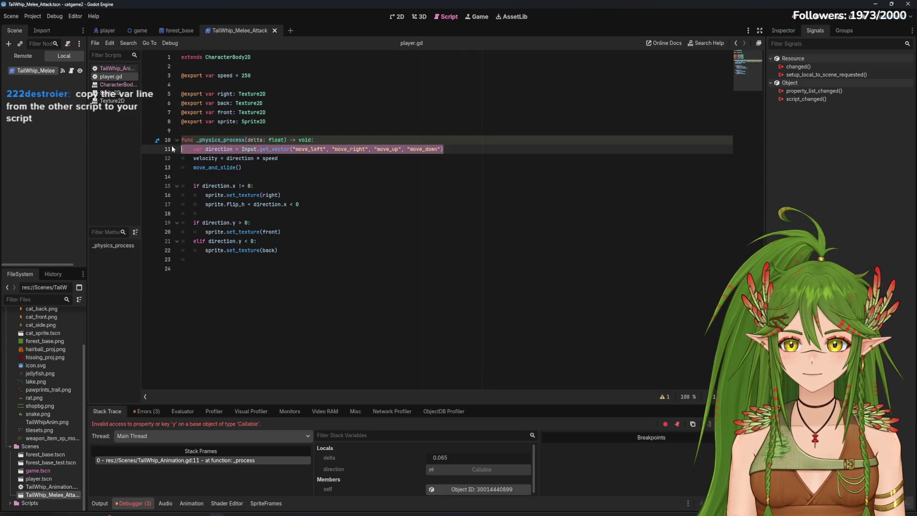
pyautogui.click(117, 68)
pyautogui.click(303, 103)
pyautogui.write('\\')
pyautogui.press('Return')
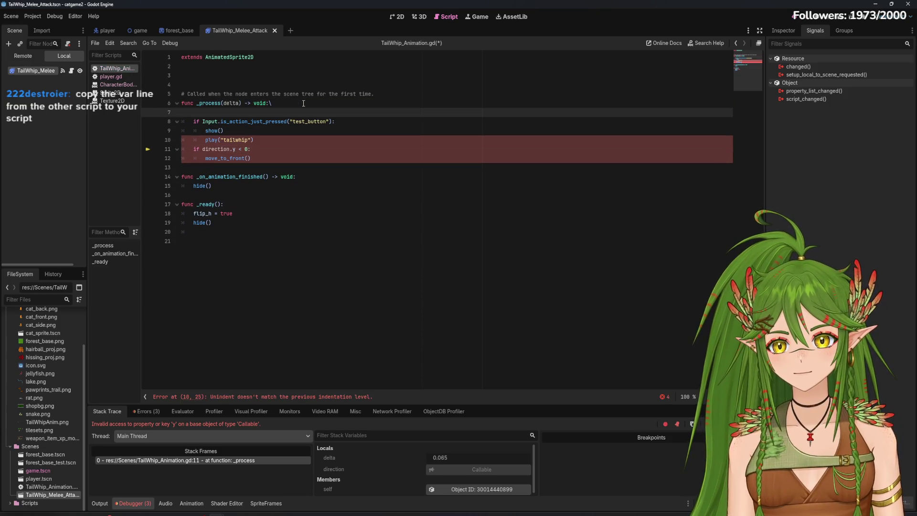
pyautogui.hotkey('ctrl', 'v')
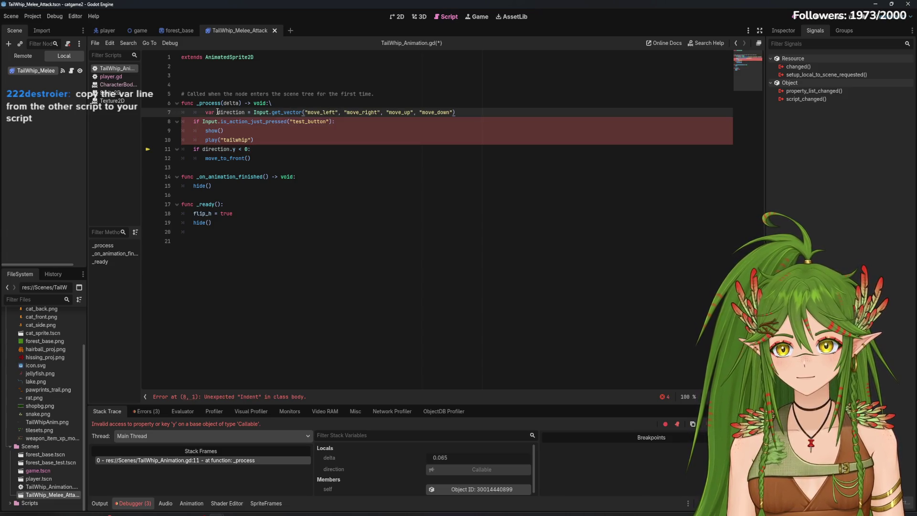
pyautogui.click(412, 167)
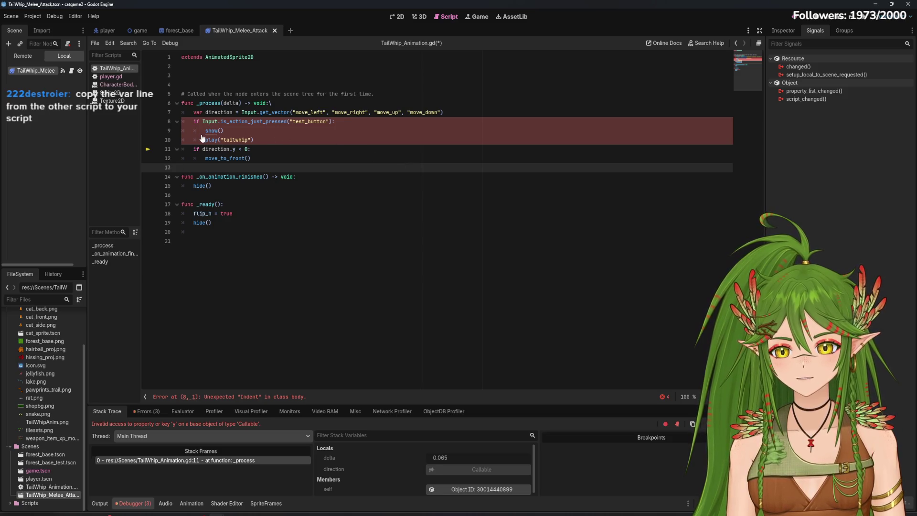
pyautogui.hotkey('ctrl', 's')
# Adjust the indentation of the if statement on line 8 and the new direction line.
pyautogui.click(192, 121)
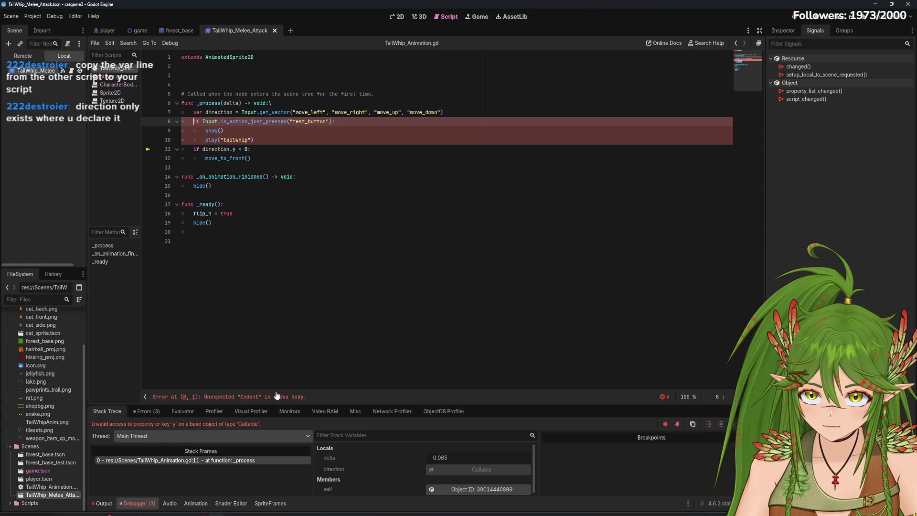
pyautogui.press('BackSpace')
pyautogui.press('Tab')
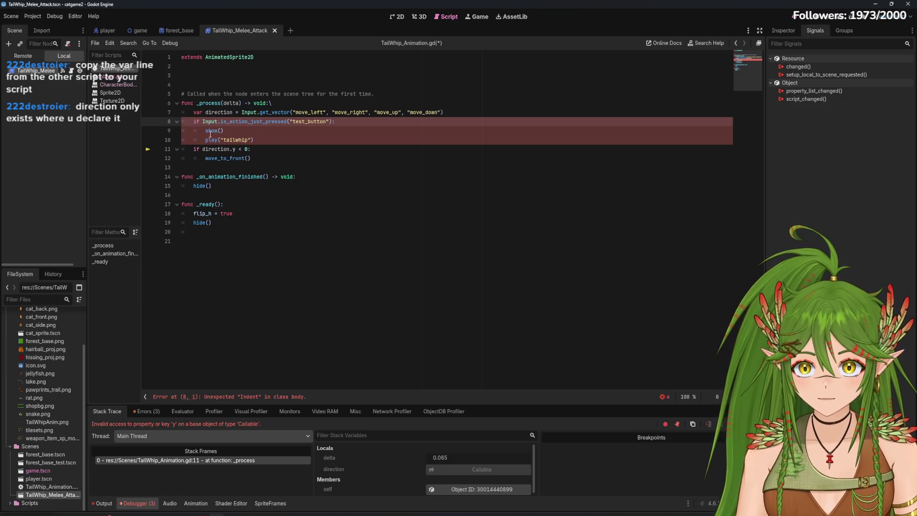
pyautogui.click(210, 133)
pyautogui.click(185, 126)
pyautogui.click(195, 112)
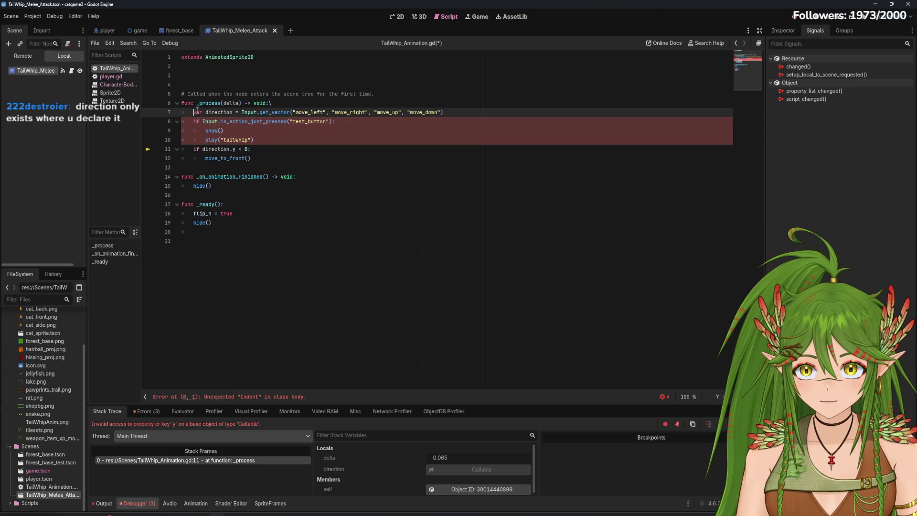
pyautogui.press('BackSpace')
pyautogui.click(111, 76)
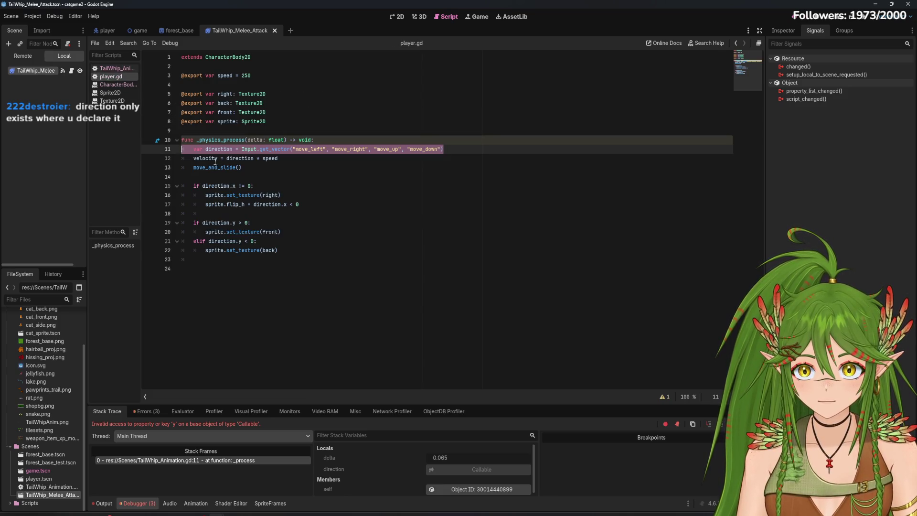
pyautogui.click(114, 68)
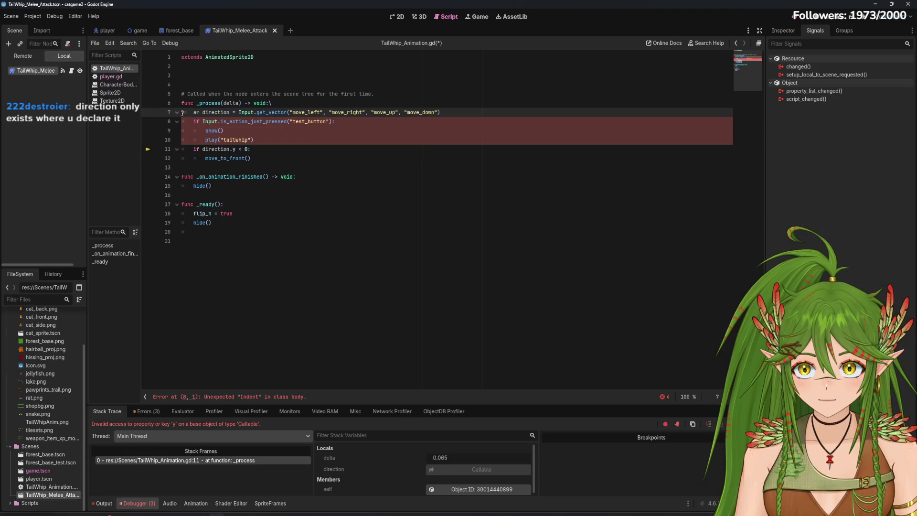
pyautogui.press('Tab')
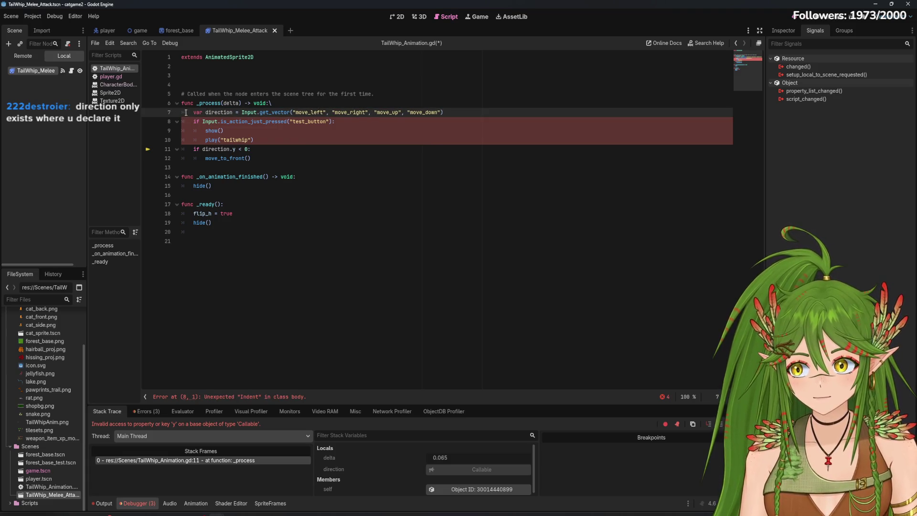
# Re-indent the if blocks in _process, indenting the lines below and outdenting the if direction.y block.
pyautogui.press('Down')
pyautogui.press('Tab')
pyautogui.press('Down')
pyautogui.press('Tab')
pyautogui.press('Down')
pyautogui.press('Tab')
pyautogui.press('Down')
pyautogui.press('Tab')
pyautogui.click(332, 219)
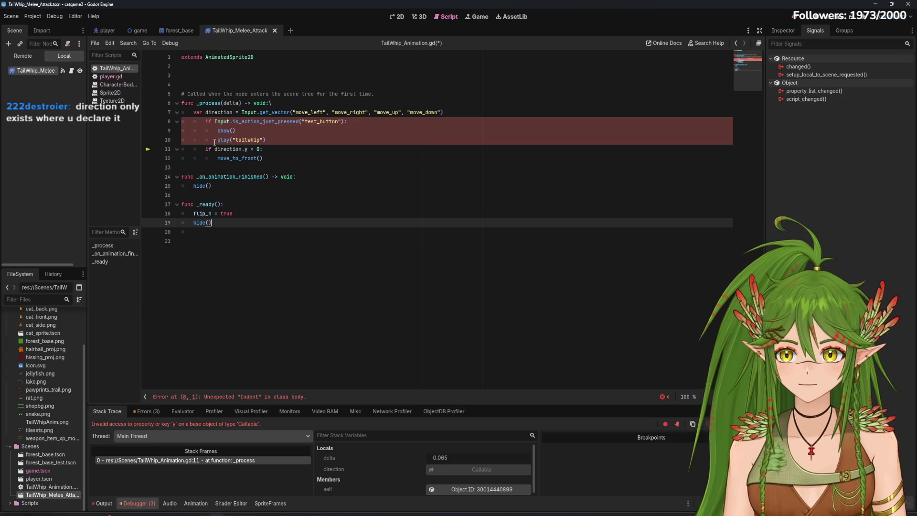
pyautogui.press('Up')
pyautogui.press('Up')
pyautogui.press('Up')
pyautogui.hotkey('shift', 'Tab')
pyautogui.press('Up')
pyautogui.hotkey('shift', 'Tab')
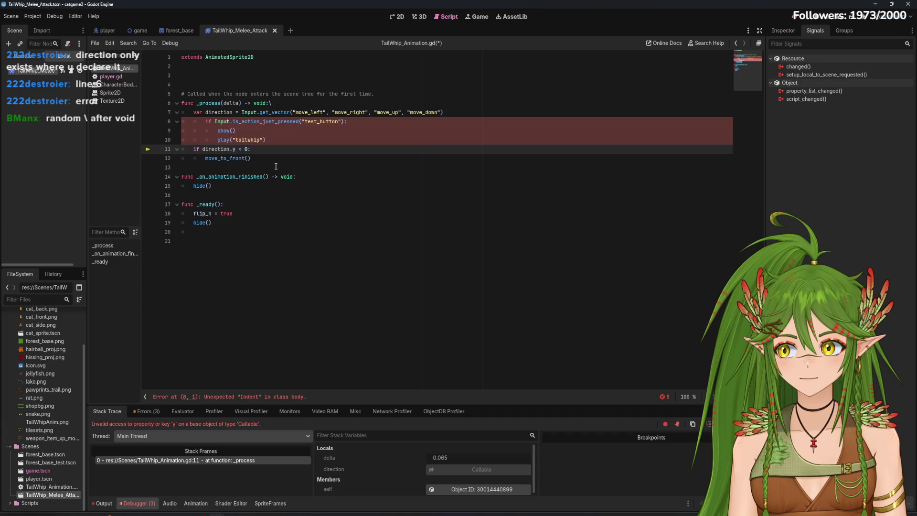
# Delete the backslash after void:, outdent the if, show() and play("tailwhip") lines, save and run.
pyautogui.click(274, 104)
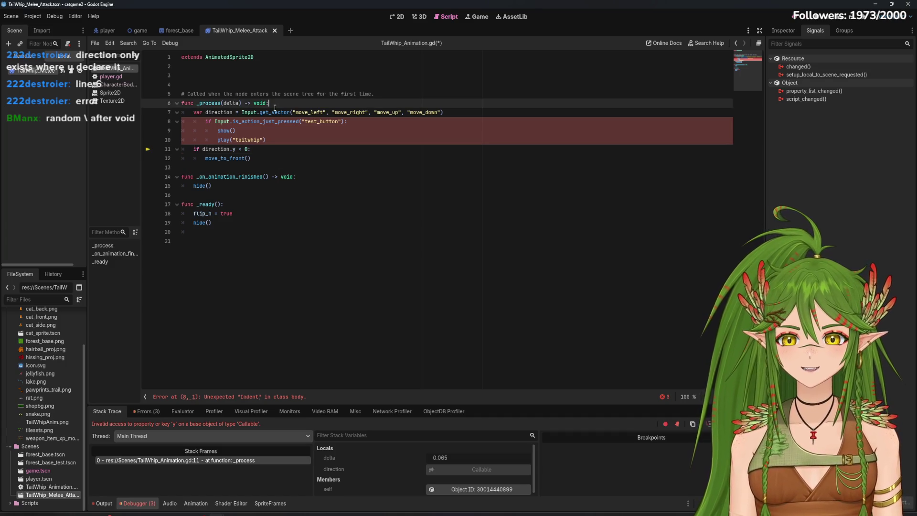
pyautogui.press('BackSpace')
pyautogui.click(204, 122)
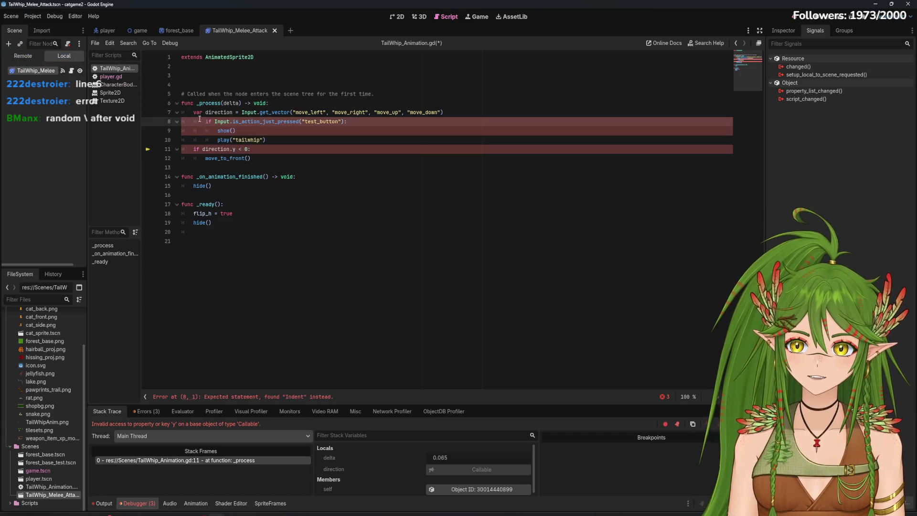
pyautogui.press('BackSpace')
pyautogui.click(218, 131)
pyautogui.press('BackSpace')
pyautogui.click(218, 140)
pyautogui.press('BackSpace')
pyautogui.click(315, 167)
pyautogui.hotkey('ctrl', 's')
pyautogui.click(813, 20)
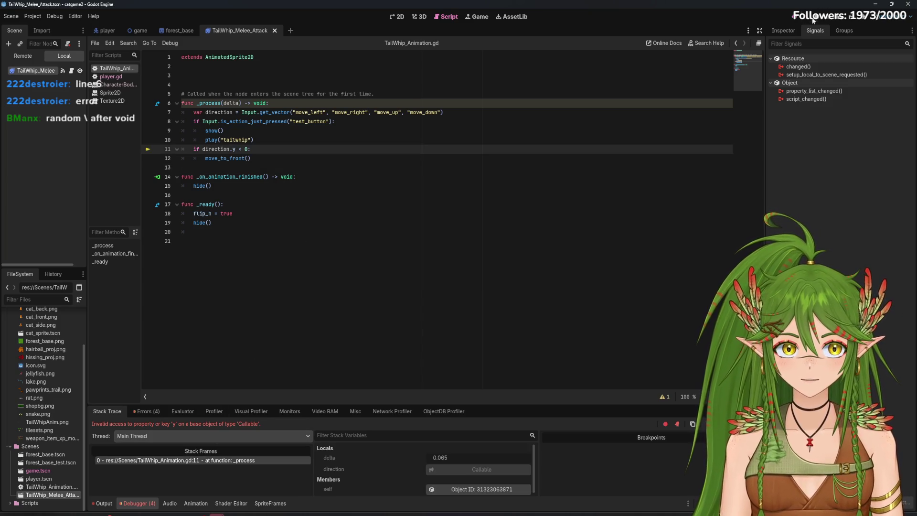
# Launch the game, trigger the tail-whip attack twice, and stop it.
pyautogui.click(805, 17)
pyautogui.click(514, 218)
pyautogui.click(514, 218)
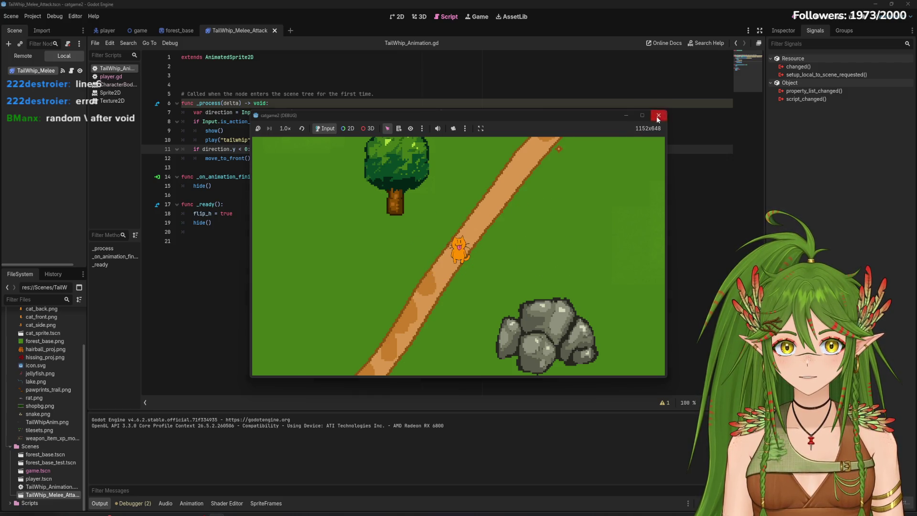
pyautogui.click(658, 116)
# Delete the flip_h = true line from _ready and relaunch the game with F5.
pyautogui.moveTo(236, 225); pyautogui.dragTo(182, 206)
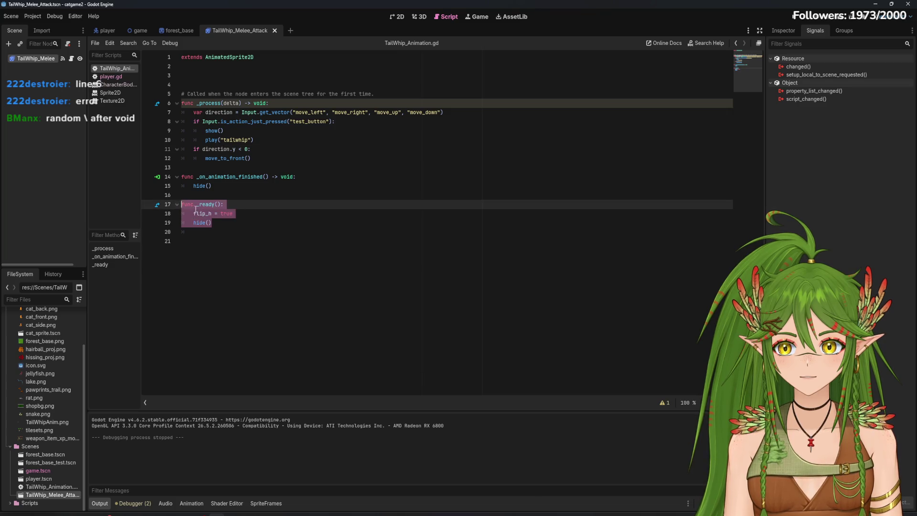
pyautogui.moveTo(245, 215); pyautogui.dragTo(187, 213)
pyautogui.press('BackSpace')
pyautogui.press('BackSpace')
pyautogui.press('BackSpace')
pyautogui.press('F5')
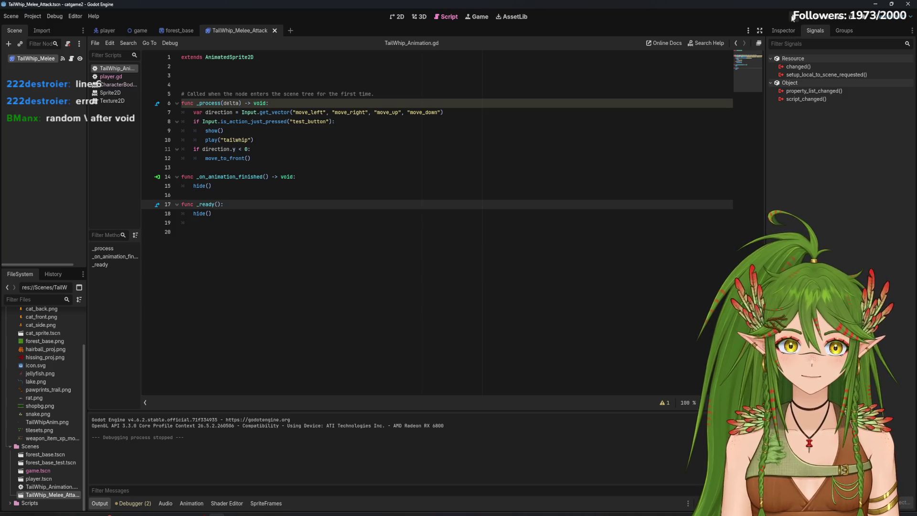
# Test tail-whips while walking the cat up with W, stop the game, and select move_to_front on line 12.
pyautogui.press('space')
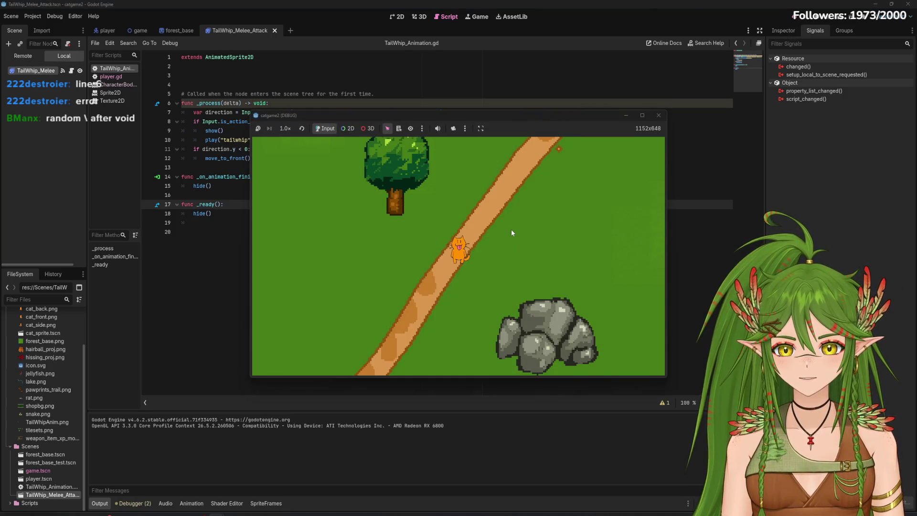
pyautogui.press('w')
pyautogui.press('space')
pyautogui.press('w')
pyautogui.press('space')
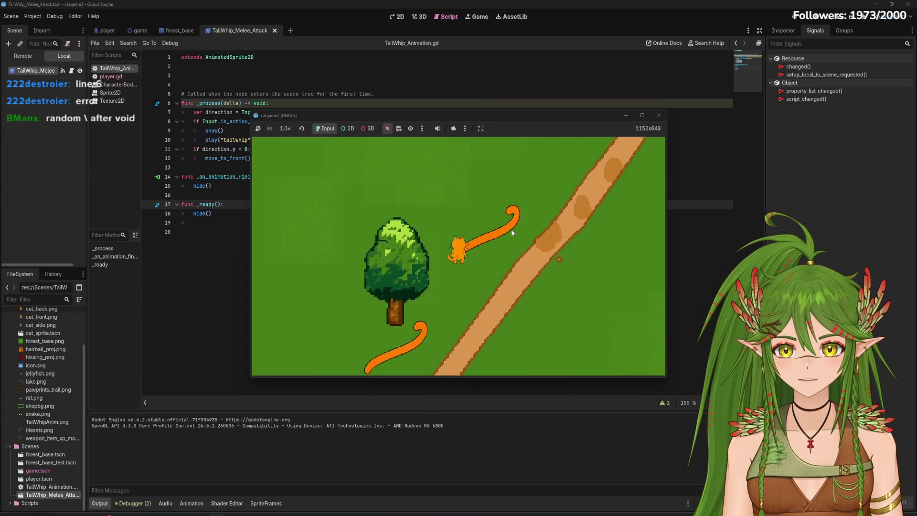
pyautogui.press('space')
pyautogui.click(658, 115)
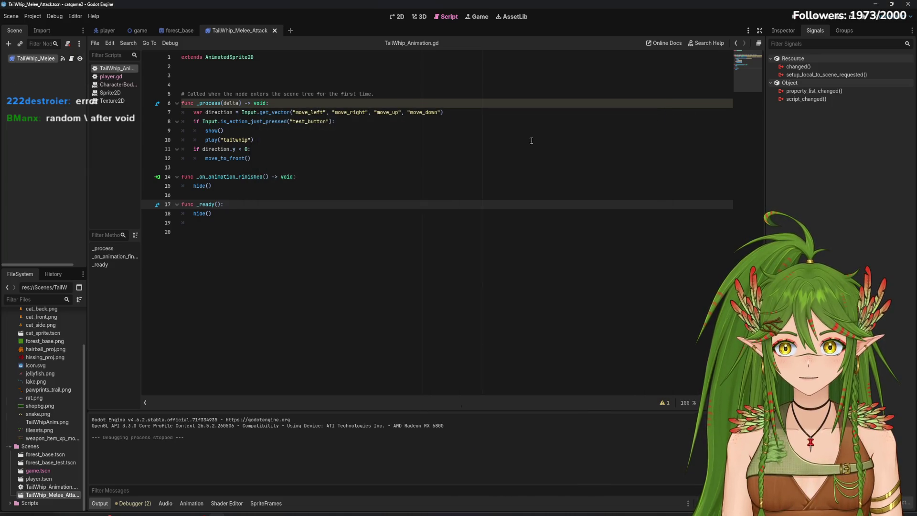
pyautogui.doubleClick(228, 159)
# Read the CanvasItem move_to_front() docs, then show player.gd from the player scene.
pyautogui.keyDown('ctrl'); pyautogui.click(228, 159); pyautogui.keyUp('ctrl')
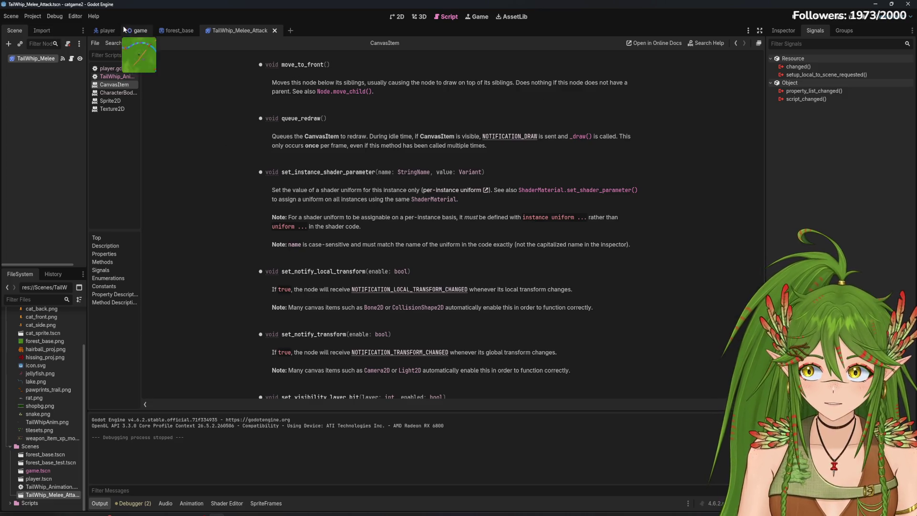
pyautogui.click(106, 30)
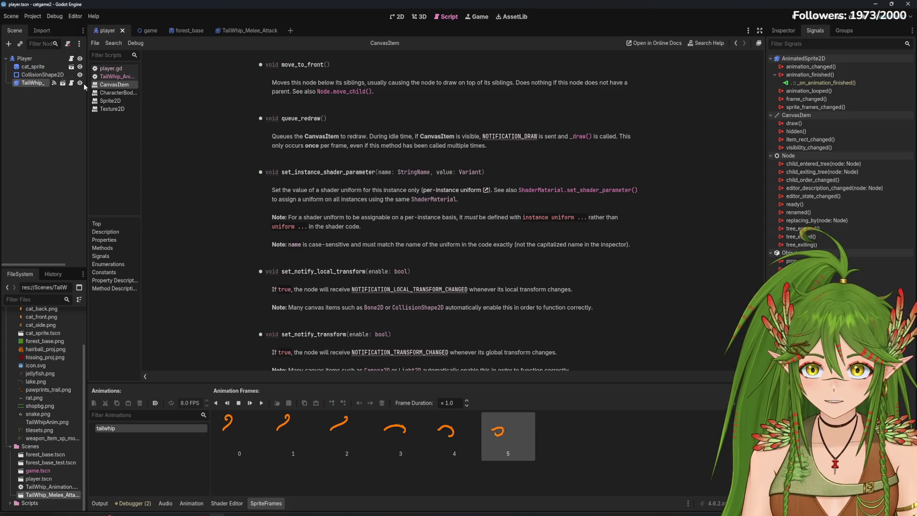
pyautogui.click(111, 68)
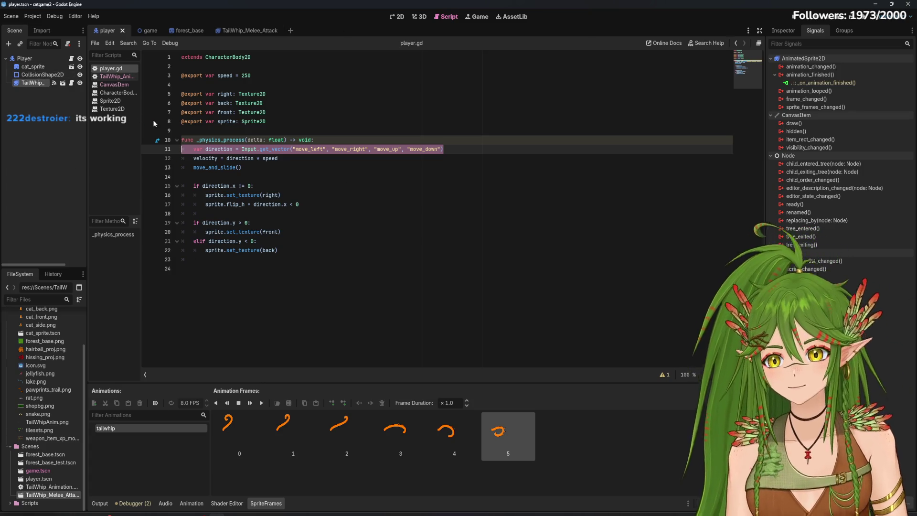
# Run the game with F5 and trigger tail-whip attacks while moving up, left and right.
pyautogui.press('F5')
pyautogui.press('w')
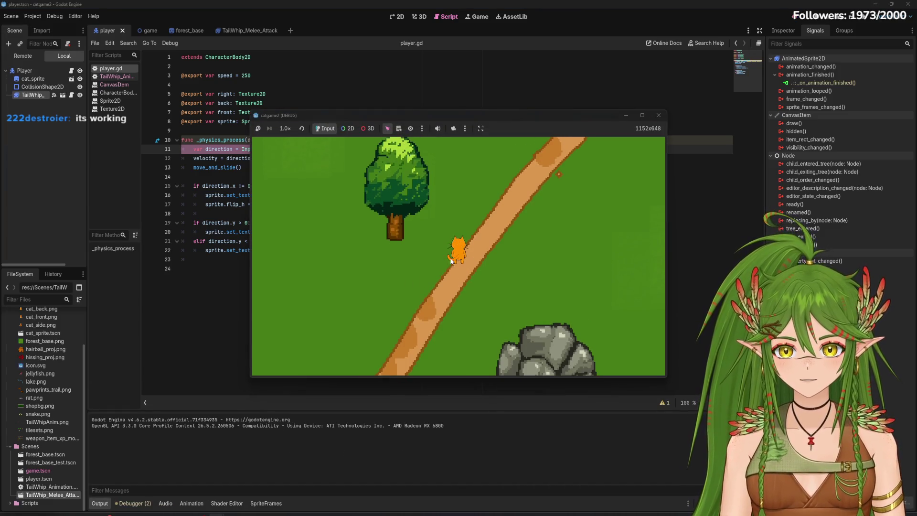
pyautogui.press('a')
pyautogui.press('s')
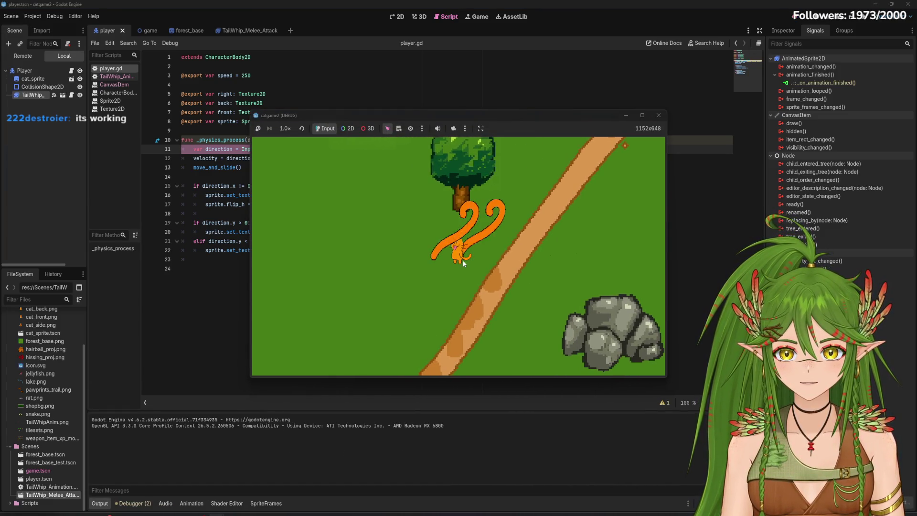
pyautogui.press('w')
pyautogui.press('a')
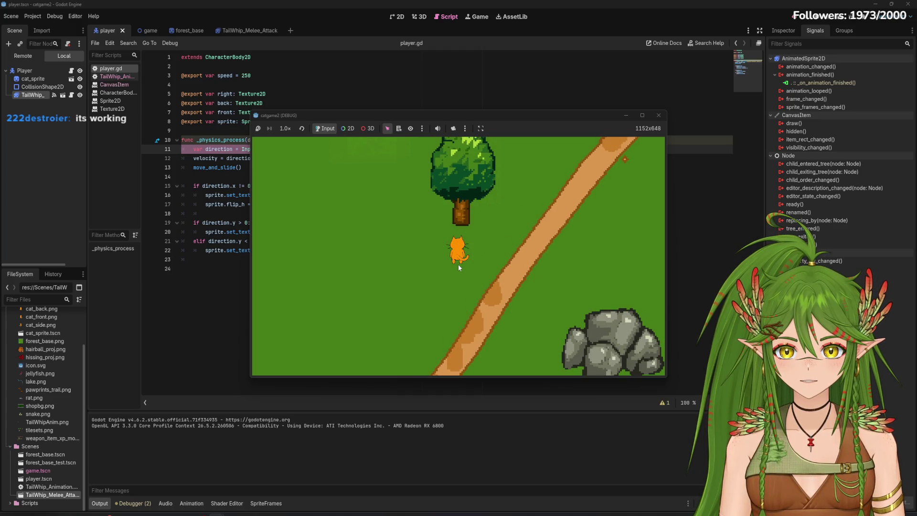
pyautogui.click(455, 263)
pyautogui.press('d')
pyautogui.click(459, 255)
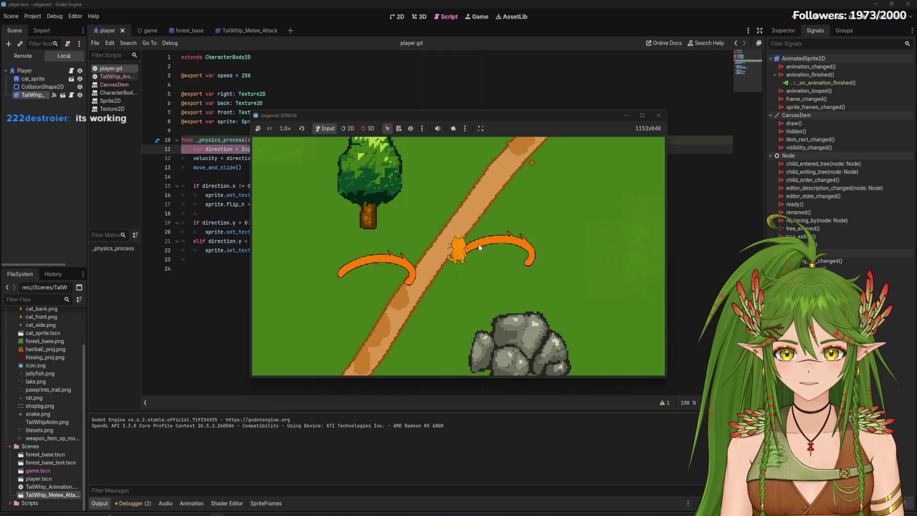
pyautogui.click(459, 251)
pyautogui.press('a')
pyautogui.click(482, 242)
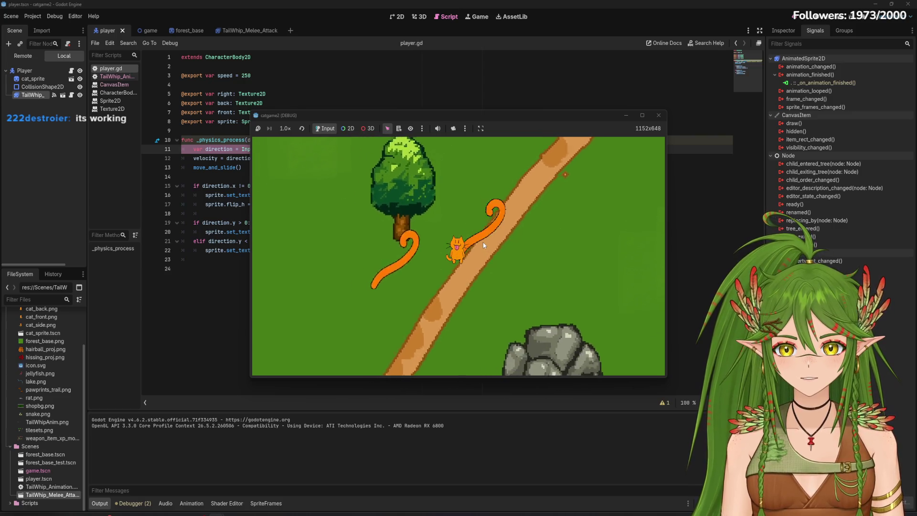
# Keep walking the cat up, down, left and right to check the tail-whip layering.
pyautogui.press('d')
pyautogui.press('a')
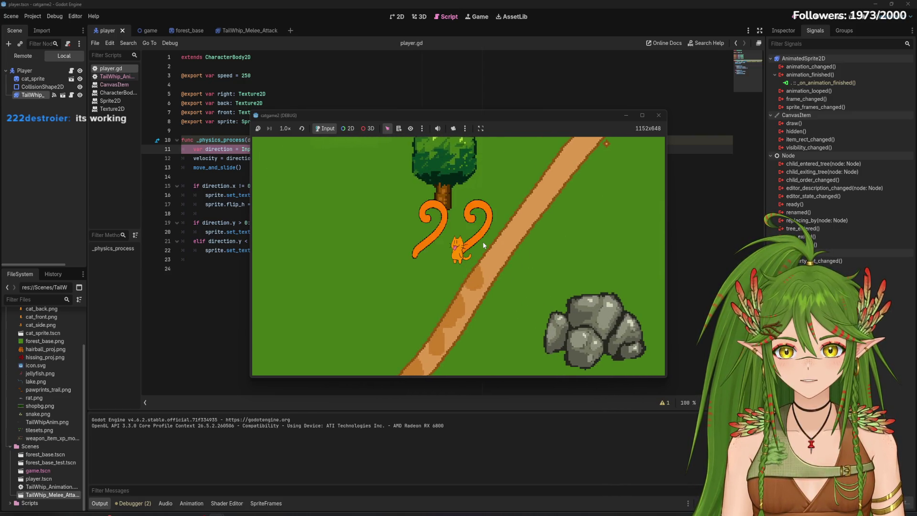
pyautogui.press('d')
pyautogui.press('w')
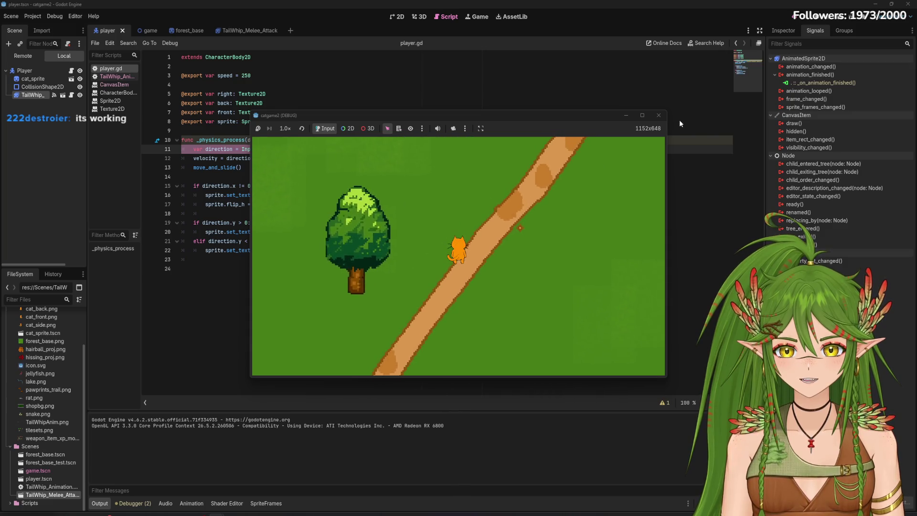
pyautogui.press('s')
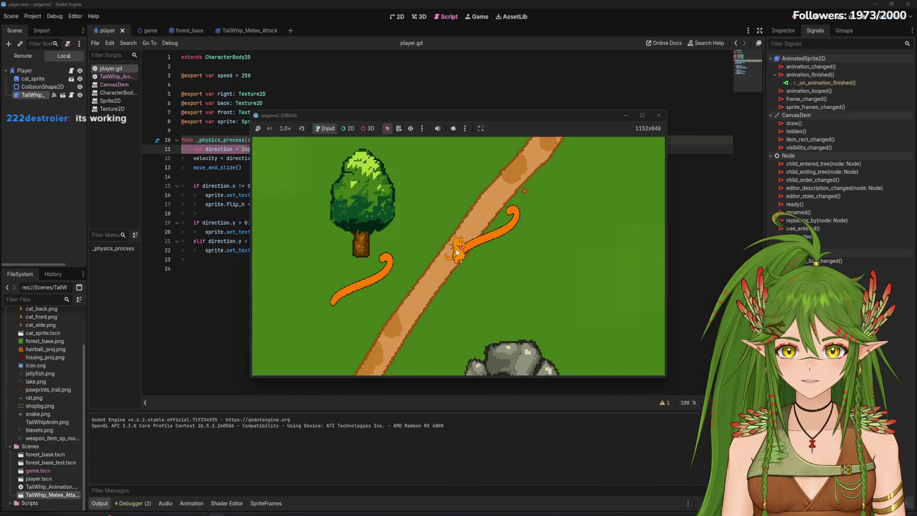
pyautogui.press('w')
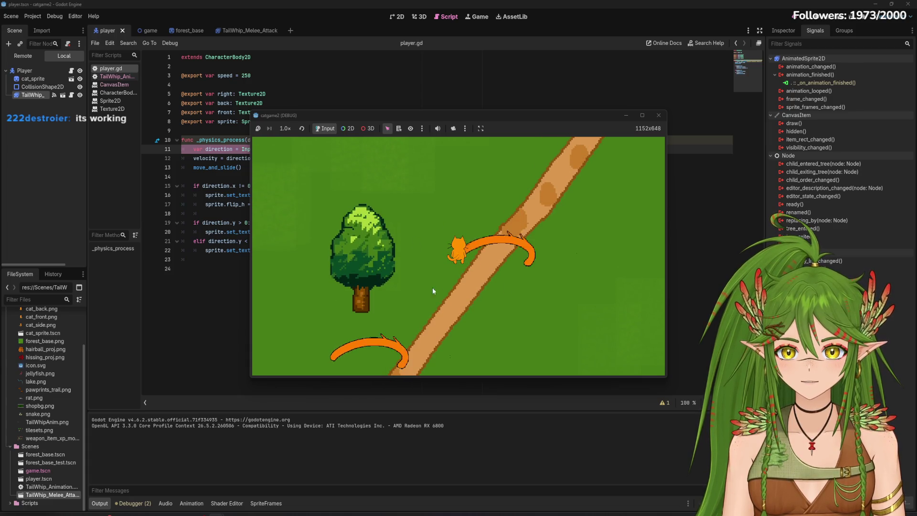
pyautogui.press('s')
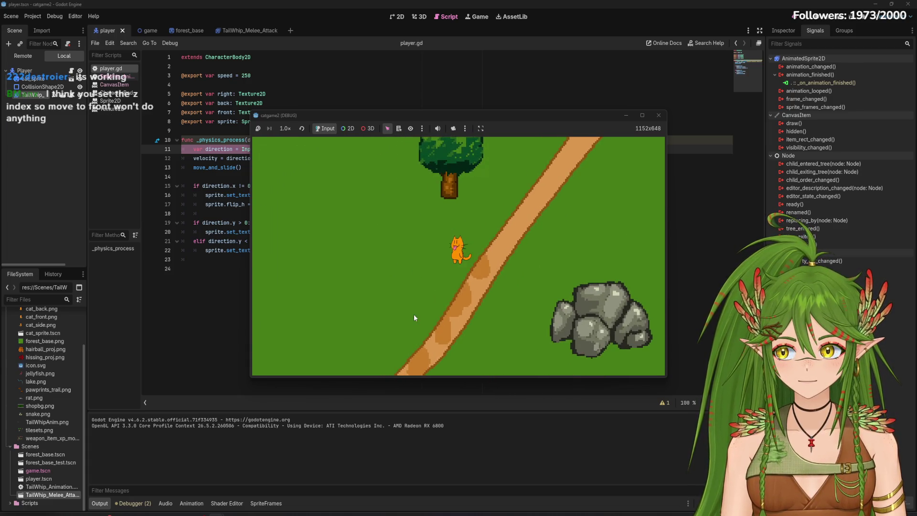
pyautogui.press('d')
pyautogui.press('w')
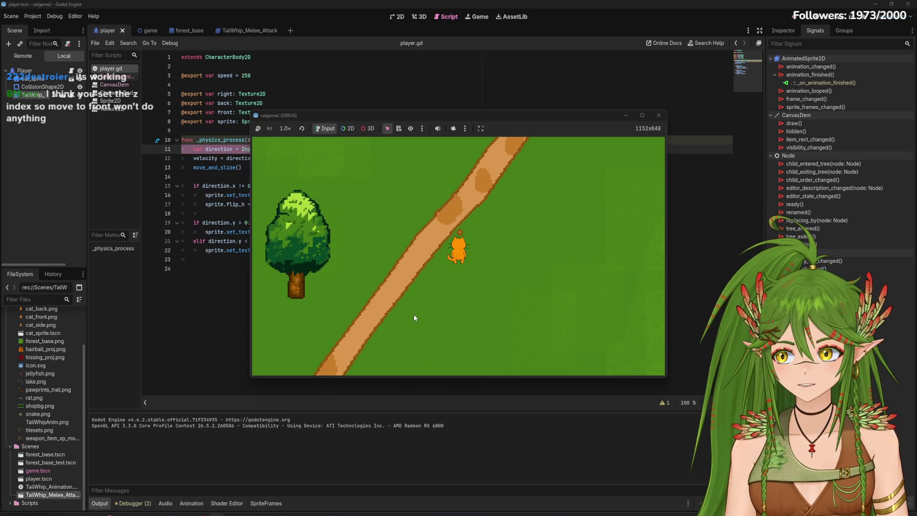
# Stop the running game and bring up the game scene.
pyautogui.click(659, 115)
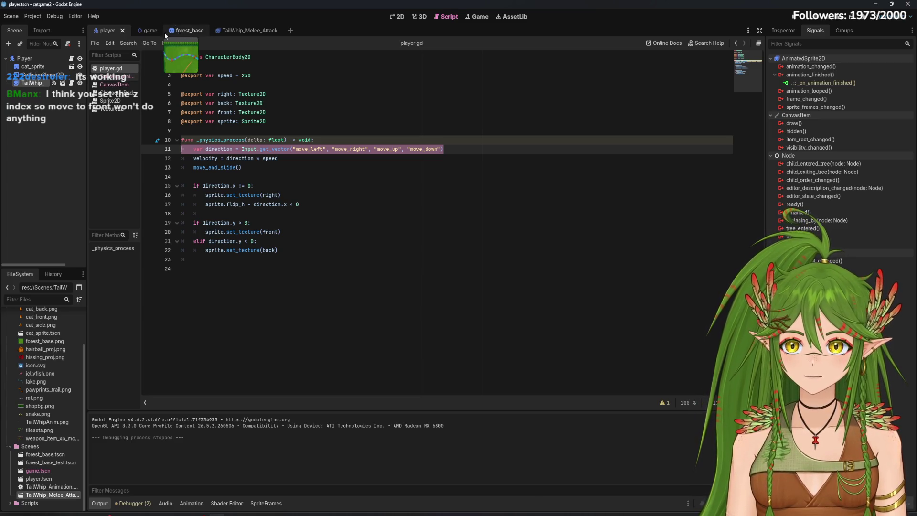
pyautogui.click(106, 31)
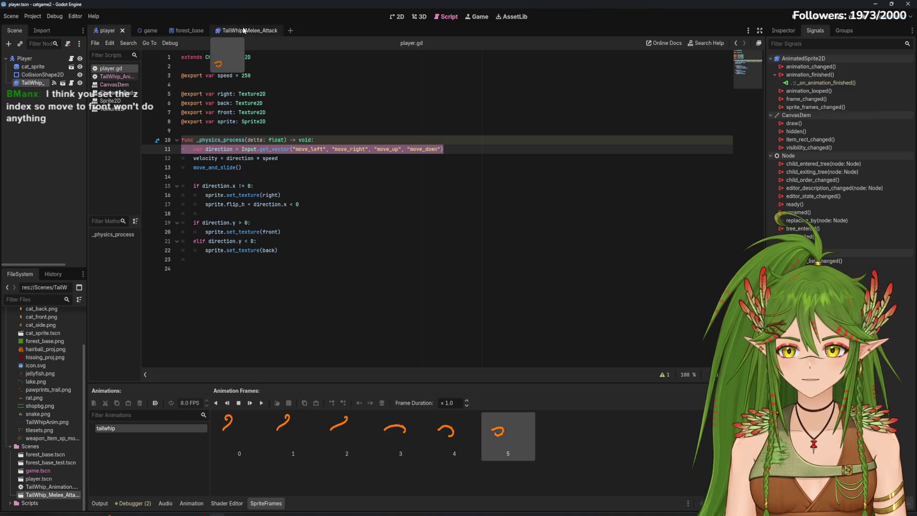
pyautogui.click(140, 31)
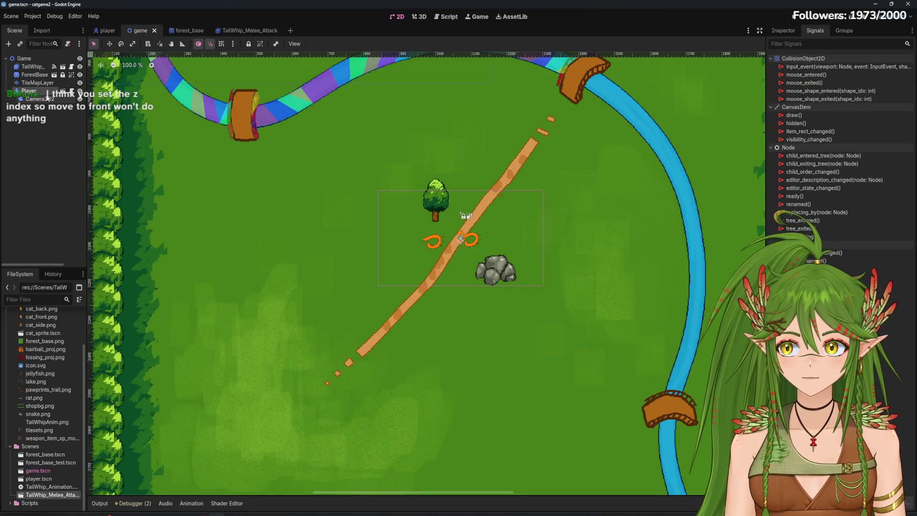
# In the player scene, raise the TailWhip sprite's Z Index from -1 to 0.
pyautogui.click(32, 66)
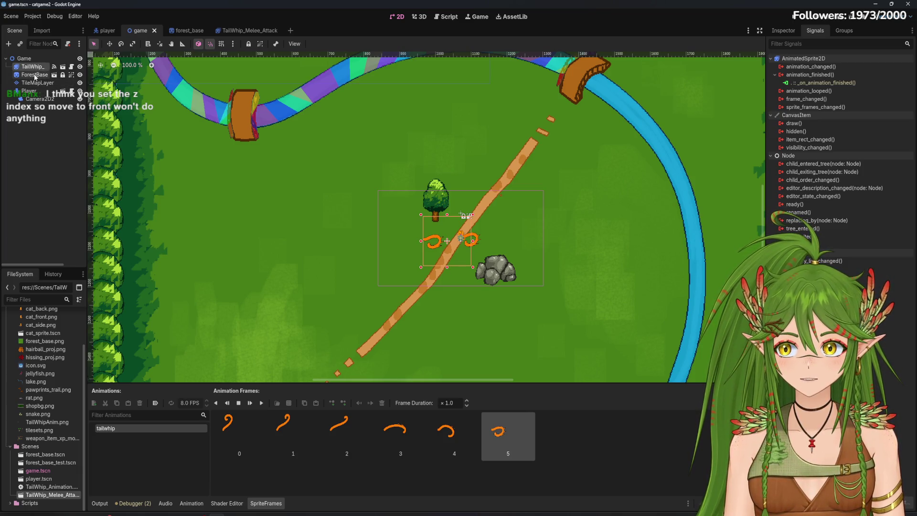
pyautogui.click(99, 31)
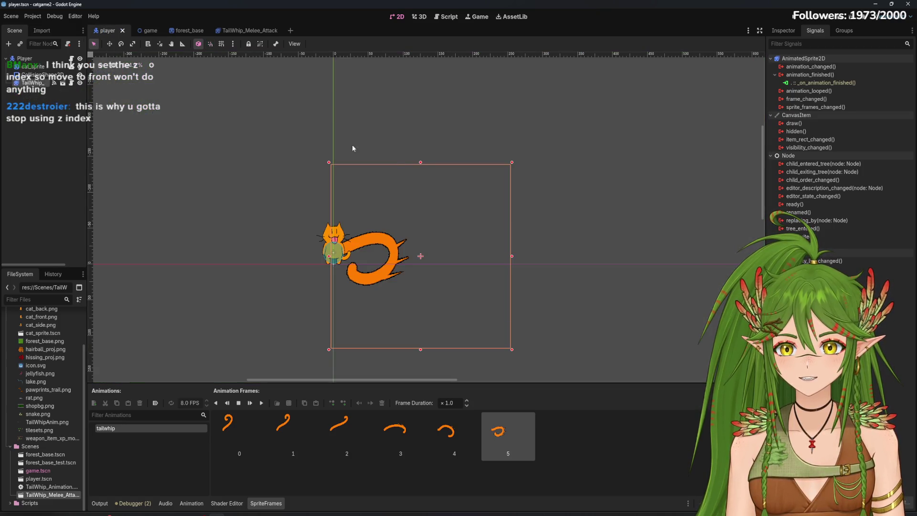
pyautogui.click(783, 30)
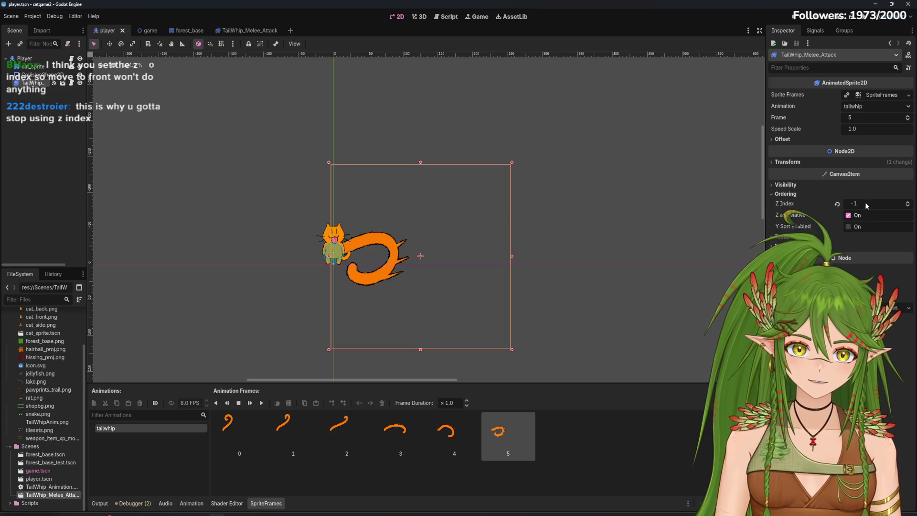
pyautogui.click(908, 202)
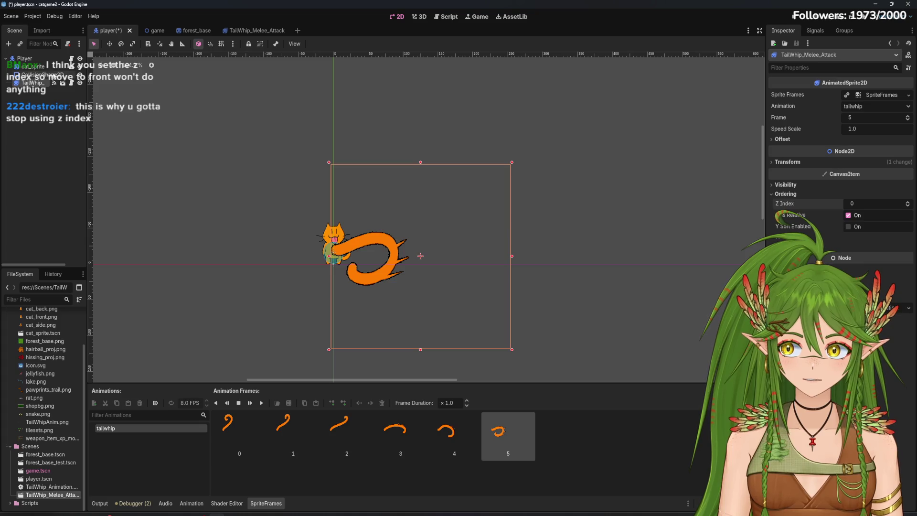
# Save the player scene with Ctrl+S and return to player.gd in the script workspace.
pyautogui.click(25, 58)
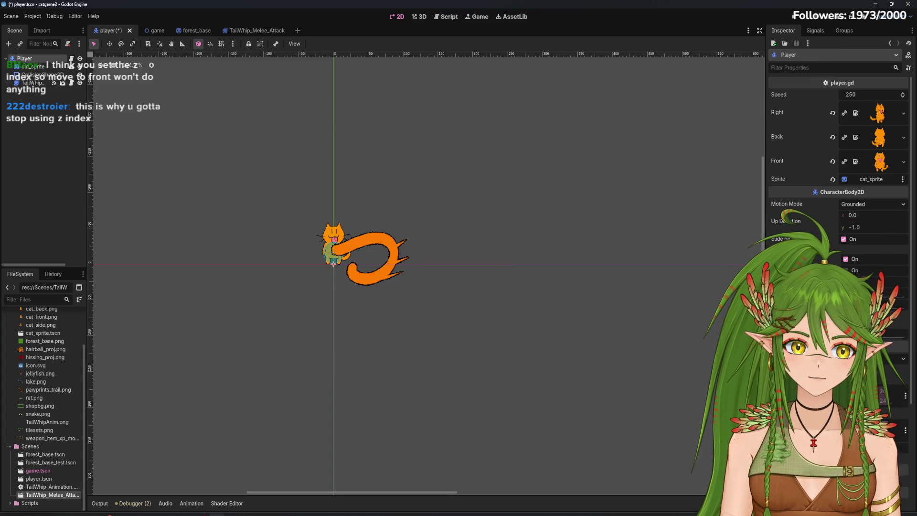
pyautogui.scroll(-2, 838, 144)
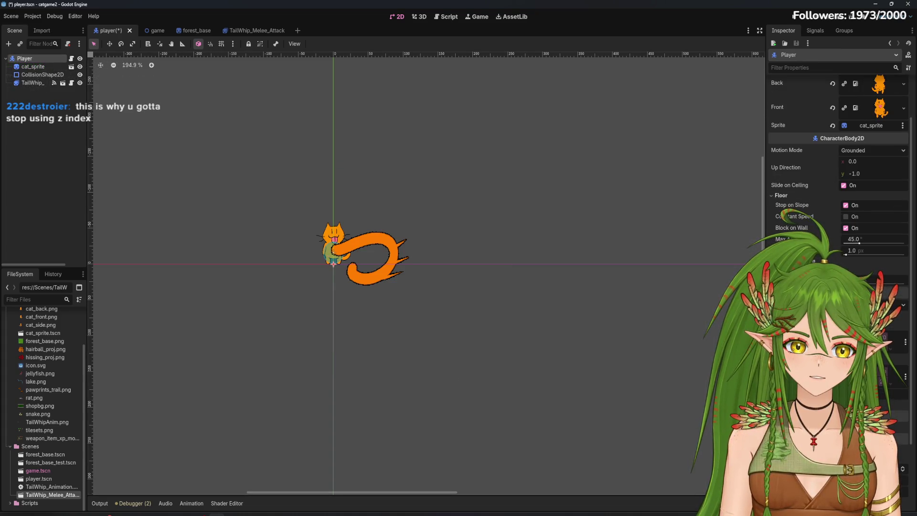
pyautogui.click(58, 190)
pyautogui.hotkey('ctrl', 's')
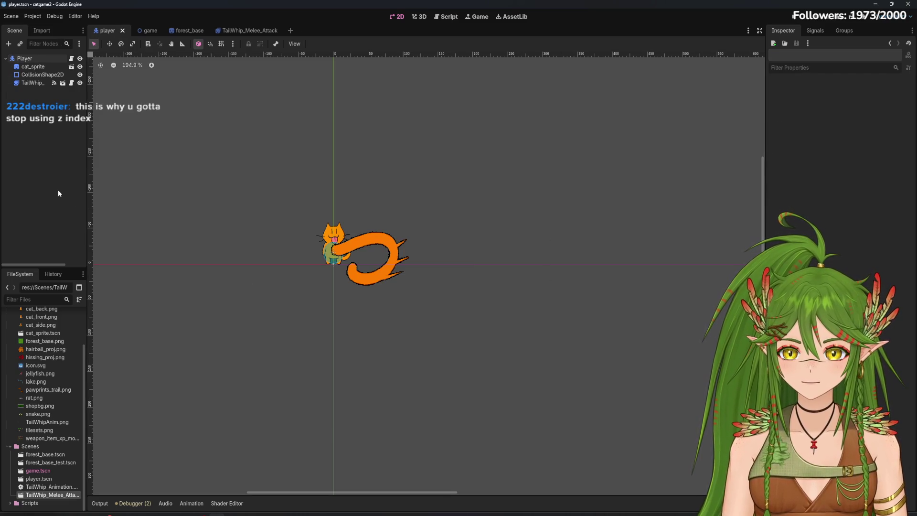
pyautogui.click(441, 19)
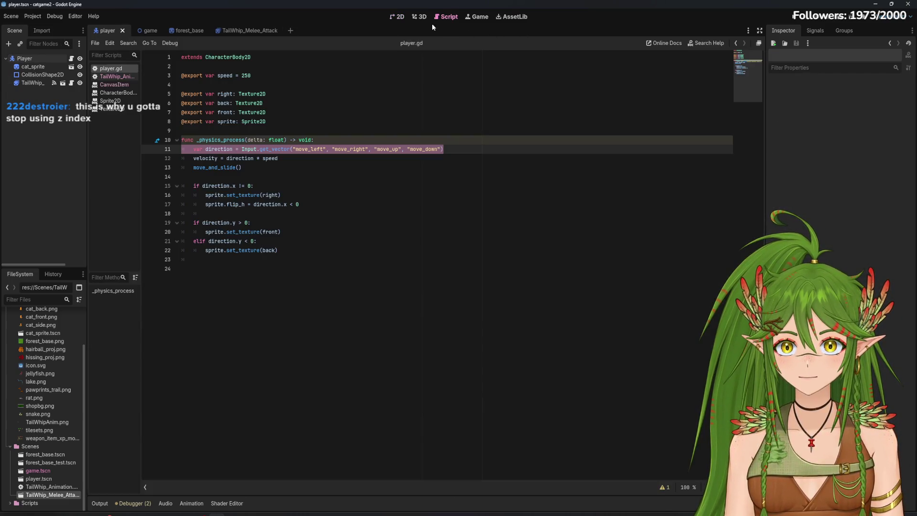
# Open TailWhip_Animation.gd and try typing move_to_ on the empty last line.
pyautogui.click(273, 169)
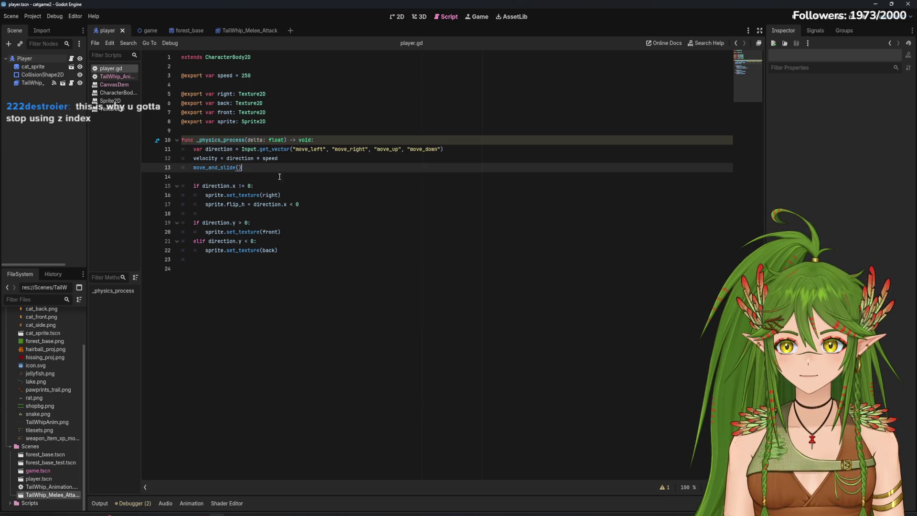
pyautogui.click(115, 77)
pyautogui.click(257, 237)
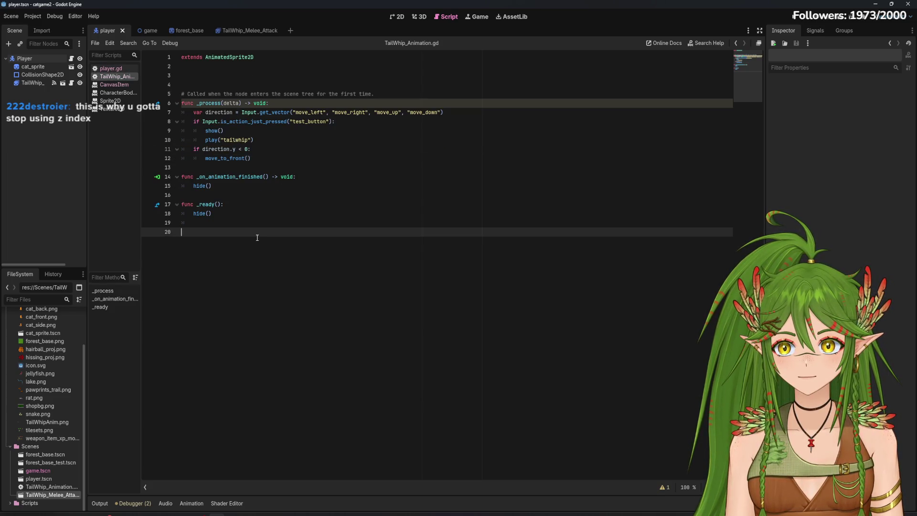
pyautogui.write('move_to_')
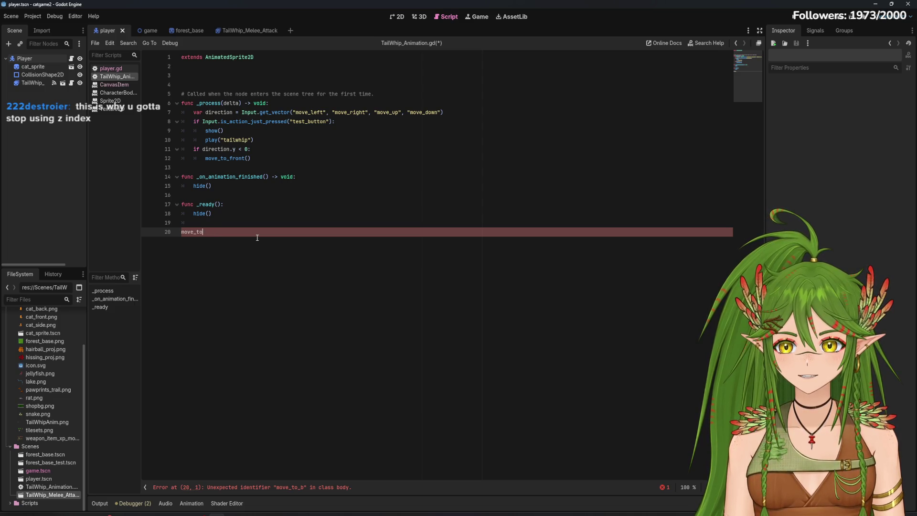
pyautogui.press('BackSpace')
pyautogui.press('BackSpace')
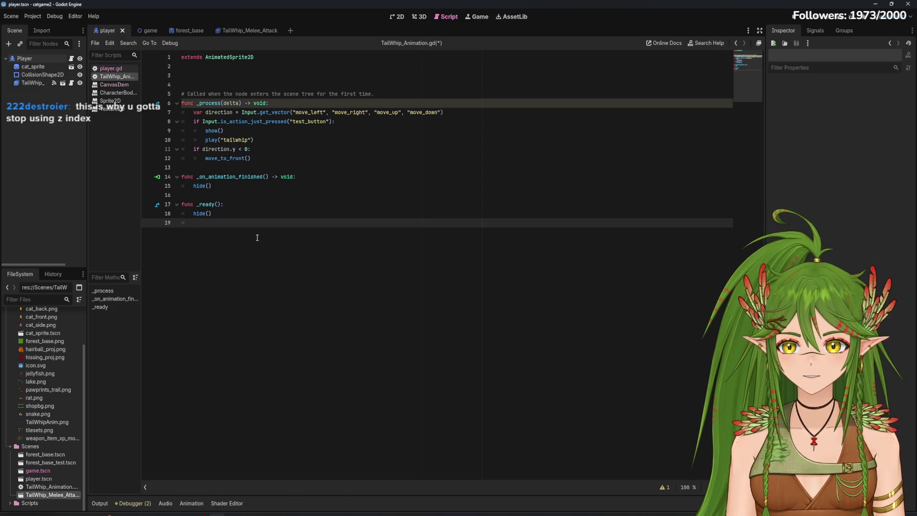
# Change line 12's move_to_front() to move_to_back(), then erase 'back' again.
pyautogui.click(257, 158)
pyautogui.press('Left')
pyautogui.press('Left')
pyautogui.press('BackSpace')
pyautogui.press('BackSpace')
pyautogui.press('BackSpace')
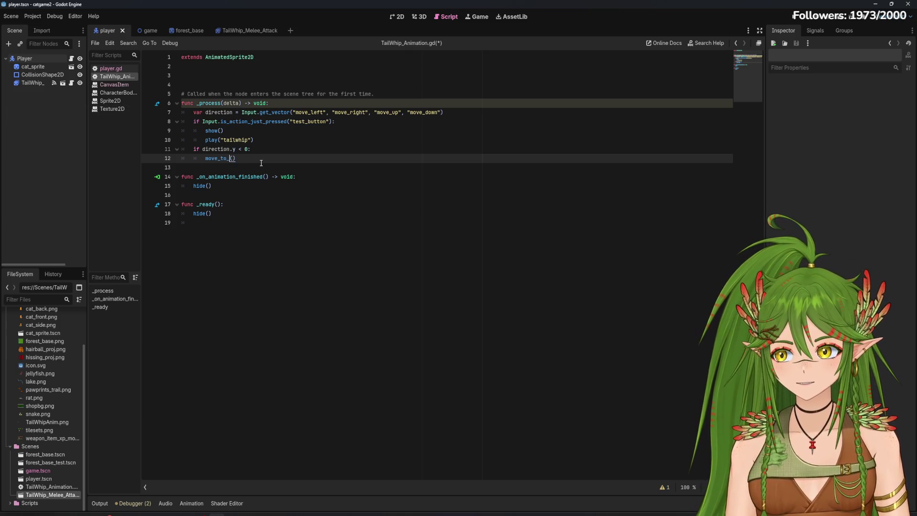
pyautogui.write('back')
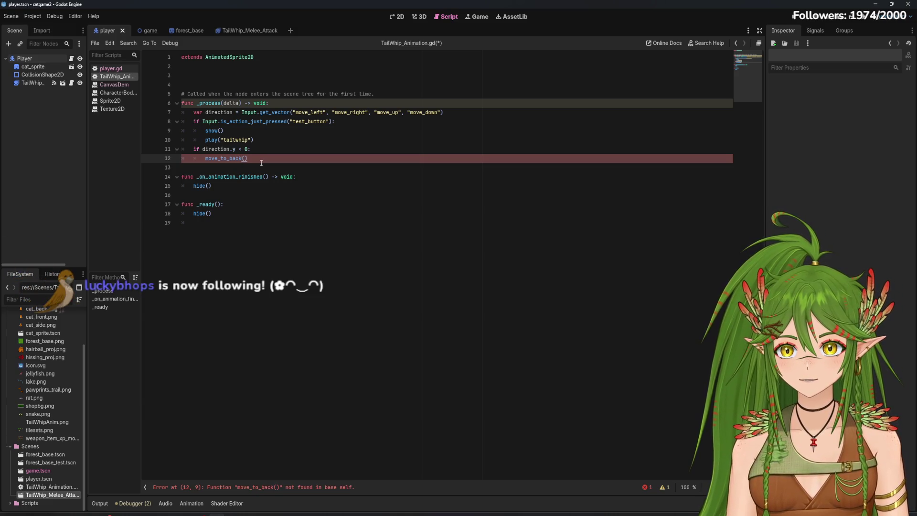
pyautogui.click(305, 174)
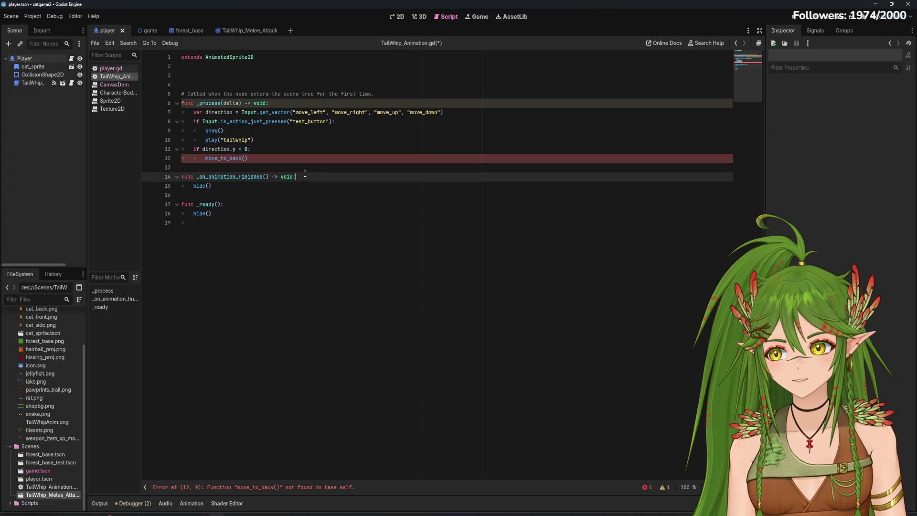
pyautogui.moveTo(241, 160); pyautogui.dragTo(231, 158)
pyautogui.press('BackSpace')
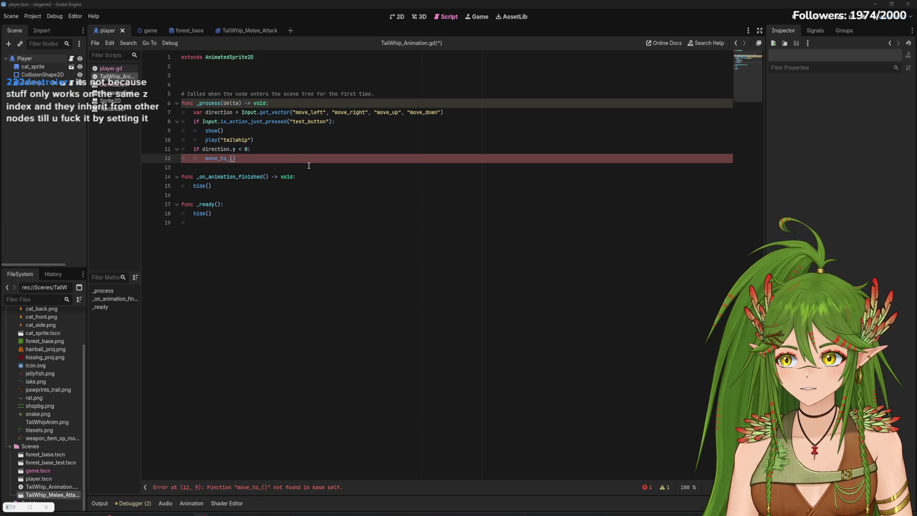
# Restore move_to_front() on line 12 and open its CanvasItem documentation.
pyautogui.moveTo(262, 163); pyautogui.dragTo(196, 160)
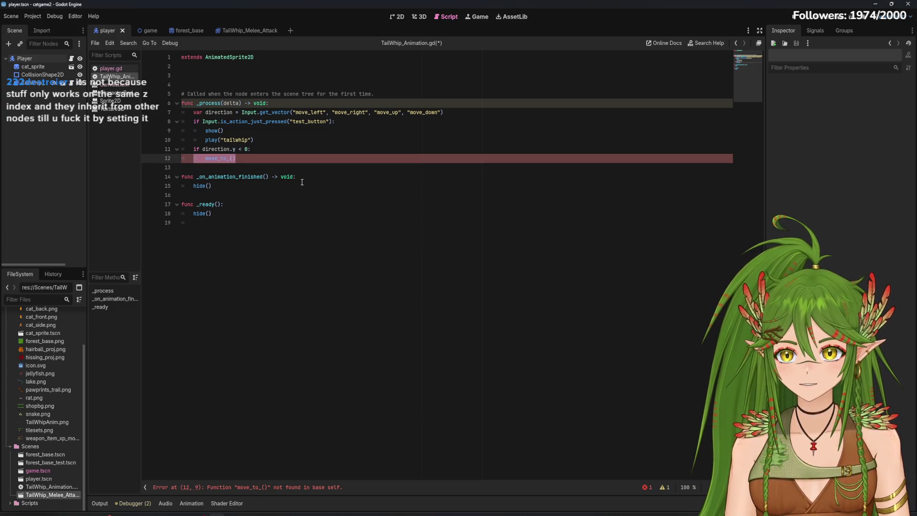
pyautogui.press('BackSpace')
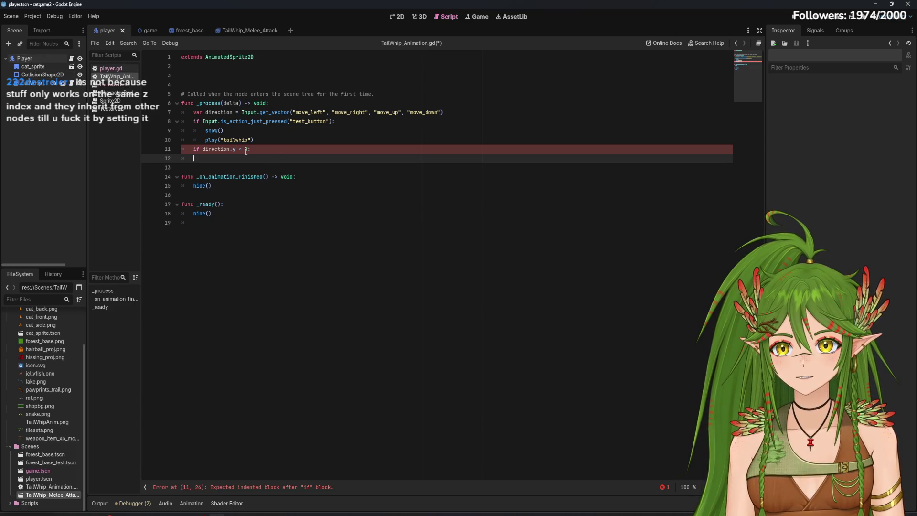
pyautogui.hotkey('ctrl', 'z')
pyautogui.click(230, 158)
pyautogui.write('back(')
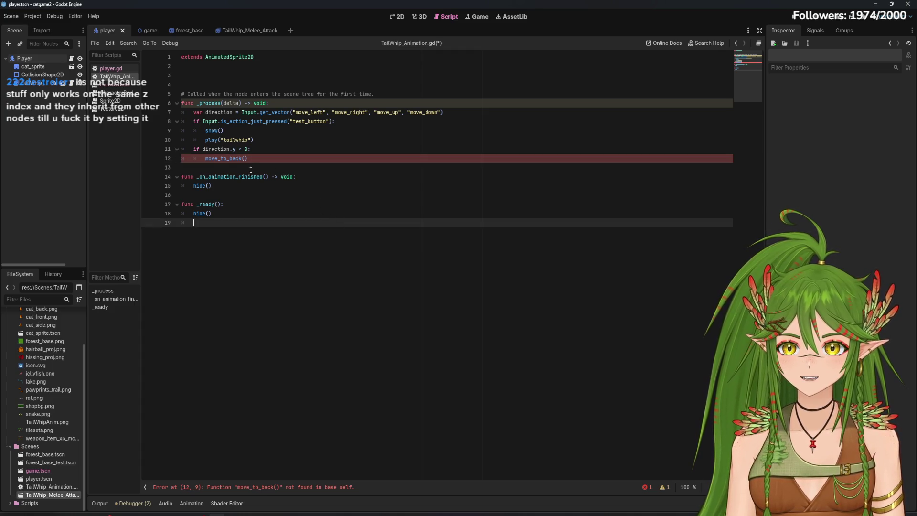
pyautogui.moveTo(241, 159); pyautogui.dragTo(228, 159)
pyautogui.write('front')
pyautogui.keyDown('ctrl'); pyautogui.click(226, 159); pyautogui.keyUp('ctrl')
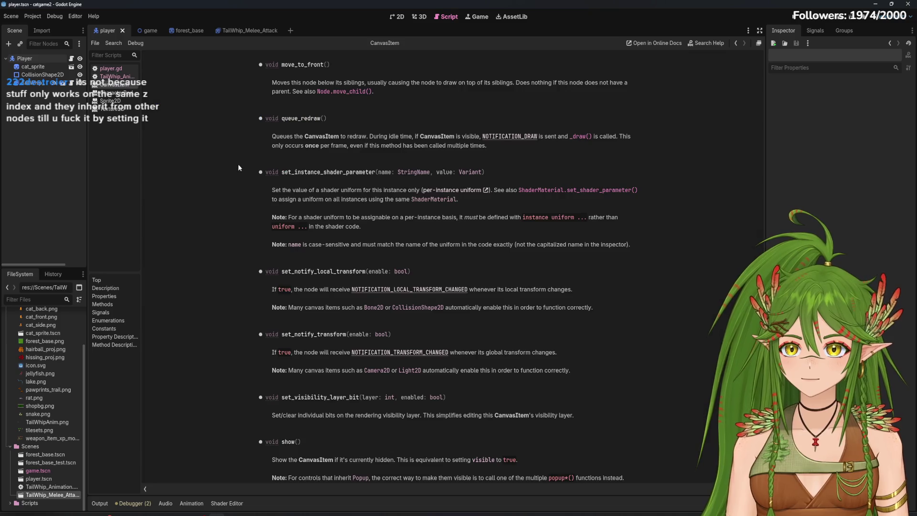
# Follow the link to Node.move_child(), browse player.gd and Texture2D docs, then reopen TailWhip_Animation.gd.
pyautogui.scroll(3, 365, 155)
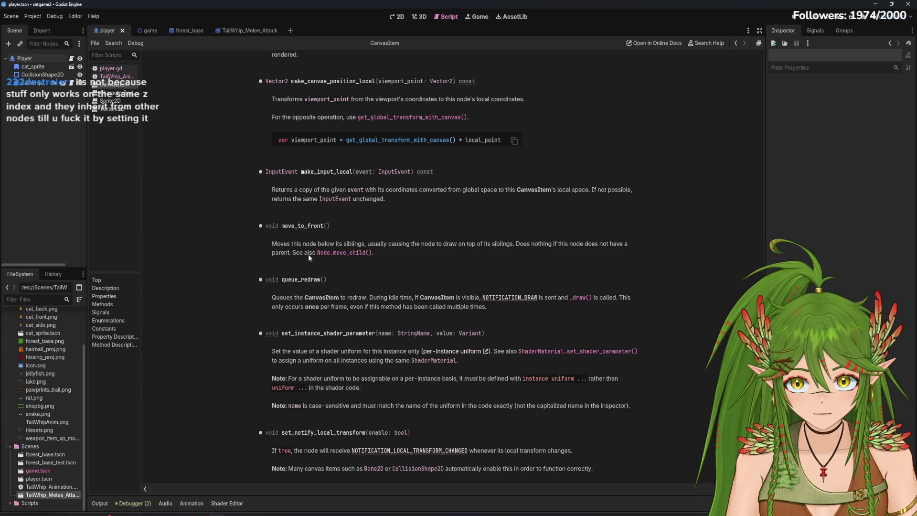
pyautogui.click(344, 253)
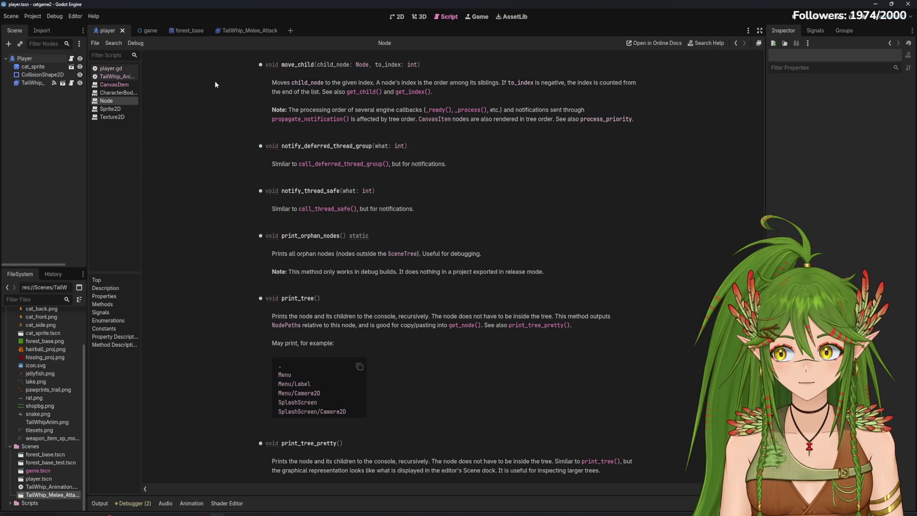
pyautogui.click(116, 70)
pyautogui.click(113, 117)
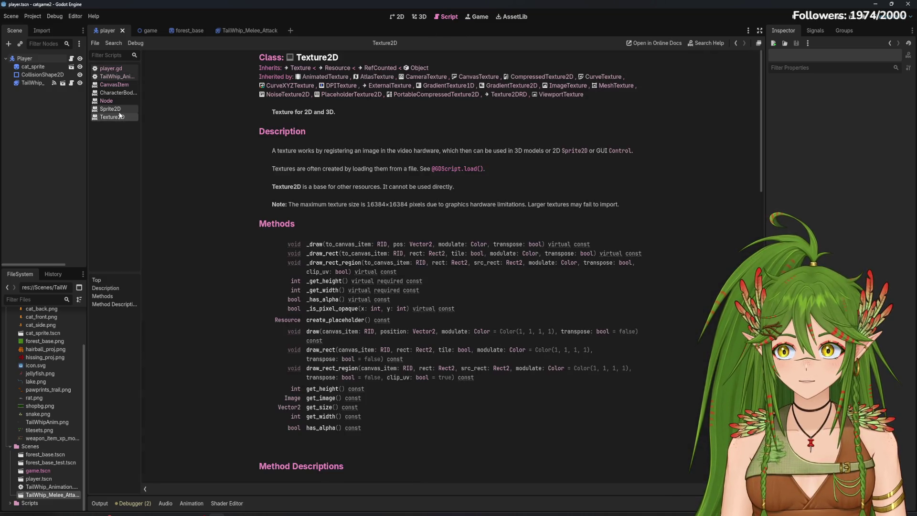
pyautogui.click(110, 69)
pyautogui.click(117, 76)
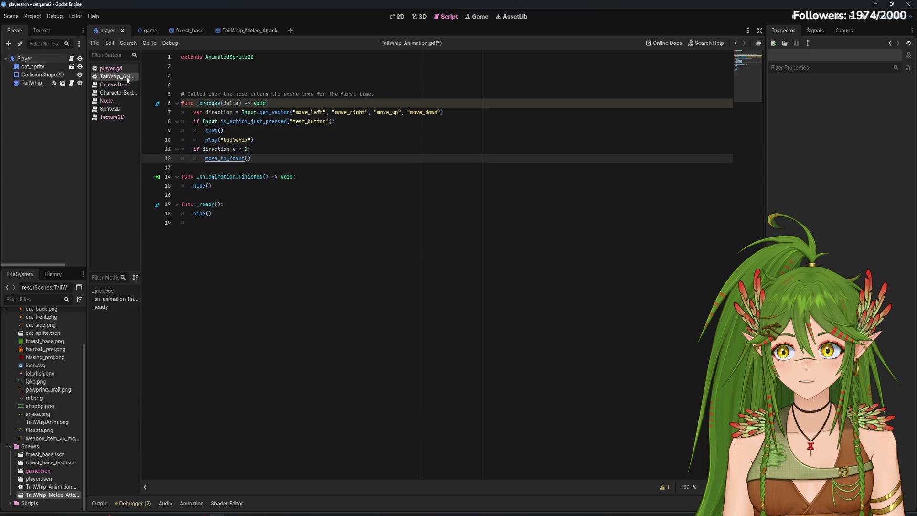
# Trim the move_to_front call, glance at CharacterBody2D docs and player.gd, then return.
pyautogui.press('BackSpace')
pyautogui.press('BackSpace')
pyautogui.press('BackSpace')
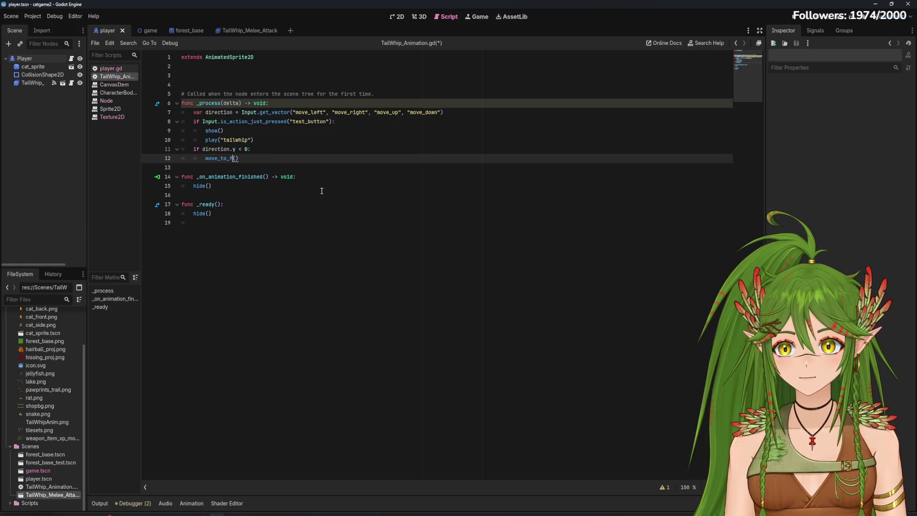
pyautogui.click(121, 93)
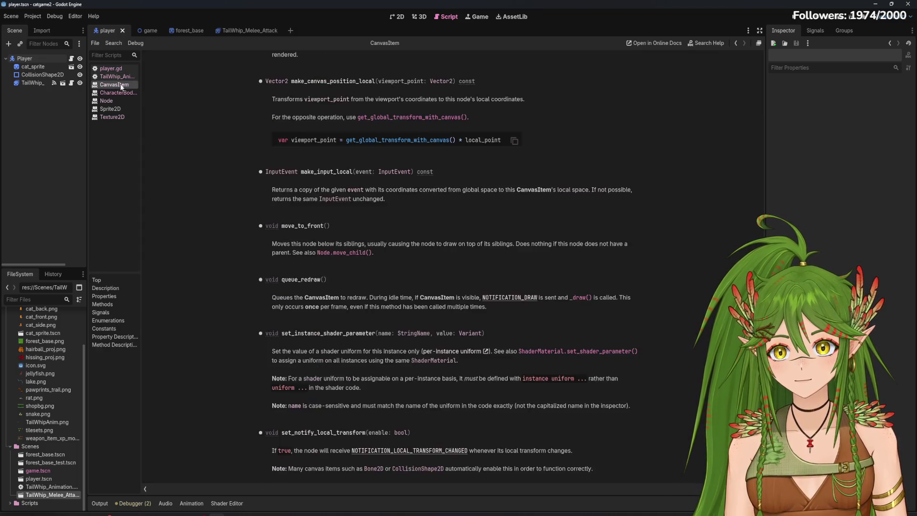
pyautogui.click(111, 69)
pyautogui.click(117, 76)
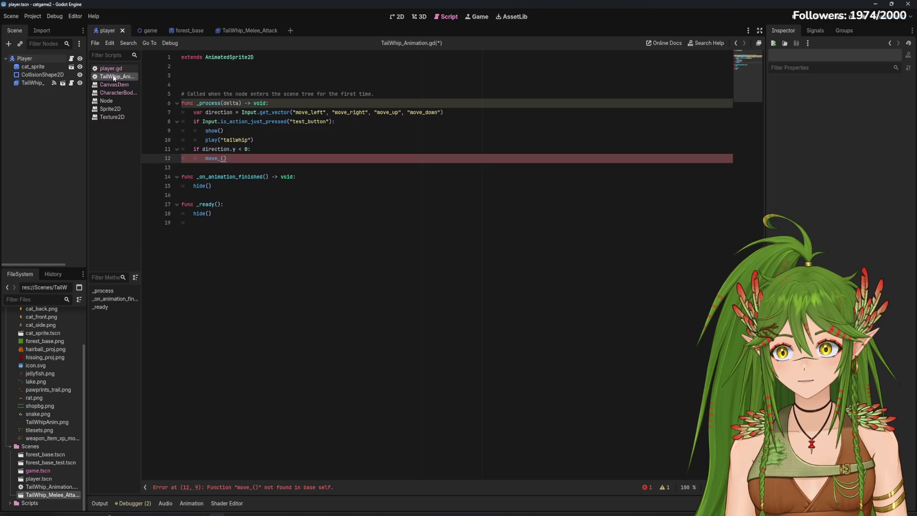
# Turn line 12's call into move_child() via autocomplete and open its Node docs.
pyautogui.press('BackSpace')
pyautogui.write('.child')
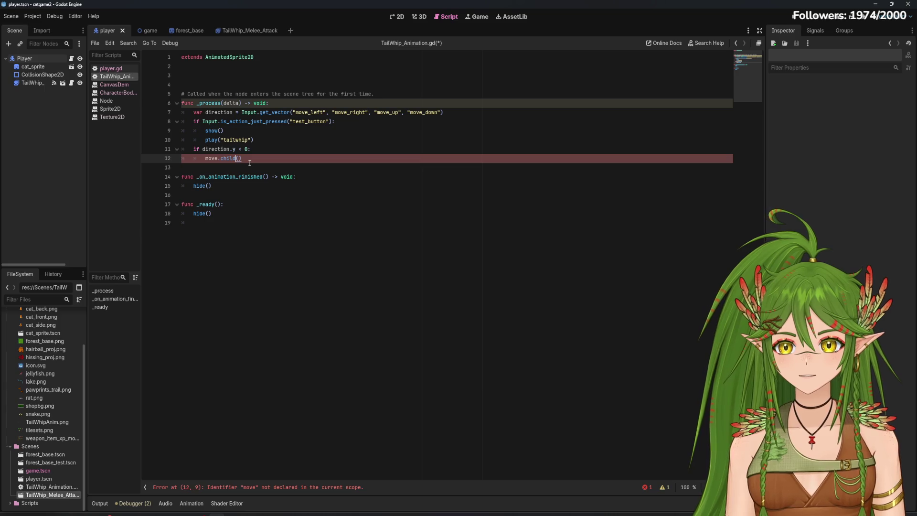
pyautogui.hotkey('ctrl', 'Left')
pyautogui.hotkey('ctrl', 'Left')
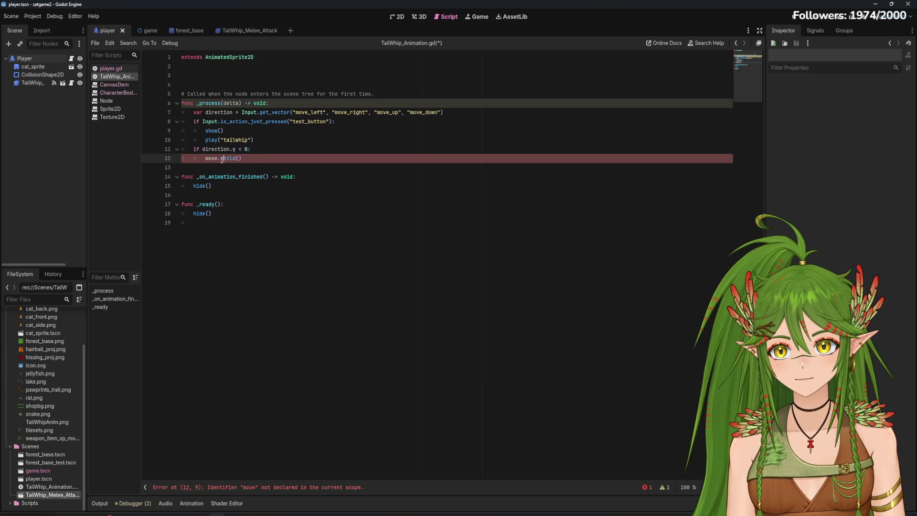
pyautogui.press('BackSpace')
pyautogui.write('_')
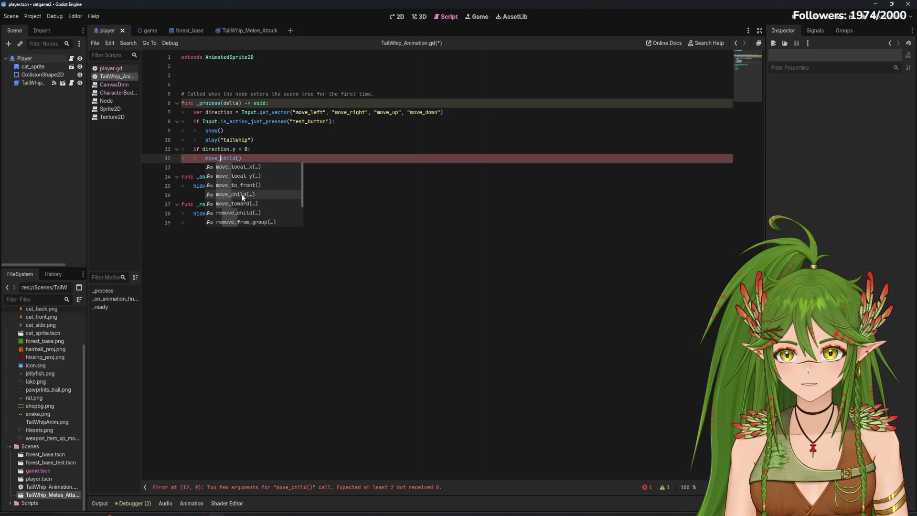
pyautogui.doubleClick(242, 194)
pyautogui.press('Delete')
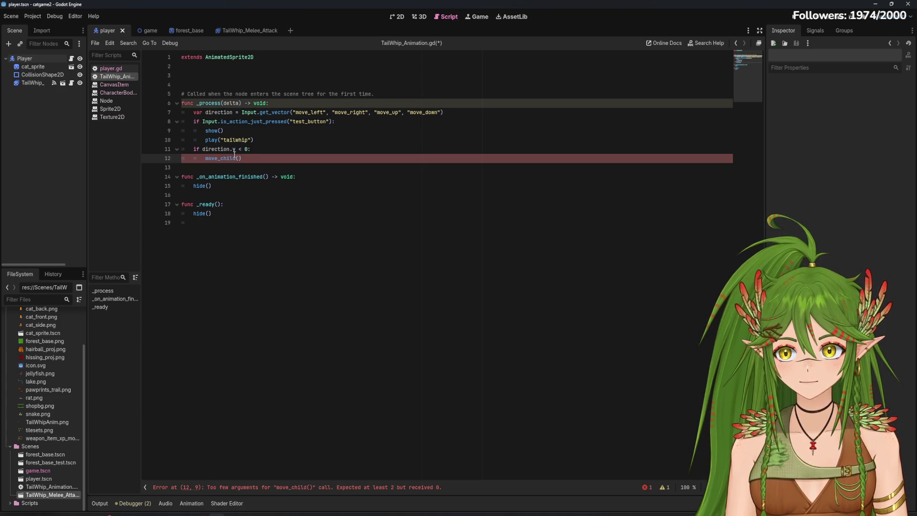
pyautogui.keyDown('ctrl'); pyautogui.click(239, 157); pyautogui.keyUp('ctrl')
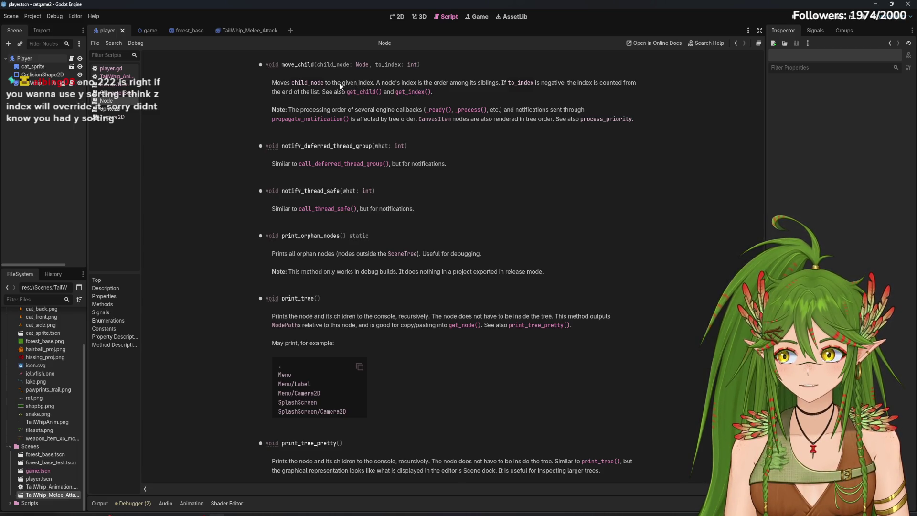
# View the game scene in 2D and inspect the Game root node's properties.
pyautogui.click(143, 30)
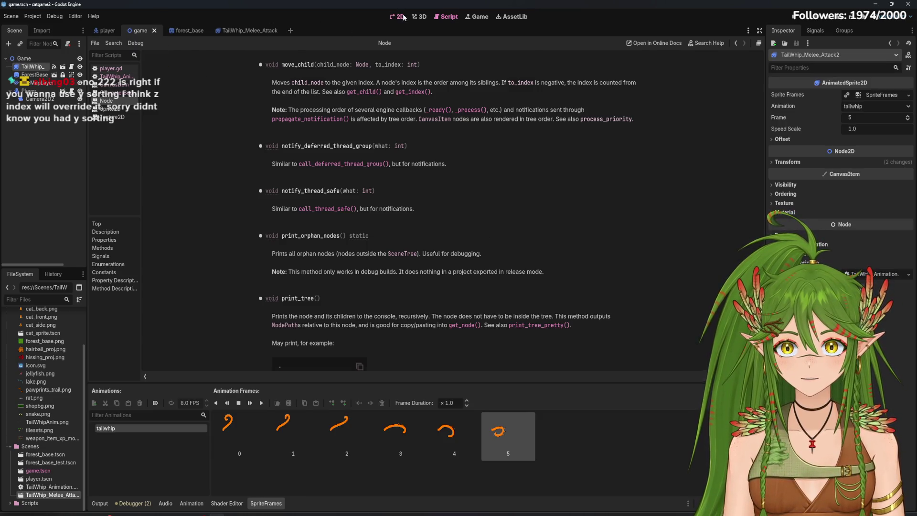
pyautogui.click(397, 16)
pyautogui.click(23, 58)
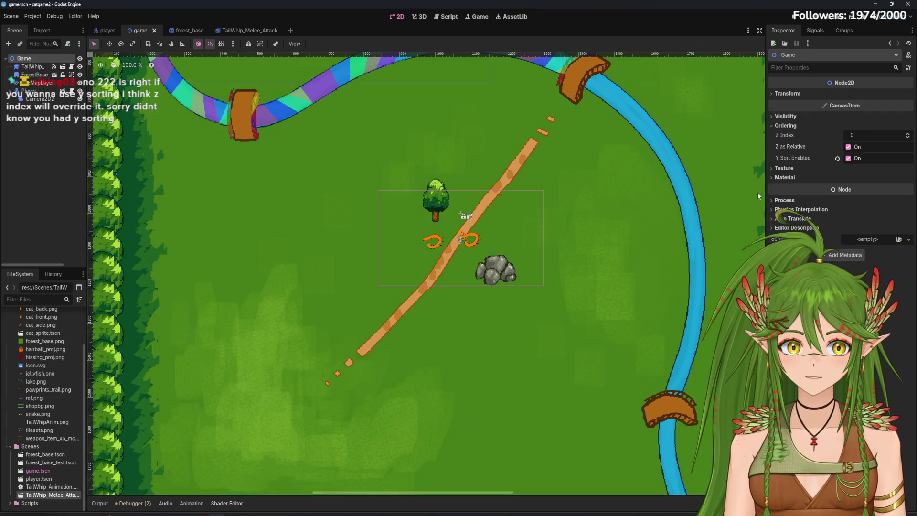
pyautogui.click(787, 94)
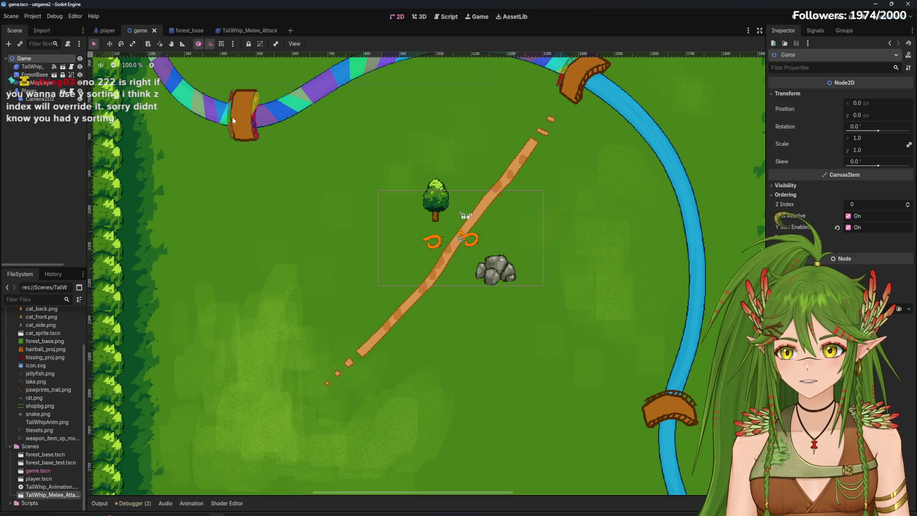
# Back in the script workspace, look up move_child() from TailWhip_Animation.gd and return to the code.
pyautogui.click(446, 16)
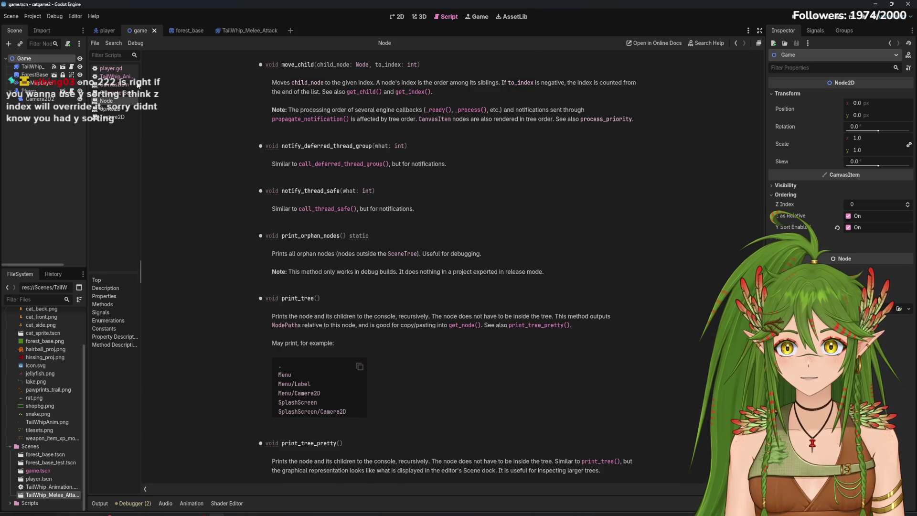
pyautogui.click(112, 70)
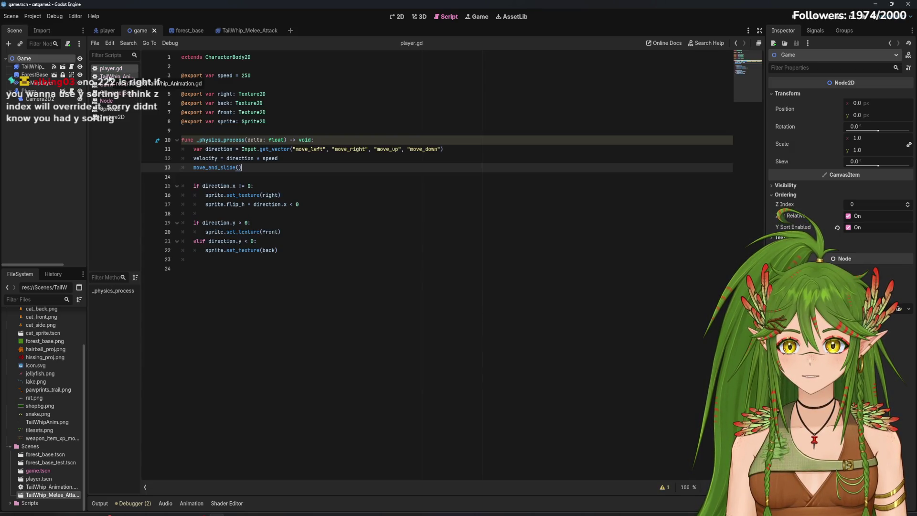
pyautogui.click(115, 76)
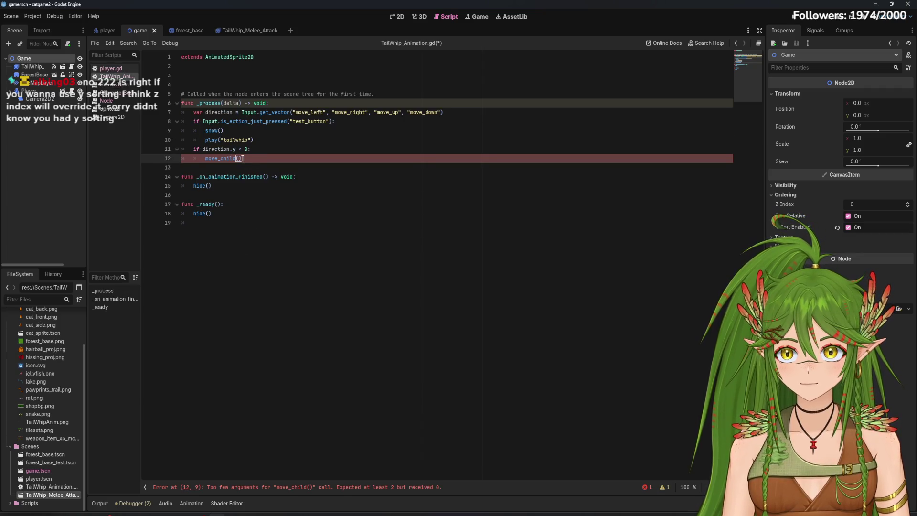
pyautogui.keyDown('ctrl'); pyautogui.click(232, 158); pyautogui.keyUp('ctrl')
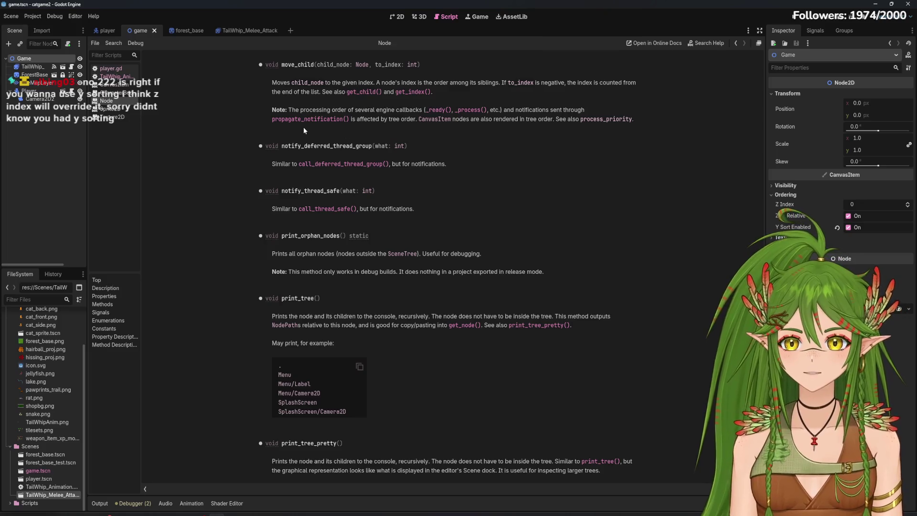
pyautogui.click(115, 77)
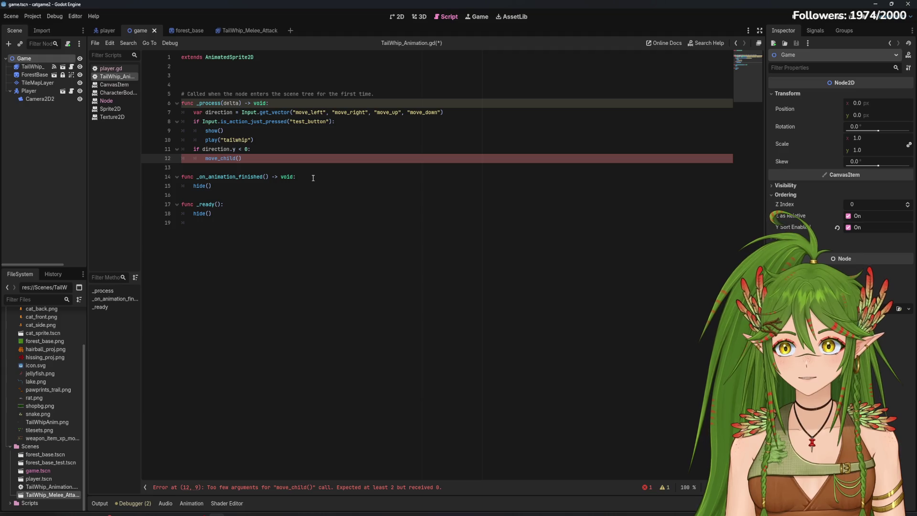
# Type child_node as the move_child argument on line 12, checking the reference midway.
pyautogui.write('tail')
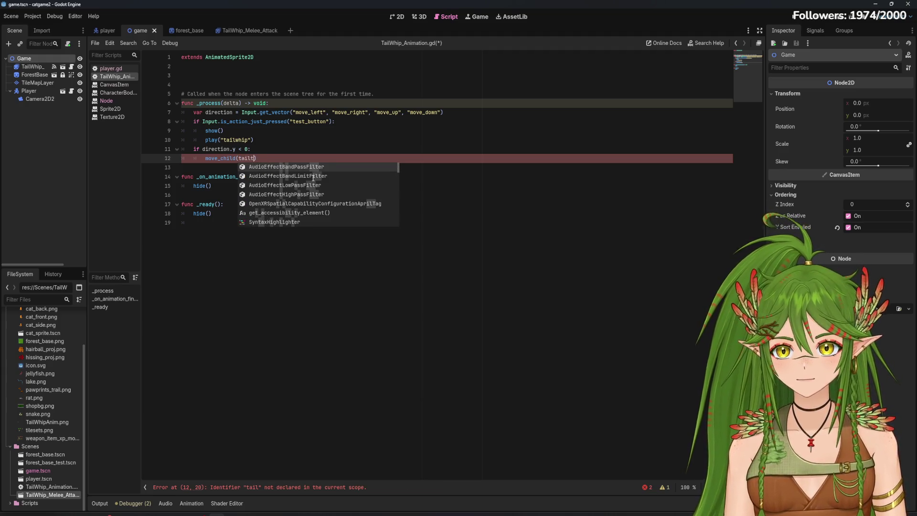
pyautogui.write('_')
pyautogui.press('BackSpace')
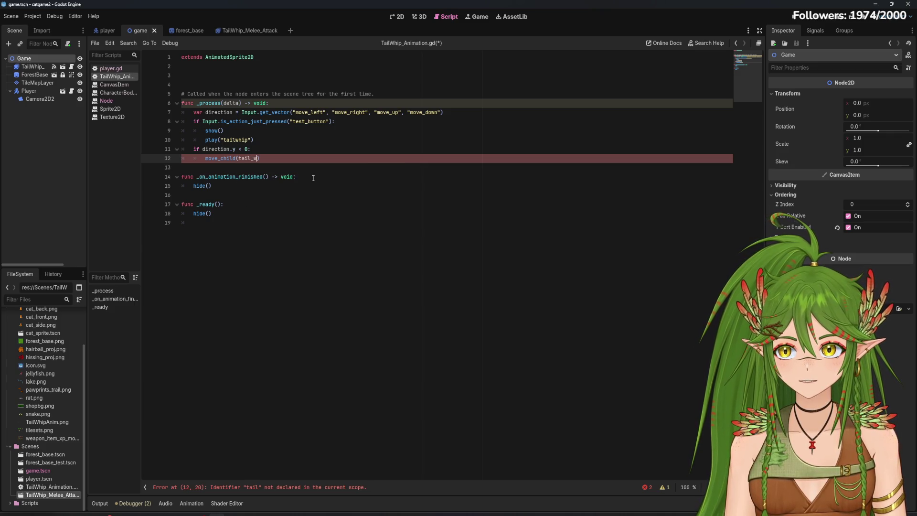
pyautogui.write('wh')
pyautogui.press('BackSpace')
pyautogui.press('BackSpace')
pyautogui.press('BackSpace')
pyautogui.write('child')
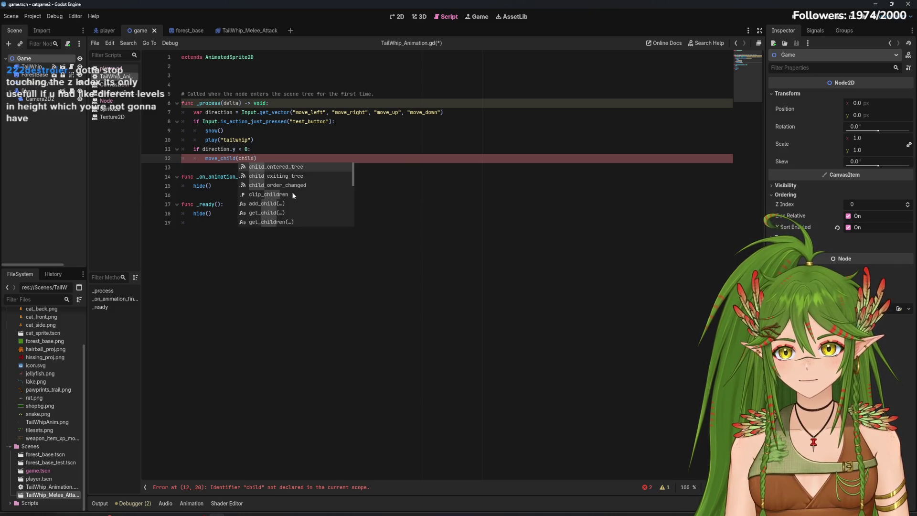
pyautogui.keyDown('ctrl'); pyautogui.click(222, 159); pyautogui.keyUp('ctrl')
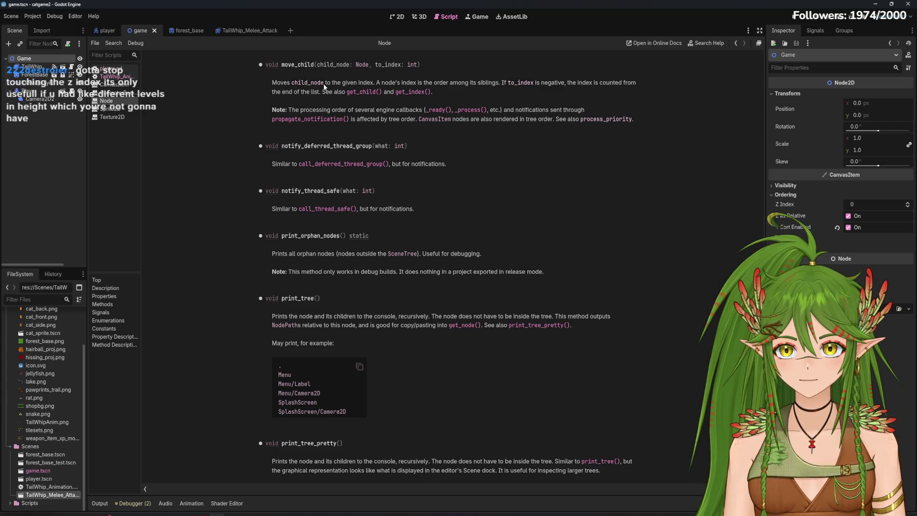
pyautogui.click(117, 76)
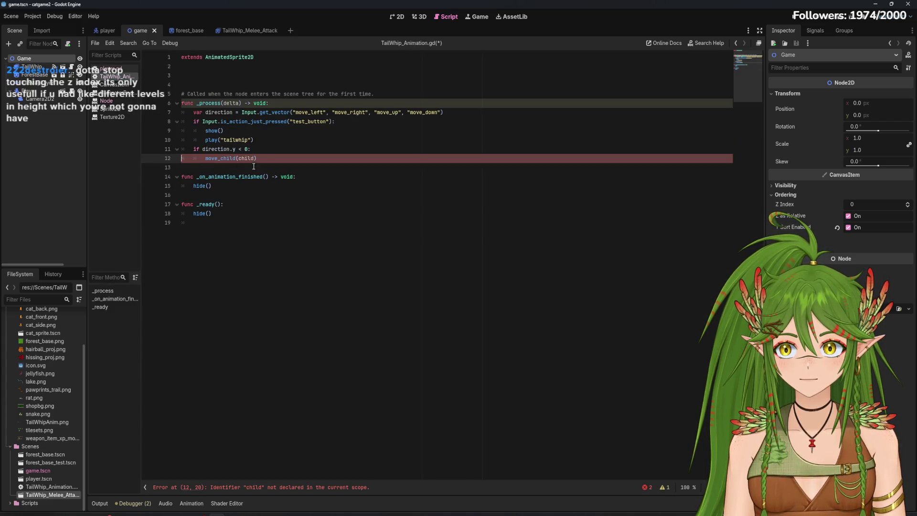
pyautogui.write('_nod')
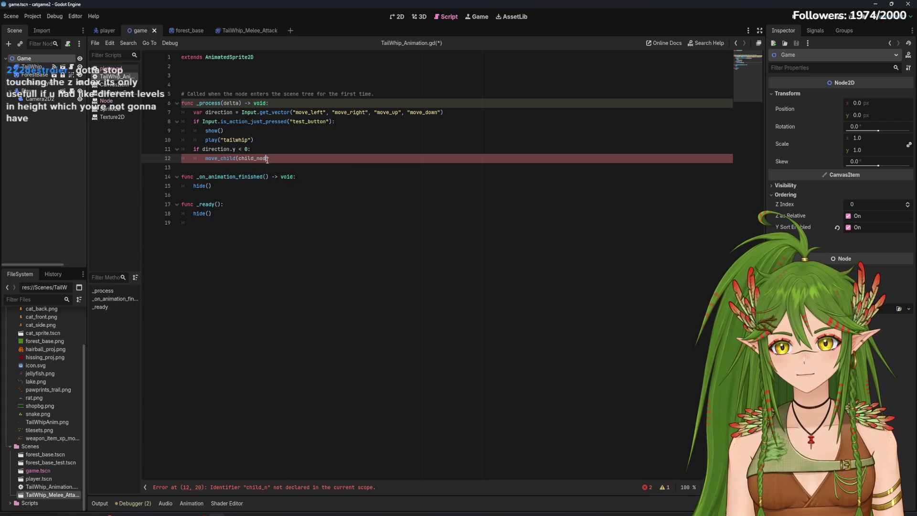
pyautogui.write('e')
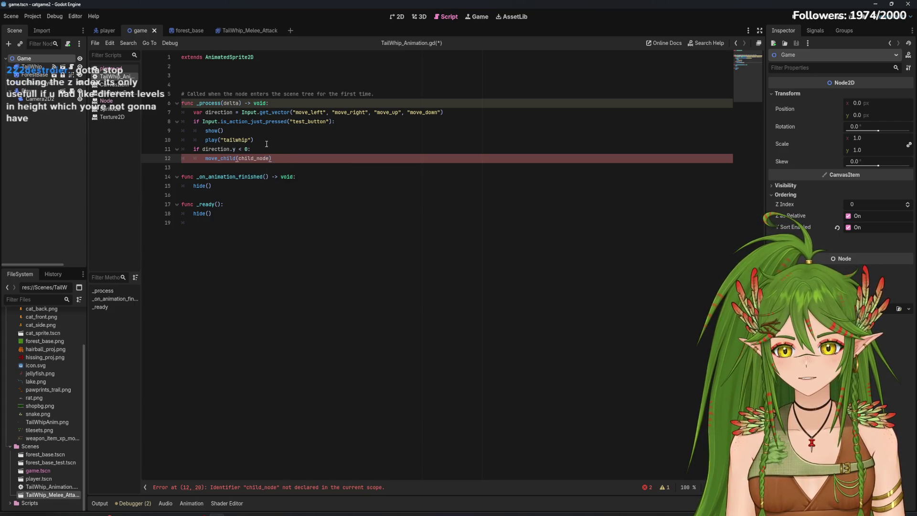
# Browse the CharacterBody2D reference and player.gd, then reopen the Node reference at move_child.
pyautogui.click(114, 93)
pyautogui.click(117, 101)
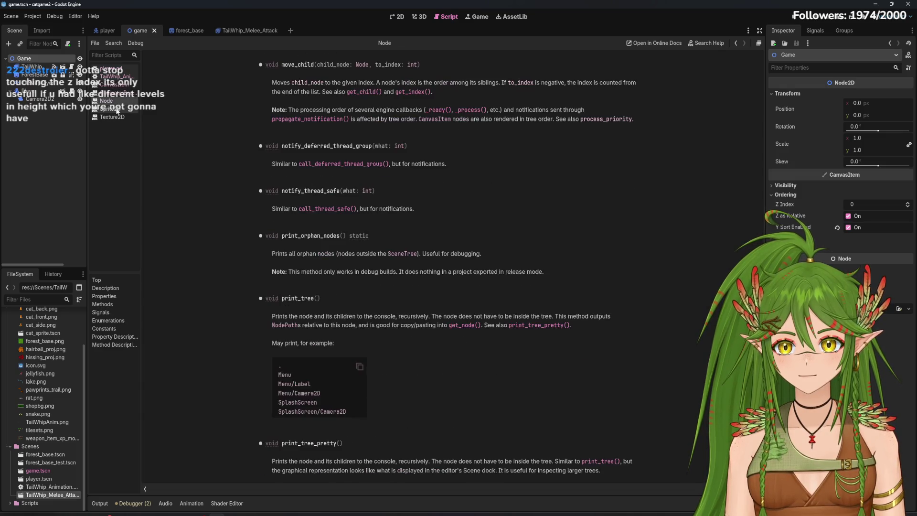
pyautogui.click(116, 92)
pyautogui.click(109, 69)
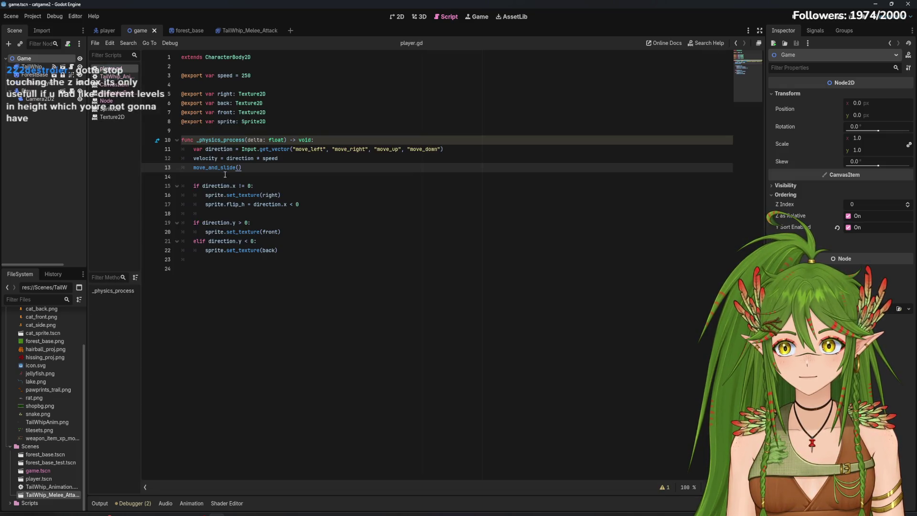
pyautogui.click(115, 76)
pyautogui.click(106, 100)
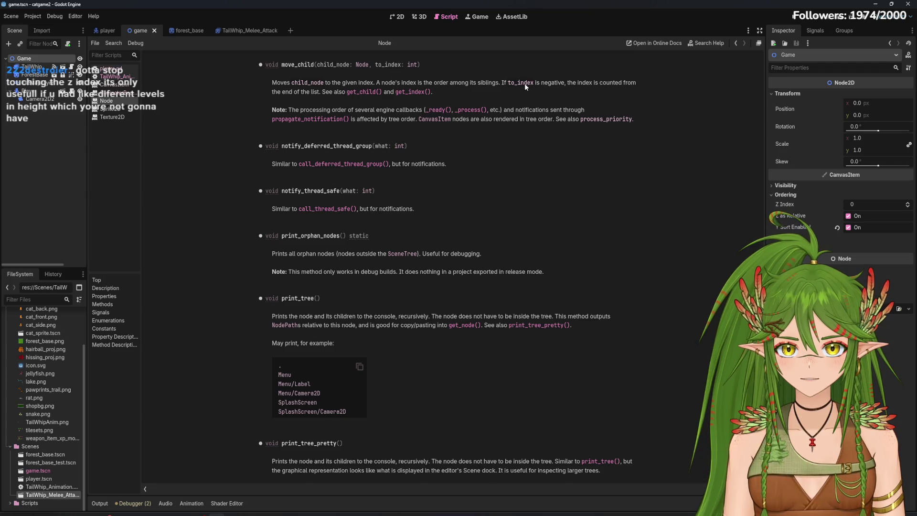
# Read move_child's parameter list in the Node reference, then return to the script.
pyautogui.scroll(2, 344, 130)
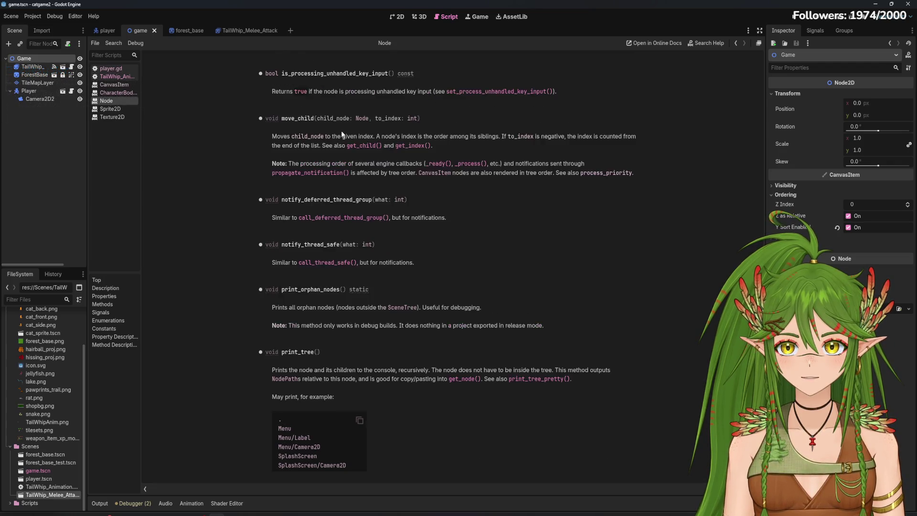
pyautogui.scroll(4, 344, 130)
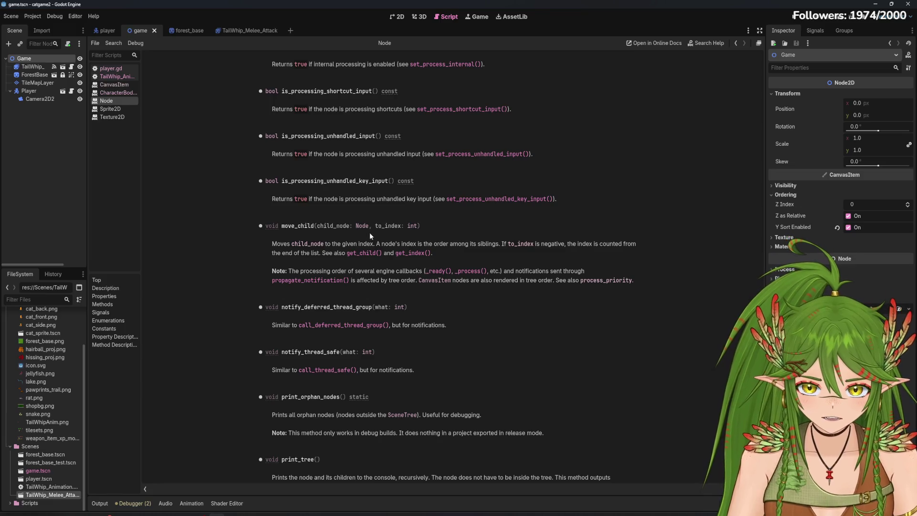
pyautogui.moveTo(420, 225)
pyautogui.mouseDown()
pyautogui.moveTo(275, 225)
pyautogui.moveTo(304, 225)
pyautogui.mouseUp()
pyautogui.hotkey('ctrl', 'c')
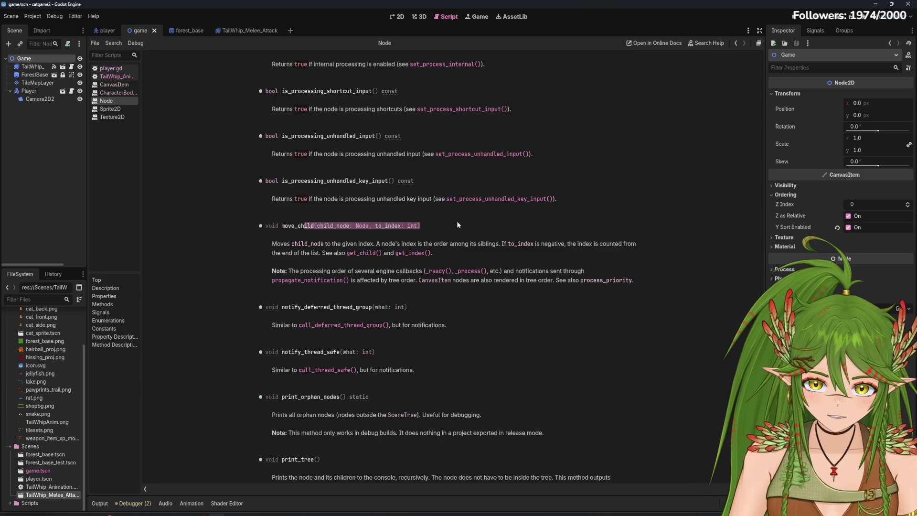
pyautogui.click(352, 226)
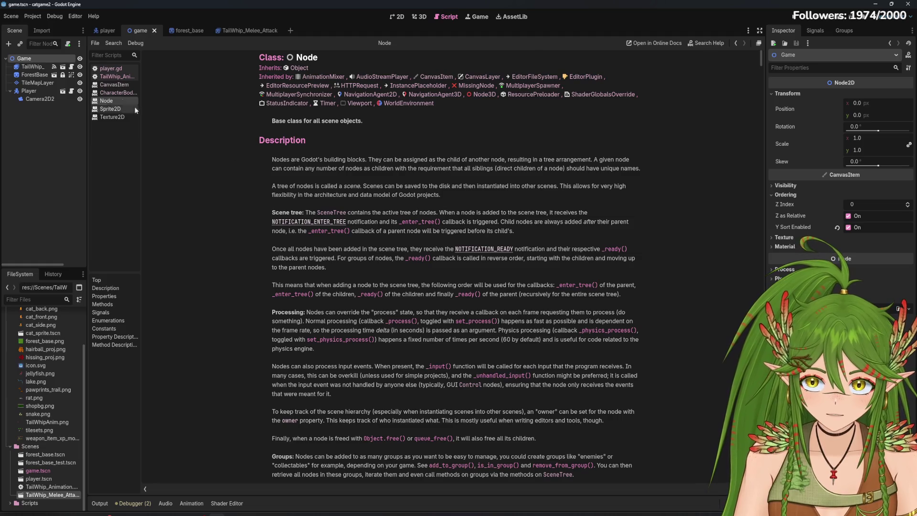
pyautogui.click(109, 76)
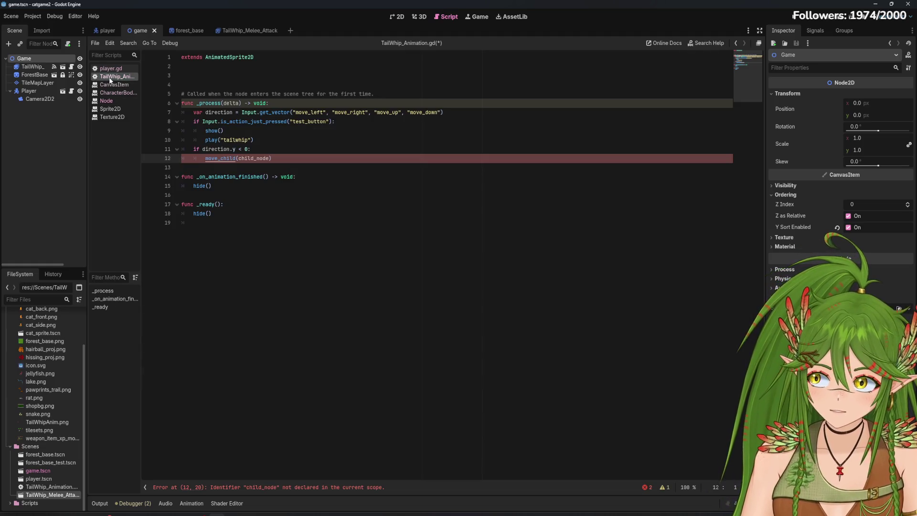
# Look up move_child again, mark its full signature, then select the call on line 12.
pyautogui.keyDown('ctrl'); pyautogui.click(221, 158); pyautogui.keyUp('ctrl')
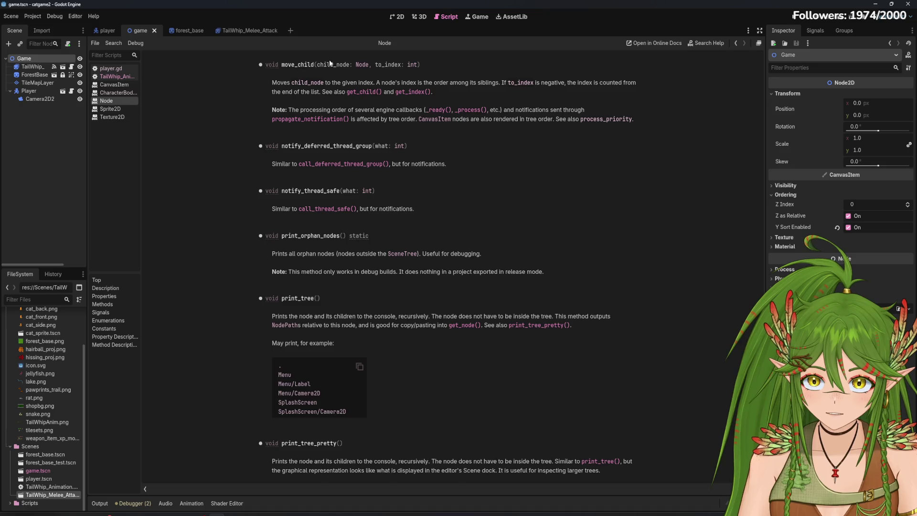
pyautogui.moveTo(325, 83); pyautogui.dragTo(367, 83)
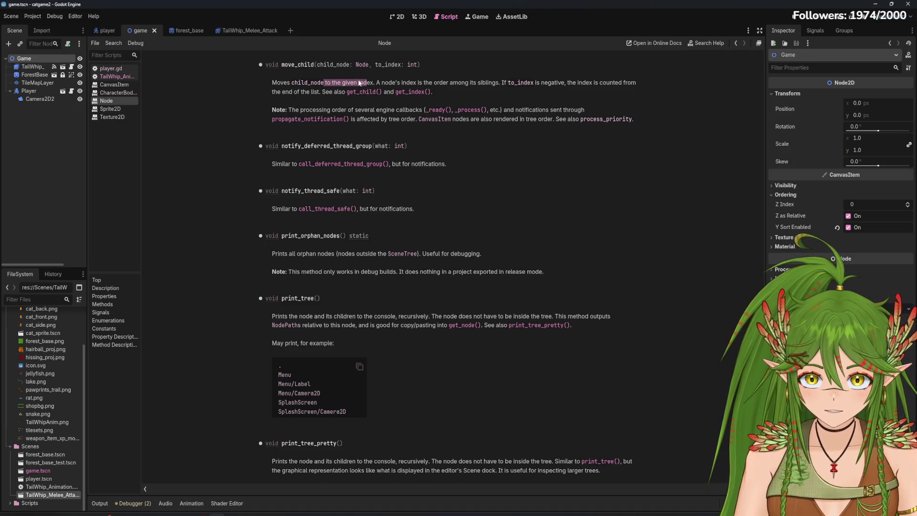
pyautogui.click(359, 83)
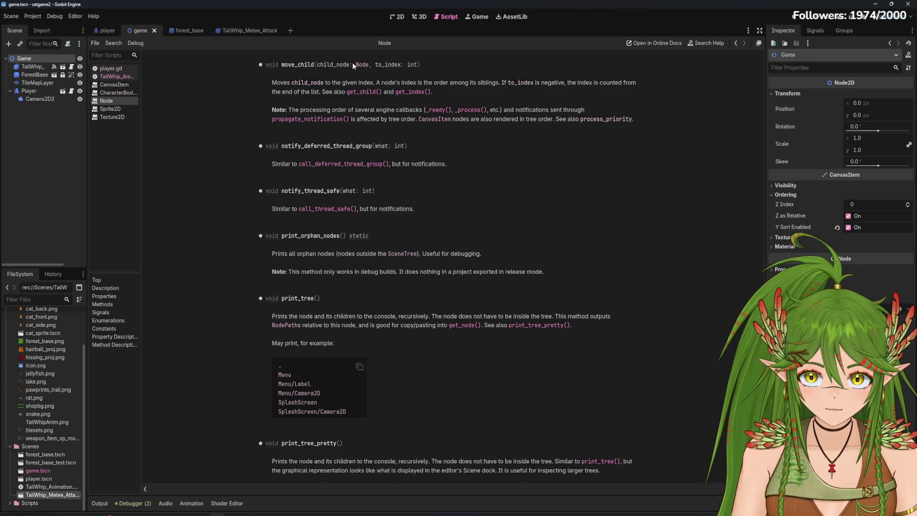
pyautogui.moveTo(420, 65); pyautogui.dragTo(282, 67)
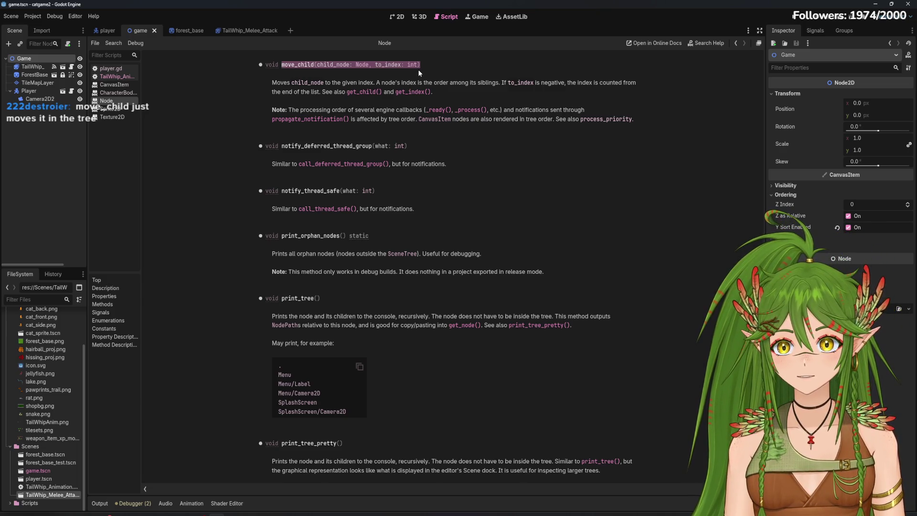
pyautogui.click(116, 77)
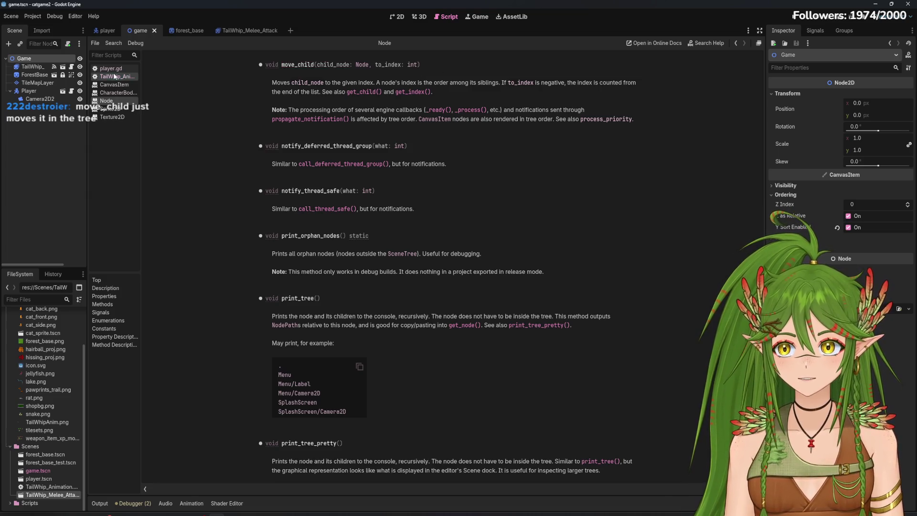
pyautogui.press('End')
pyautogui.hotkey('ctrl', 'shift', 'Left')
pyautogui.hotkey('ctrl', 'shift', 'Left')
pyautogui.hotkey('ctrl', 'shift', 'Left')
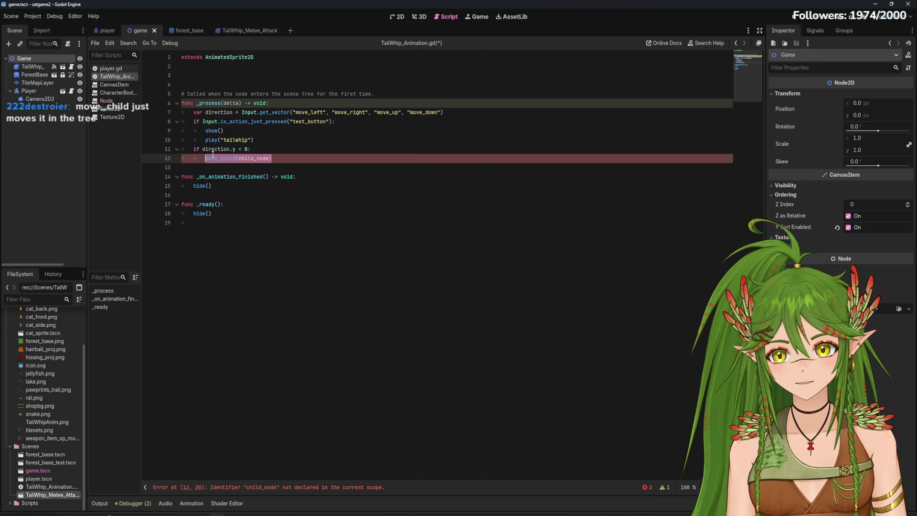
# Erase the old move_child call text from line 12.
pyautogui.click(236, 158)
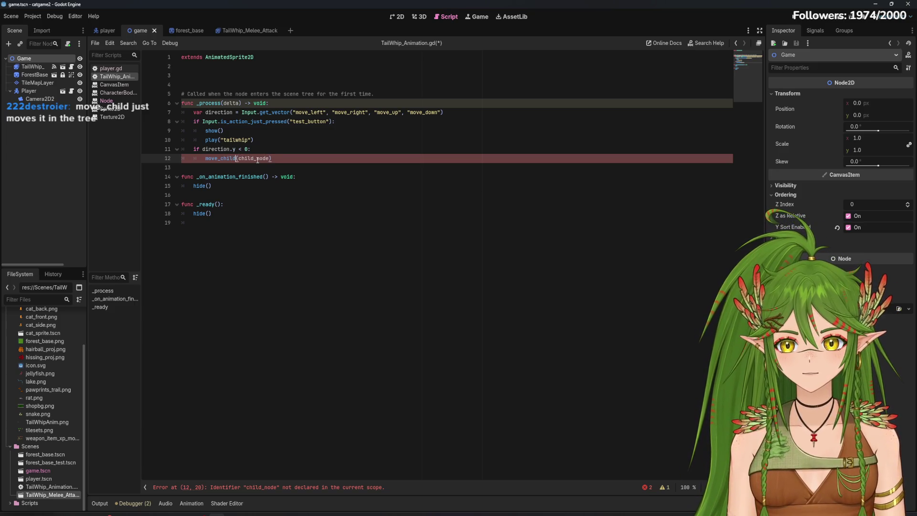
pyautogui.press('BackSpace')
pyautogui.press('BackSpace')
pyautogui.press('BackSpace')
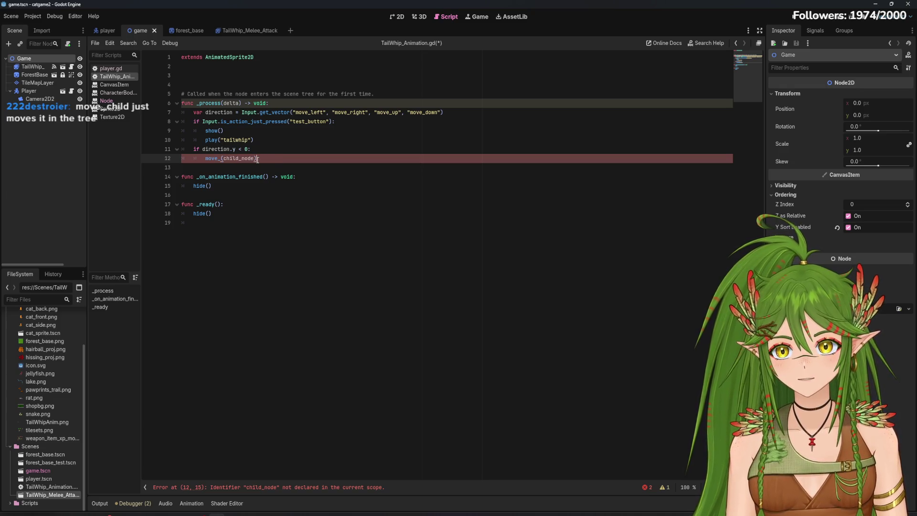
pyautogui.click(258, 159)
pyautogui.hotkey('ctrl', 'shift', 'Left')
pyautogui.hotkey('ctrl', 'shift', 'Left')
pyautogui.hotkey('ctrl', 'shift', 'Left')
pyautogui.write('m')
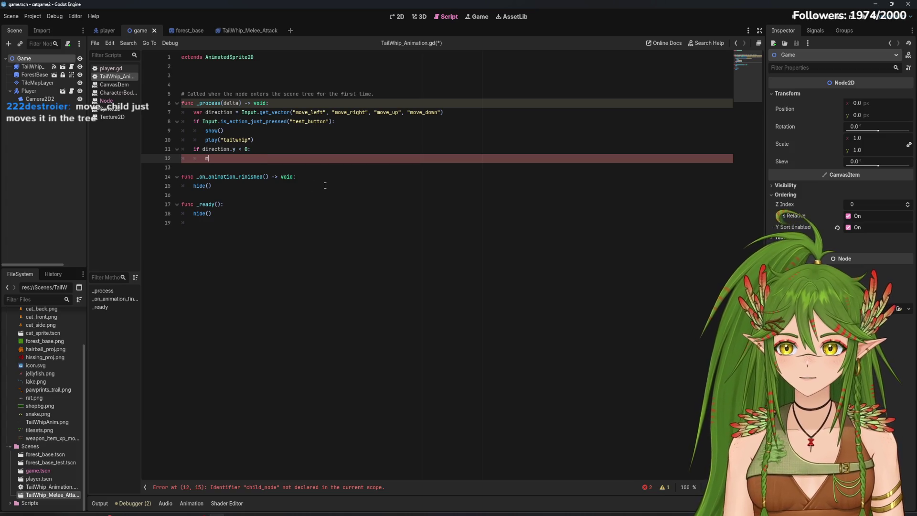
pyautogui.write('back')
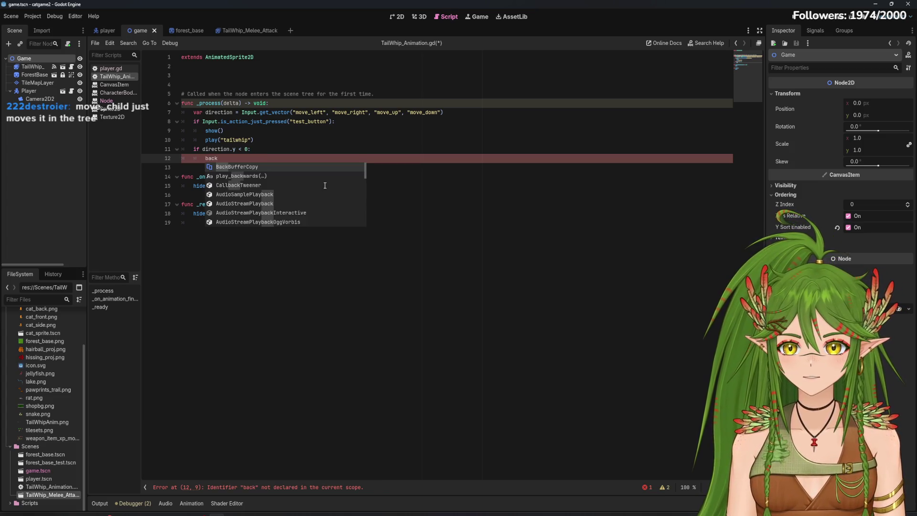
pyautogui.press('BackSpace')
pyautogui.press('BackSpace')
pyautogui.press('BackSpace')
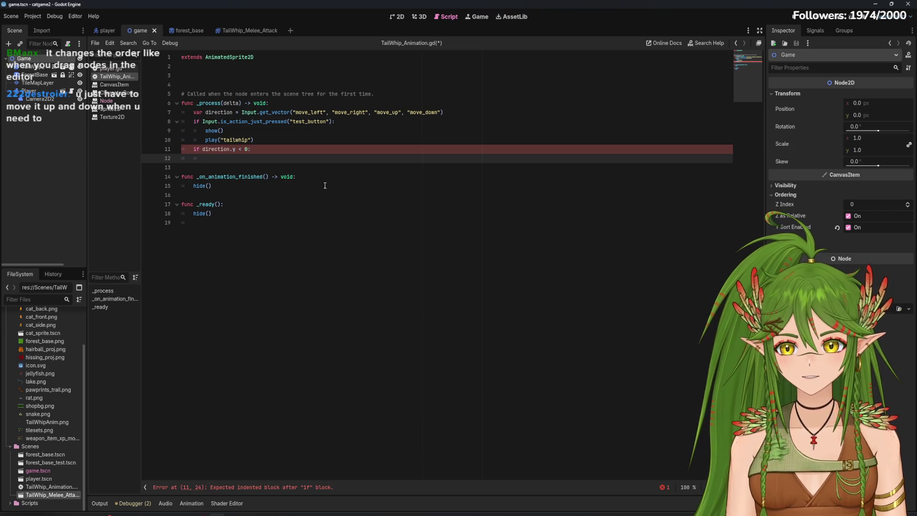
# Add move_child() under if direction.y < 0 via autocomplete and open its reference.
pyautogui.moveTo(251, 149); pyautogui.dragTo(188, 149)
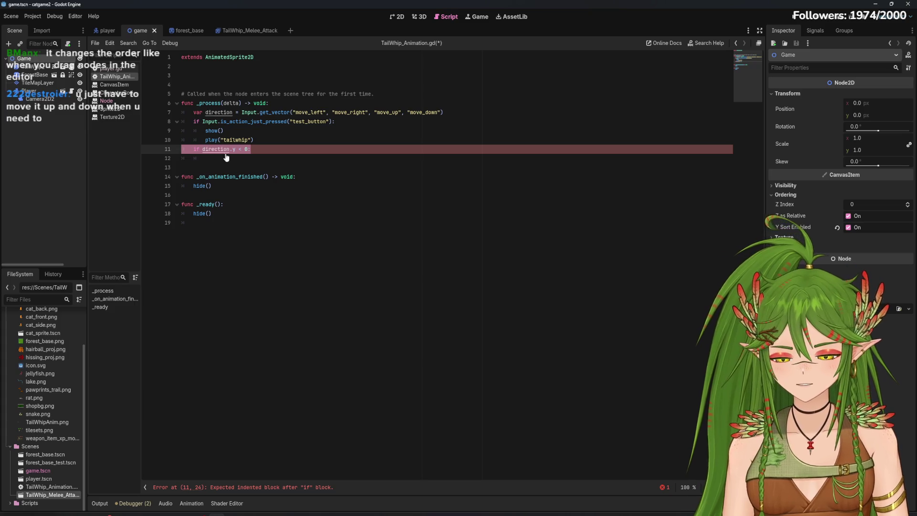
pyautogui.click(270, 149)
pyautogui.press('Return')
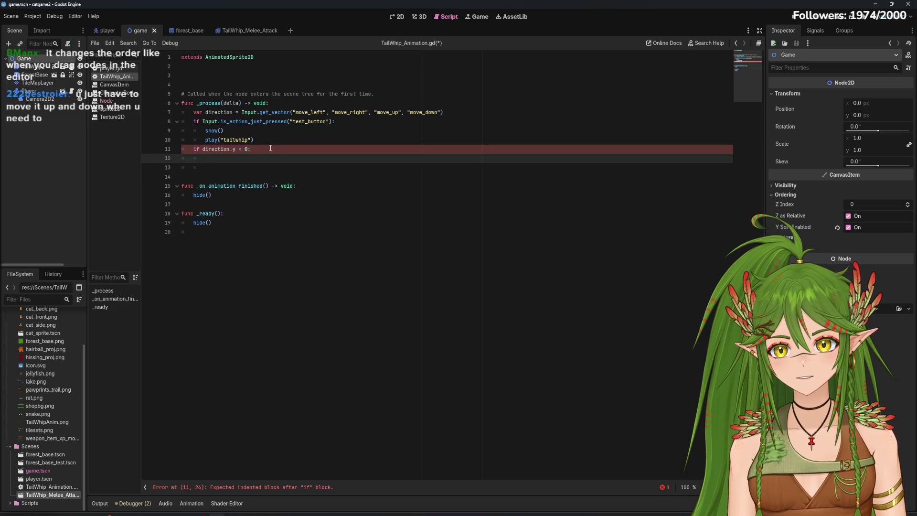
pyautogui.write('ove')
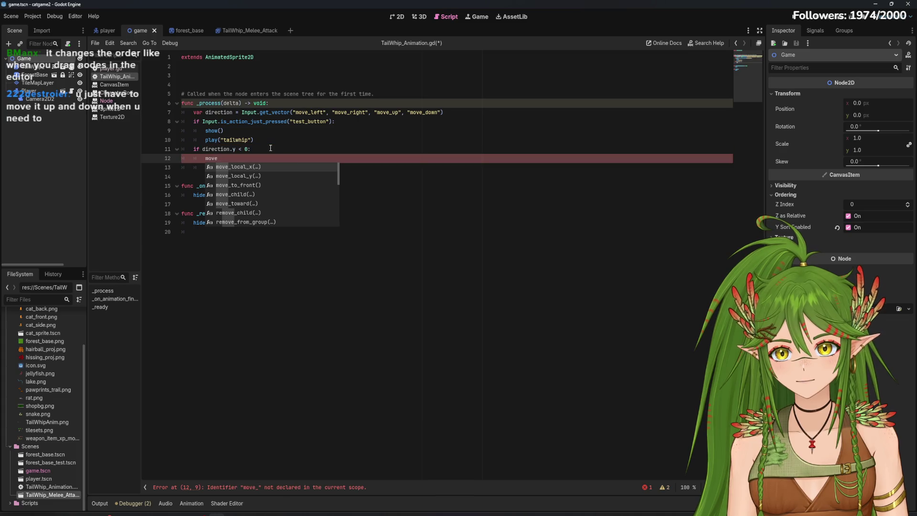
pyautogui.write('_chi')
pyautogui.press('Return')
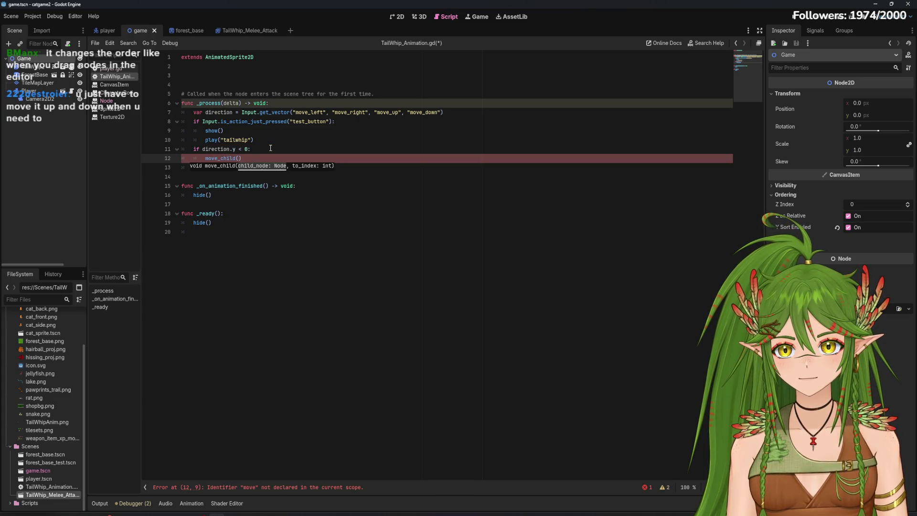
pyautogui.keyDown('ctrl'); pyautogui.click(223, 158); pyautogui.keyUp('ctrl')
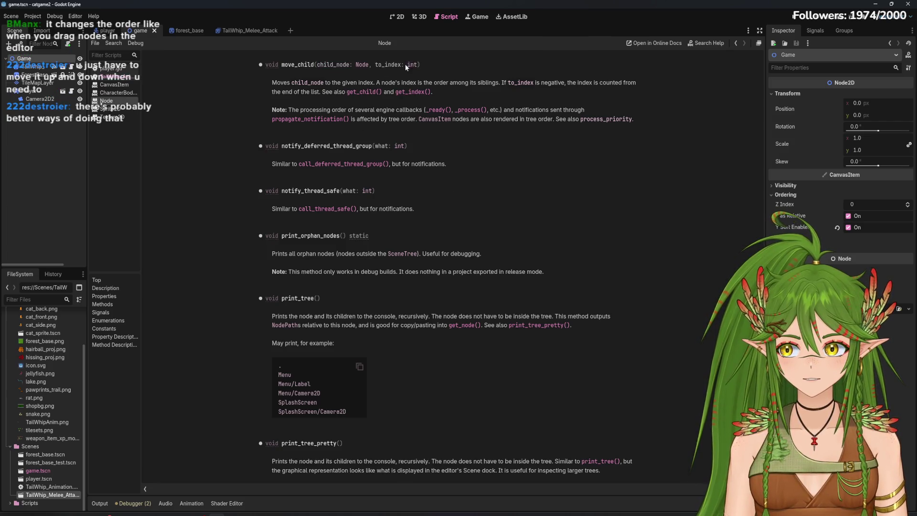
pyautogui.moveTo(420, 64); pyautogui.dragTo(316, 65)
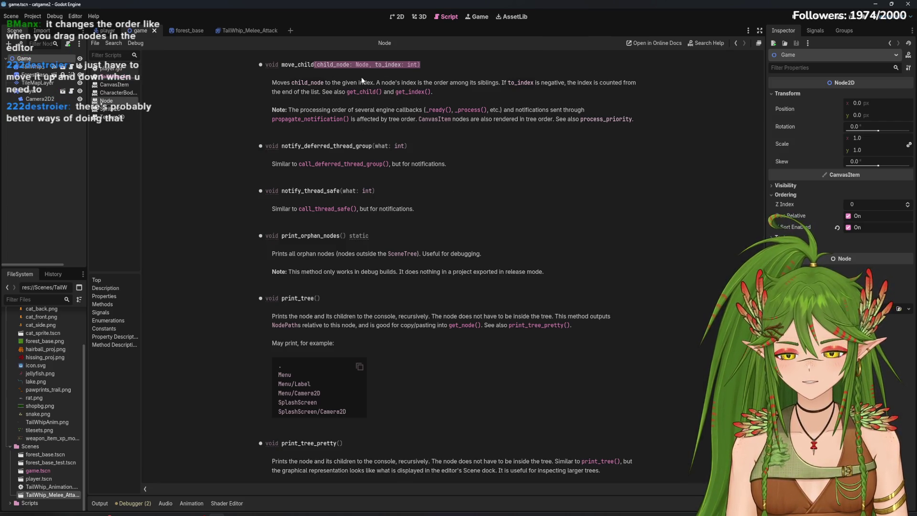
pyautogui.click(115, 71)
pyautogui.click(115, 77)
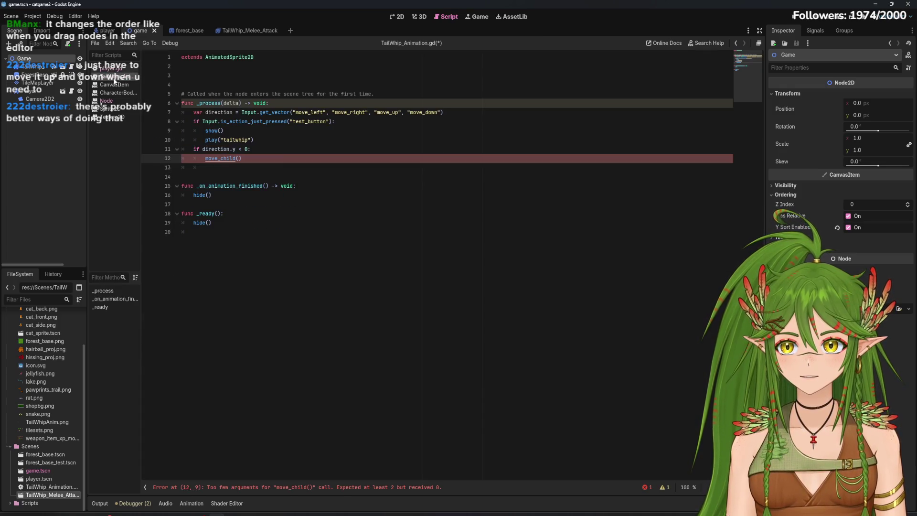
pyautogui.hotkey('ctrl', 'v')
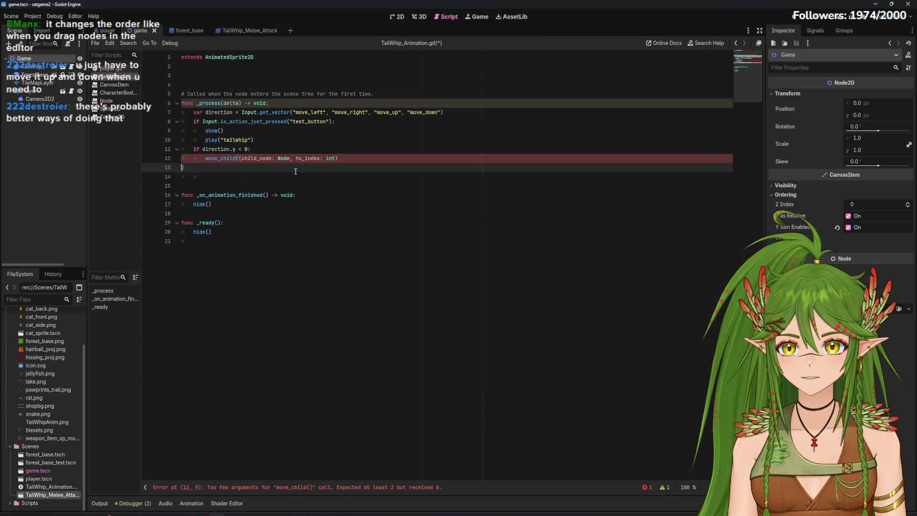
# Fix the move_child call's arguments so the child node is TailWhip_Melee_Attack.
pyautogui.click(238, 158)
pyautogui.press('BackSpace')
pyautogui.click(336, 159)
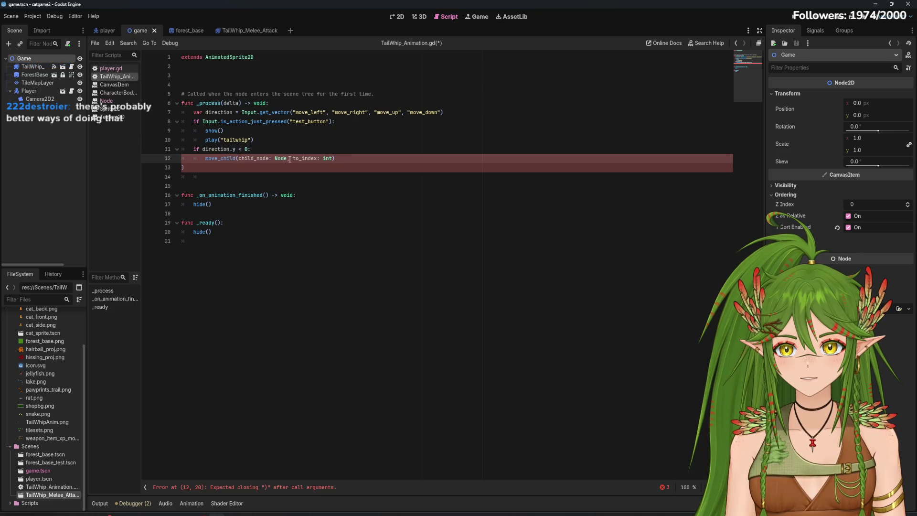
pyautogui.press('BackSpace')
pyautogui.press('BackSpace')
pyautogui.press('BackSpace')
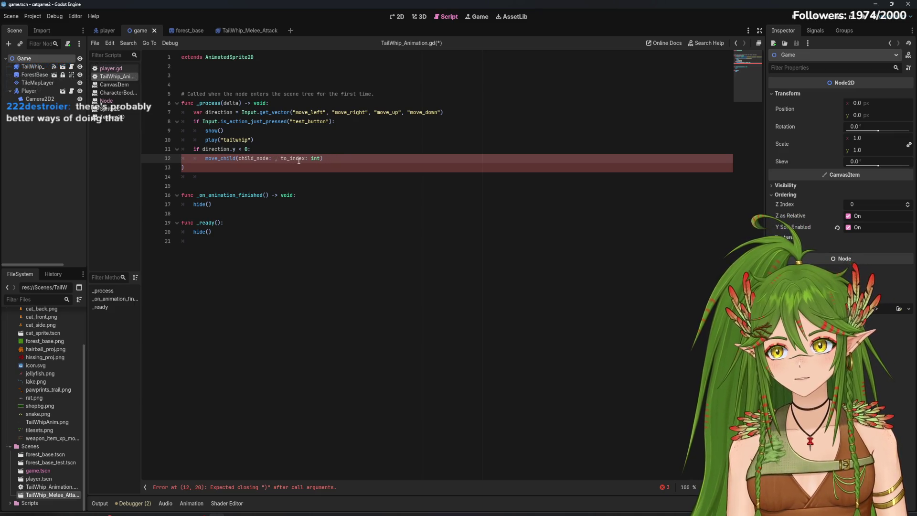
pyautogui.write('tailw')
pyautogui.press('BackSpace')
pyautogui.press('BackSpace')
pyautogui.press('BackSpace')
pyautogui.write('TailWhip_')
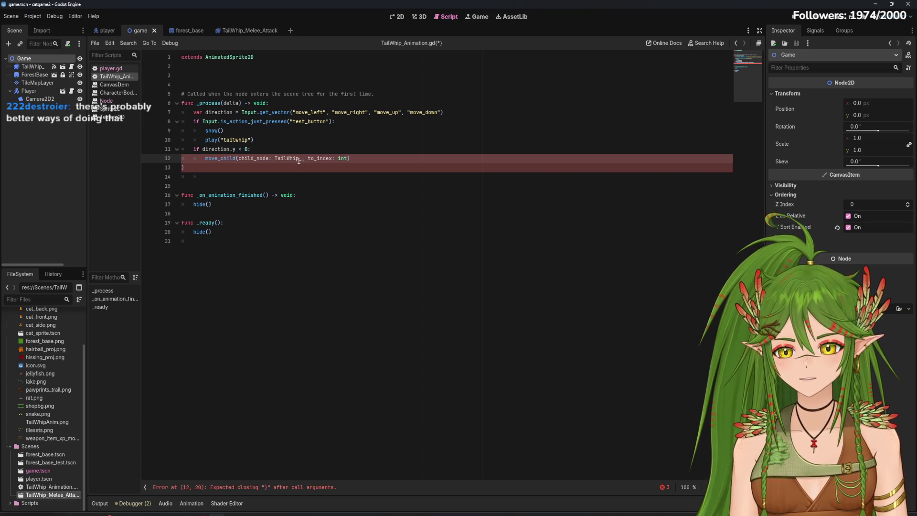
pyautogui.write('Melee')
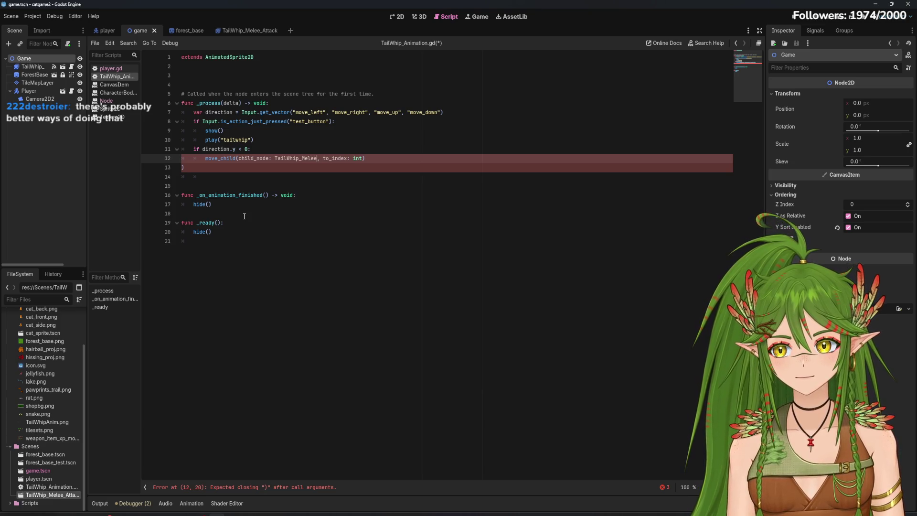
pyautogui.write('_Attack')
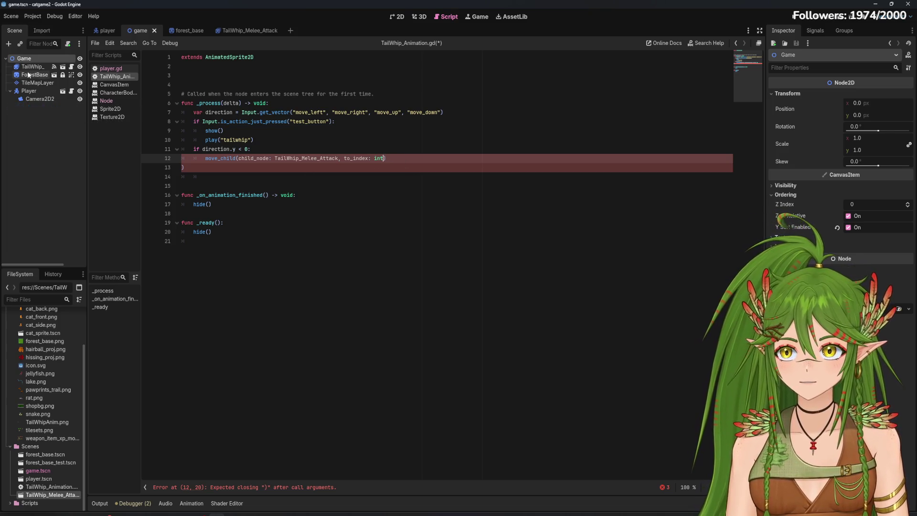
# Read the move_child documentation, then delete the move_child call from line 12.
pyautogui.keyDown('ctrl'); pyautogui.click(230, 158); pyautogui.keyUp('ctrl')
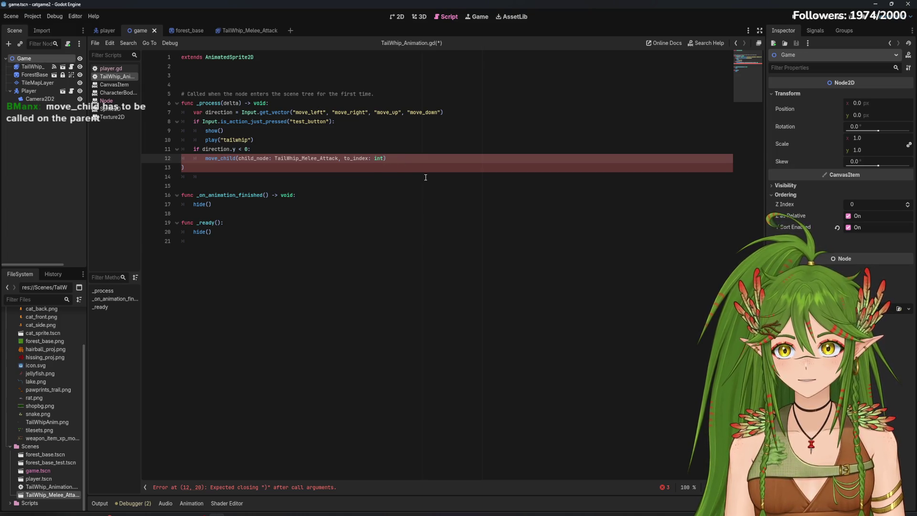
pyautogui.moveTo(402, 158); pyautogui.dragTo(206, 160)
pyautogui.hotkey('ctrl', 'c')
pyautogui.press('BackSpace')
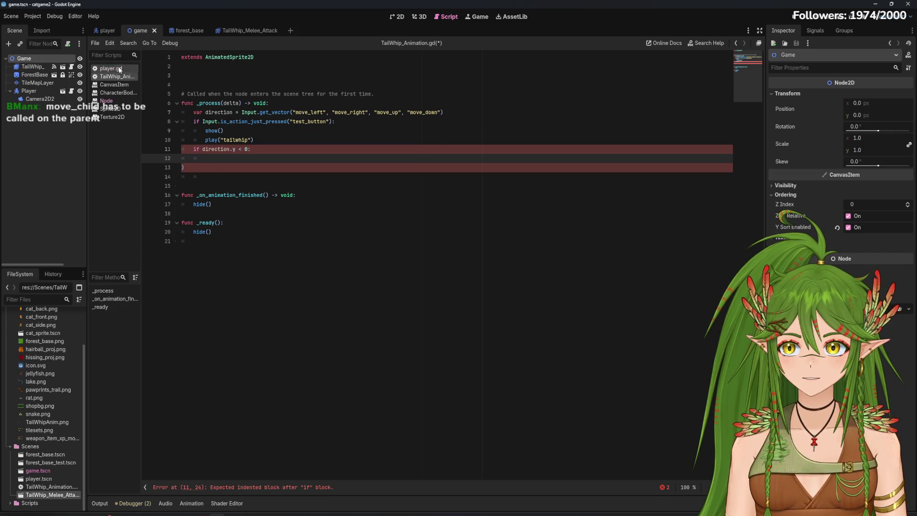
# Look over player.gd, the player scene and TailWhip_Animation.gd before editing player.gd.
pyautogui.click(119, 69)
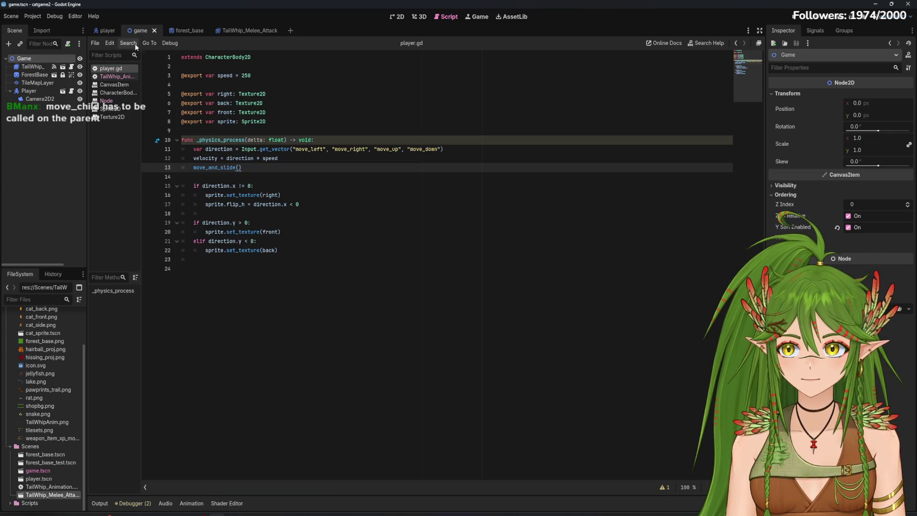
pyautogui.click(105, 30)
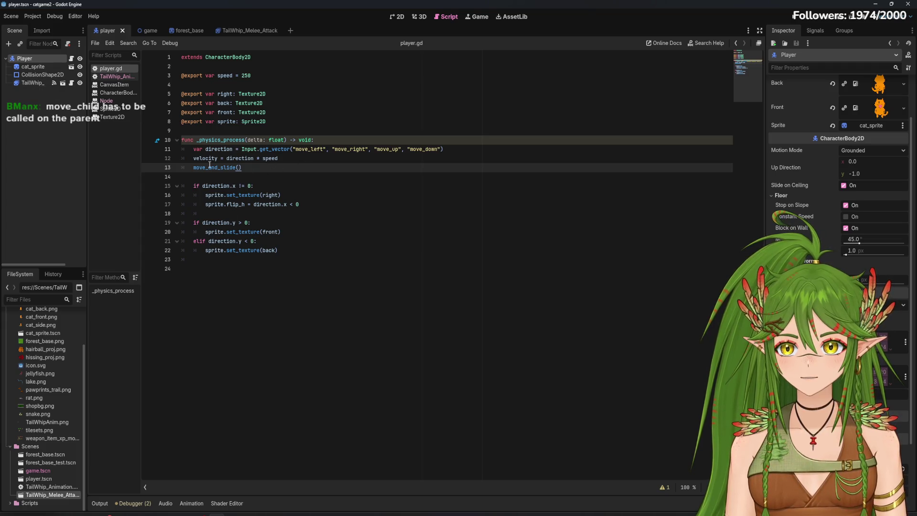
pyautogui.click(292, 233)
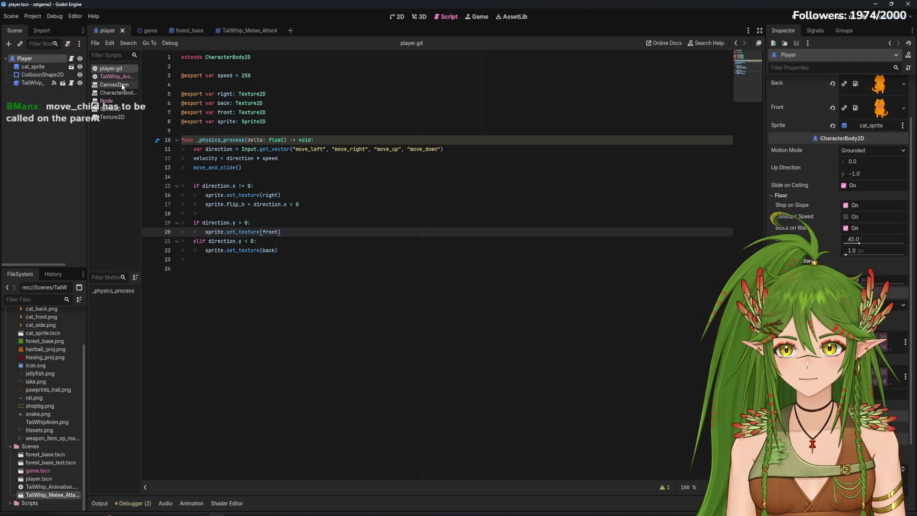
pyautogui.click(114, 76)
pyautogui.click(114, 68)
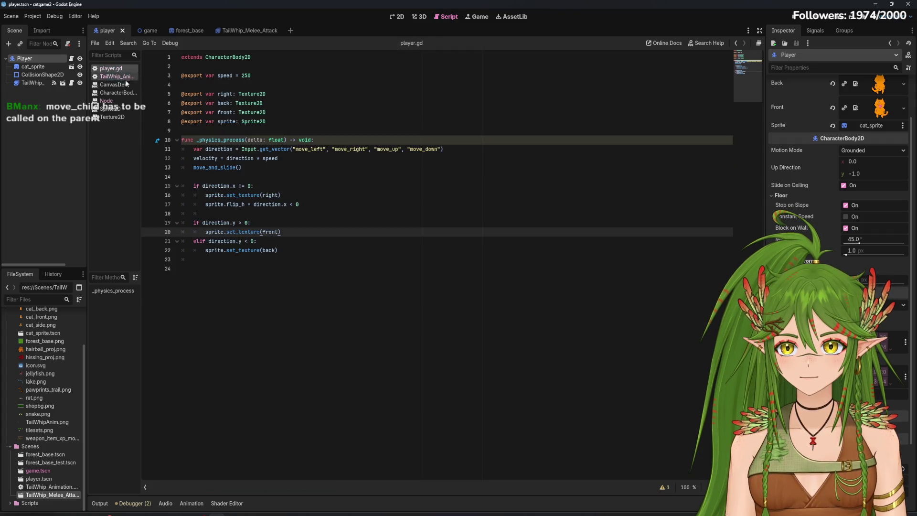
# Paste a move_child call after the back-texture line with to_index -1, then remove it.
pyautogui.click(296, 251)
pyautogui.press('Return')
pyautogui.hotkey('ctrl', 'v')
pyautogui.click(341, 259)
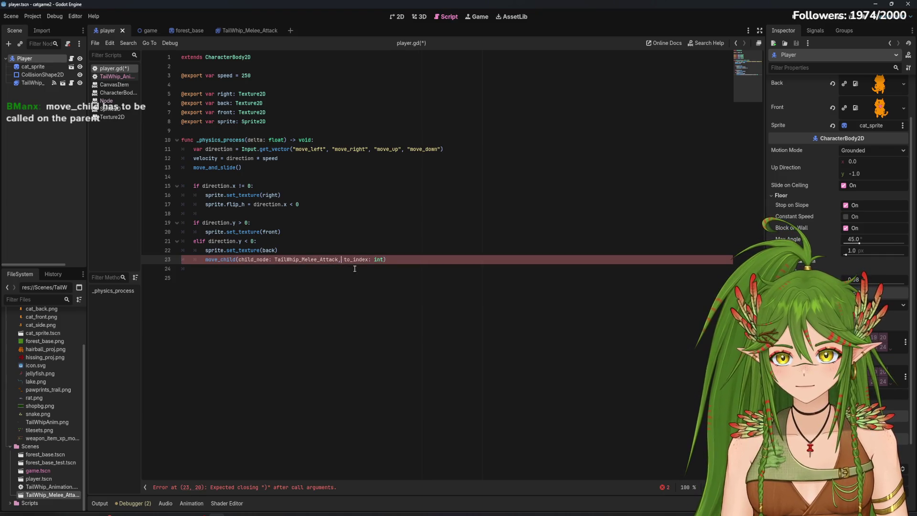
pyautogui.doubleClick(379, 259)
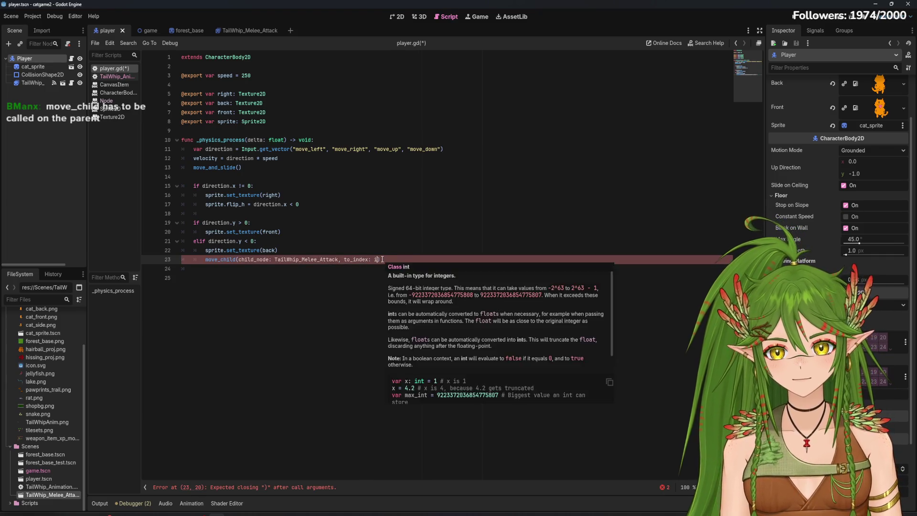
pyautogui.write('-1')
pyautogui.click(377, 245)
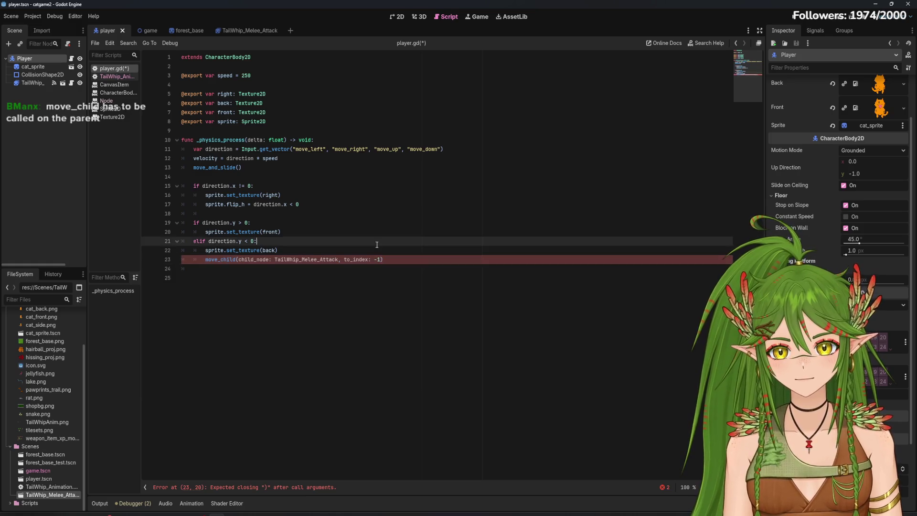
pyautogui.click(336, 259)
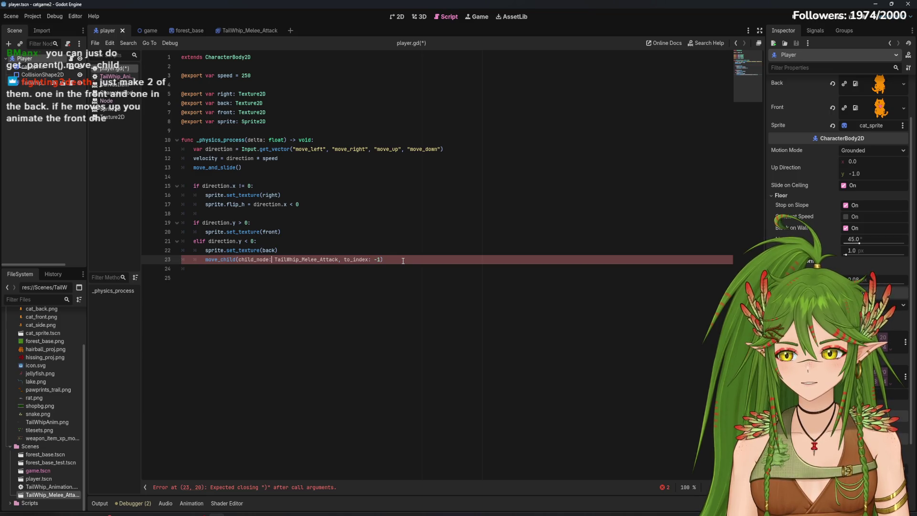
pyautogui.moveTo(403, 260); pyautogui.dragTo(203, 259)
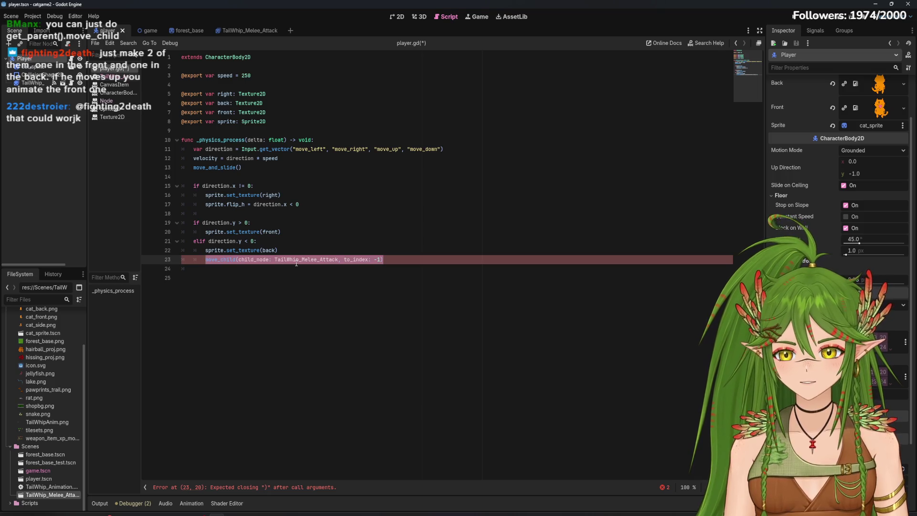
pyautogui.press('BackSpace')
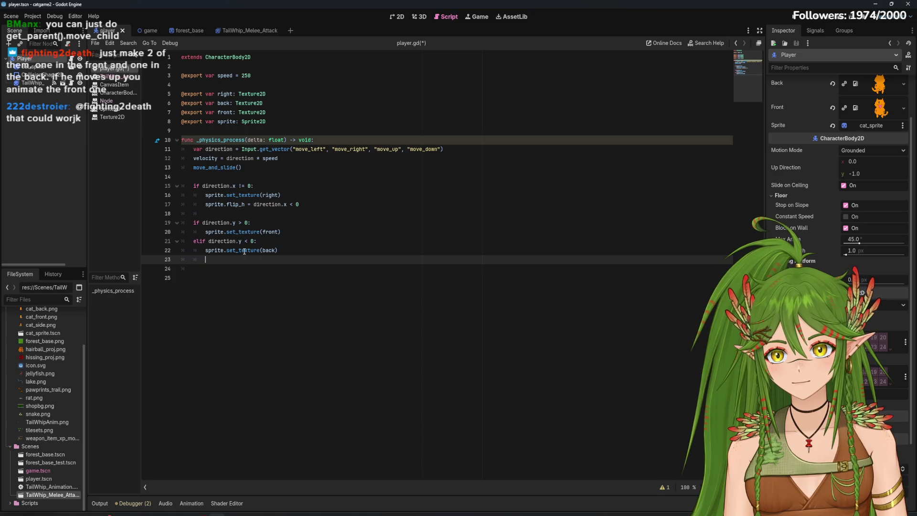
# Add a bare get_parent line in player.gd and read its documentation page.
pyautogui.press('Return')
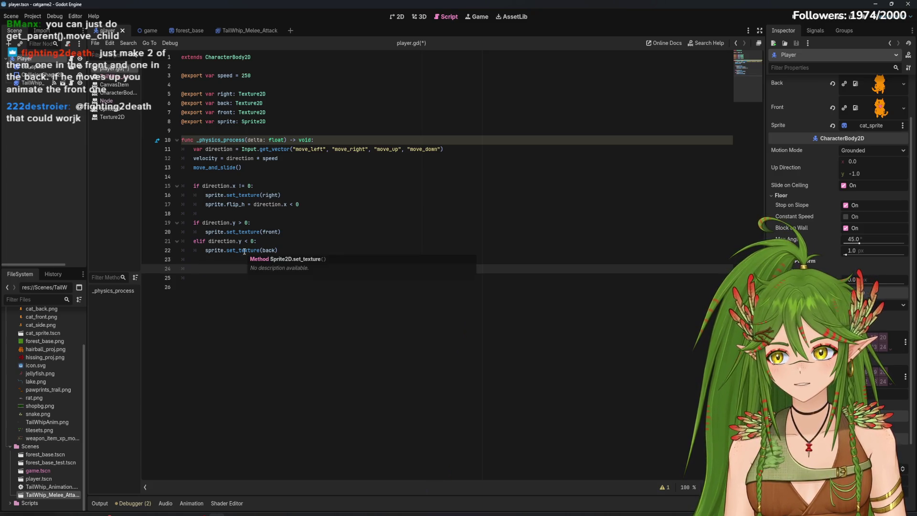
pyautogui.write('get_parent')
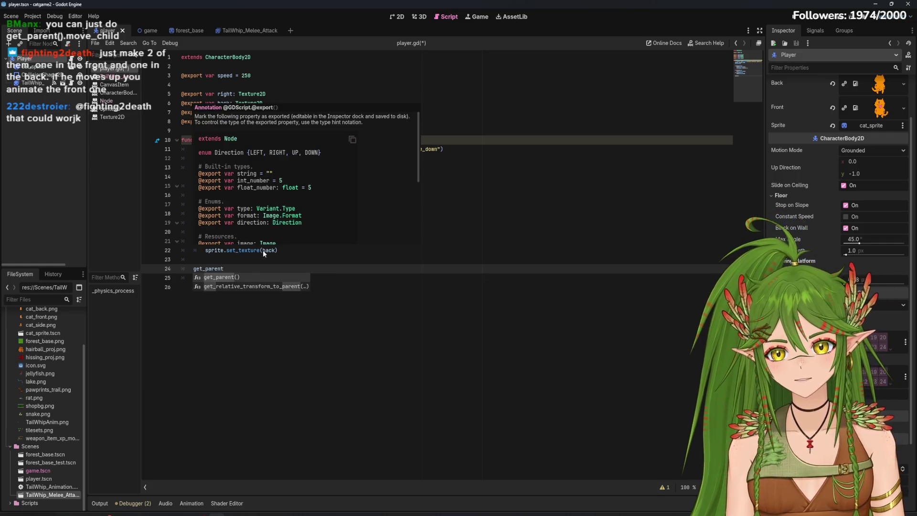
pyautogui.click(232, 269)
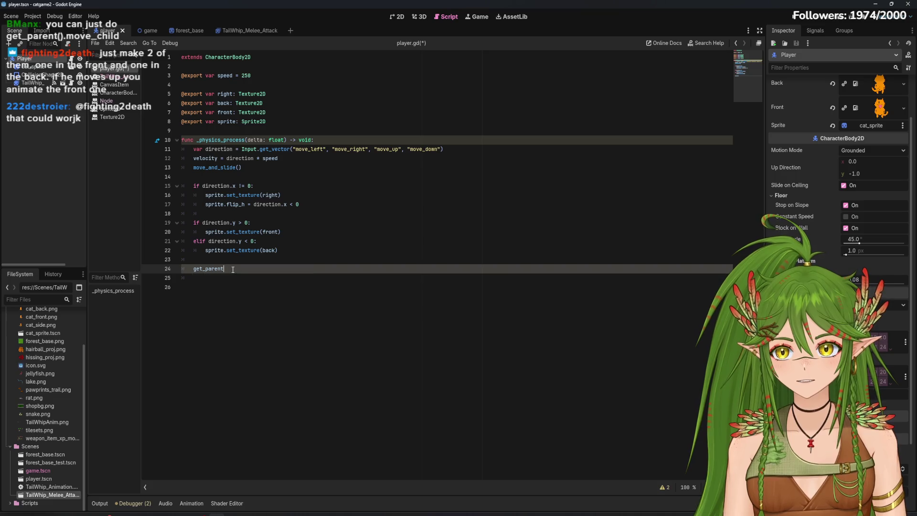
pyautogui.keyDown('ctrl'); pyautogui.click(215, 269); pyautogui.keyUp('ctrl')
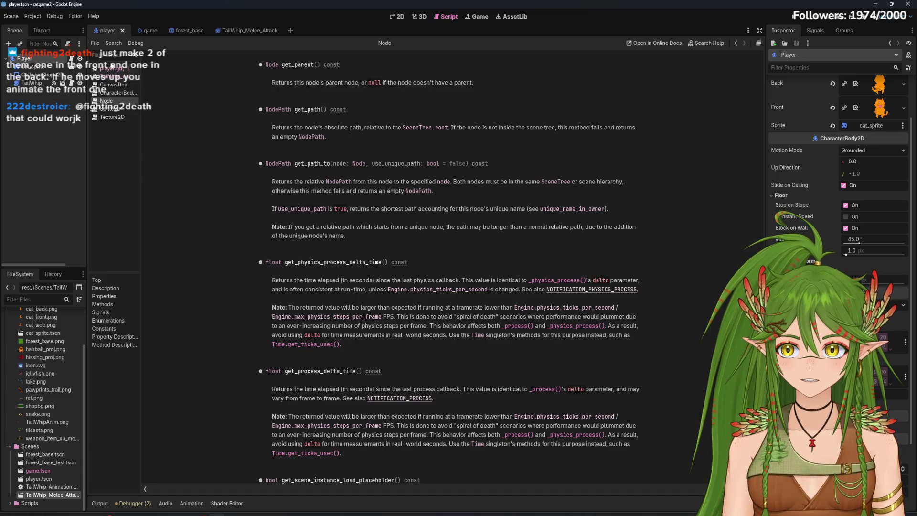
pyautogui.click(114, 77)
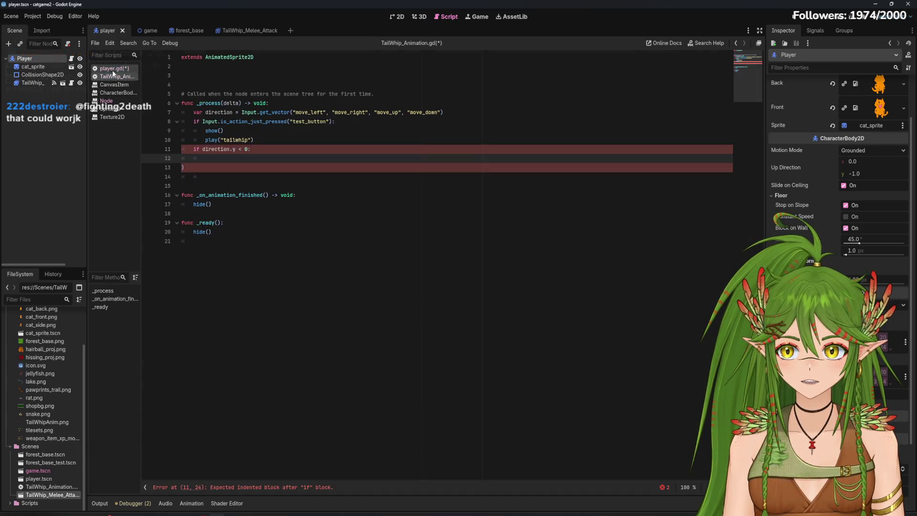
# Delete the get_parent line from player.gd.
pyautogui.click(115, 69)
pyautogui.hotkey('shift', 'Home')
pyautogui.hotkey('shift', 'Home')
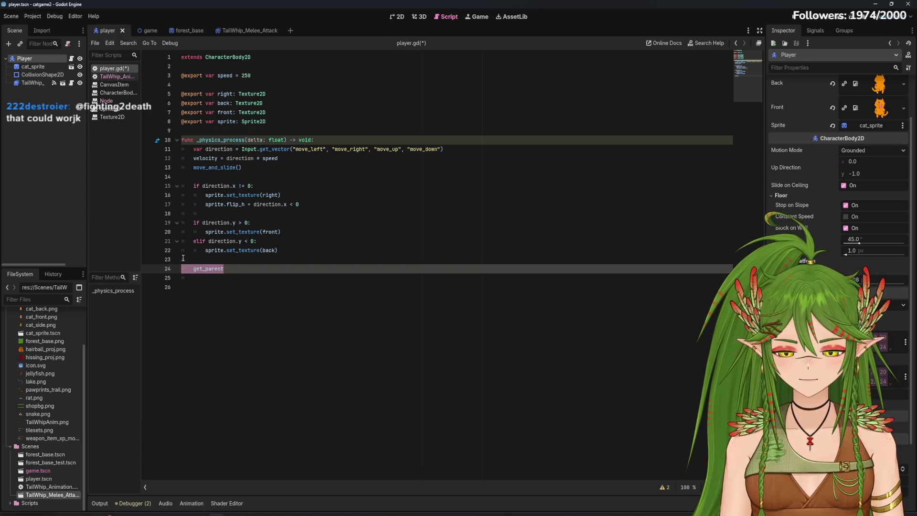
pyautogui.press('BackSpace')
pyautogui.press('BackSpace')
# Write get_parent().move_child(-1) on line 12 of TailWhip_Animation.gd and remove the stray ')' line.
pyautogui.click(115, 77)
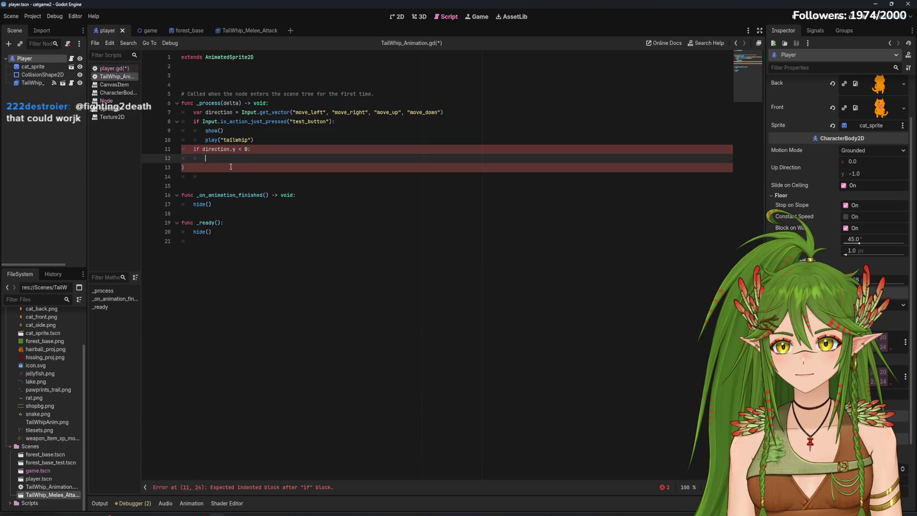
pyautogui.write('get')
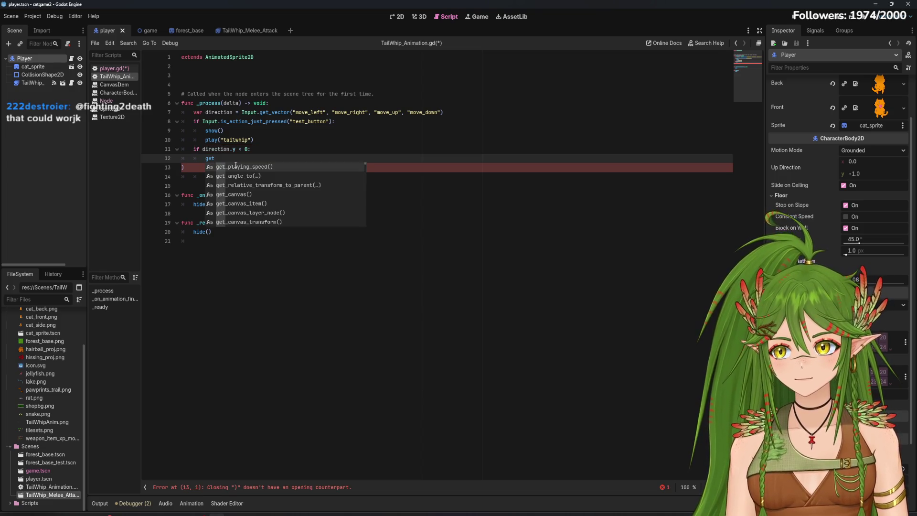
pyautogui.write('_parent')
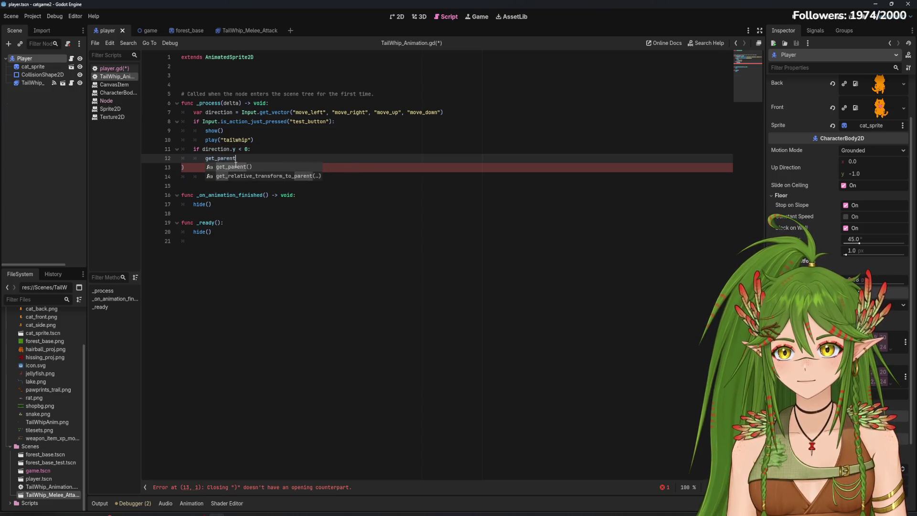
pyautogui.press('Return')
pyautogui.write('.move_ch')
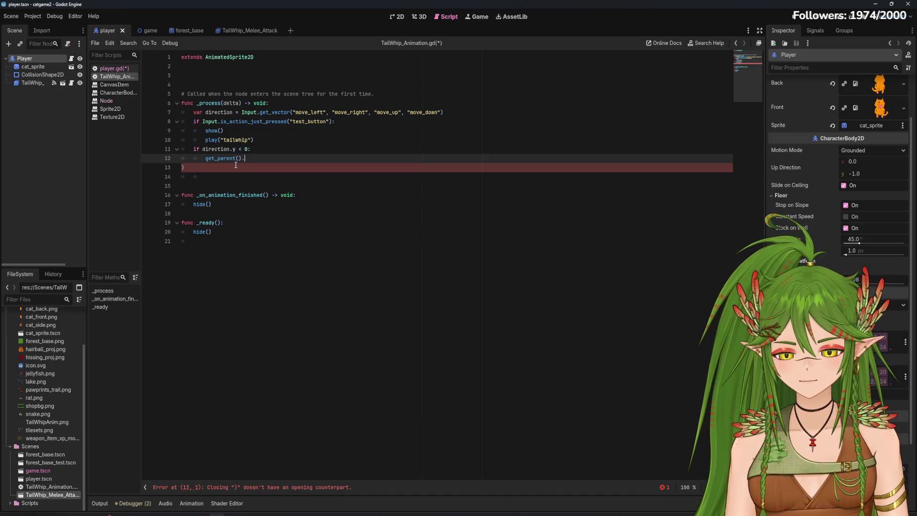
pyautogui.write('ild')
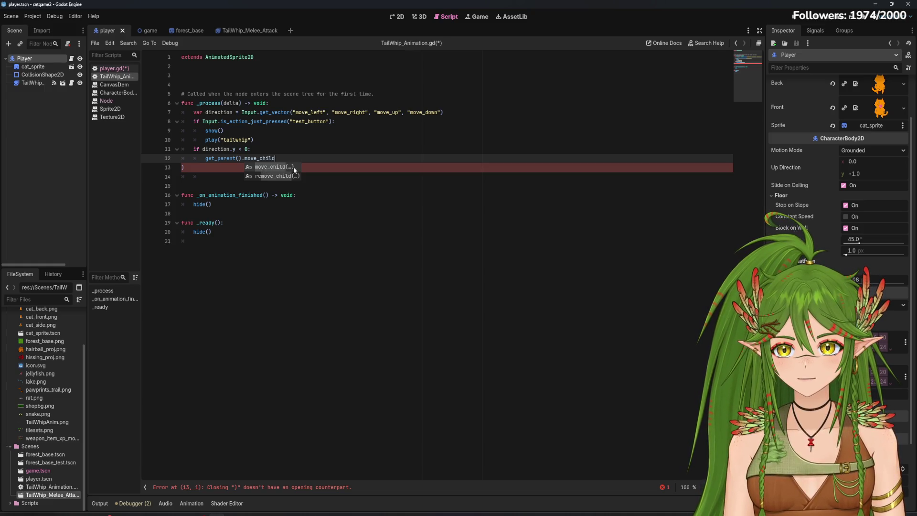
pyautogui.click(322, 158)
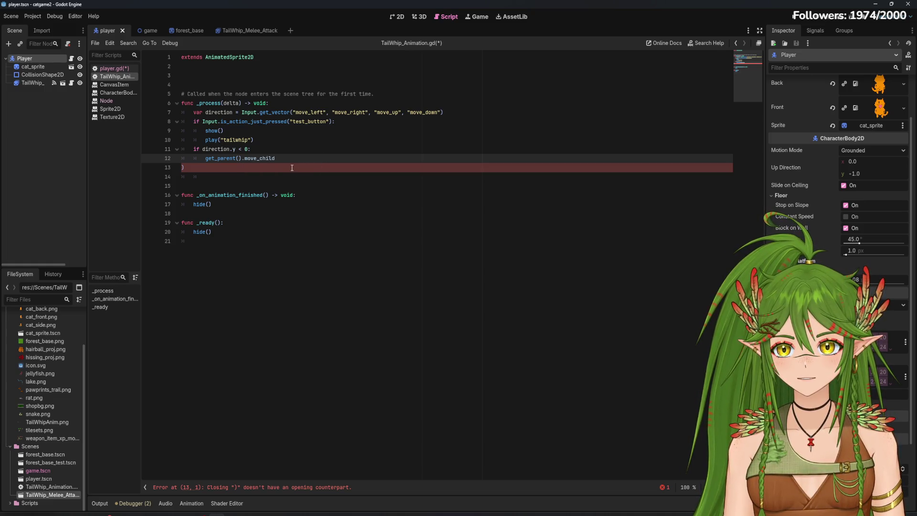
pyautogui.write('(-1')
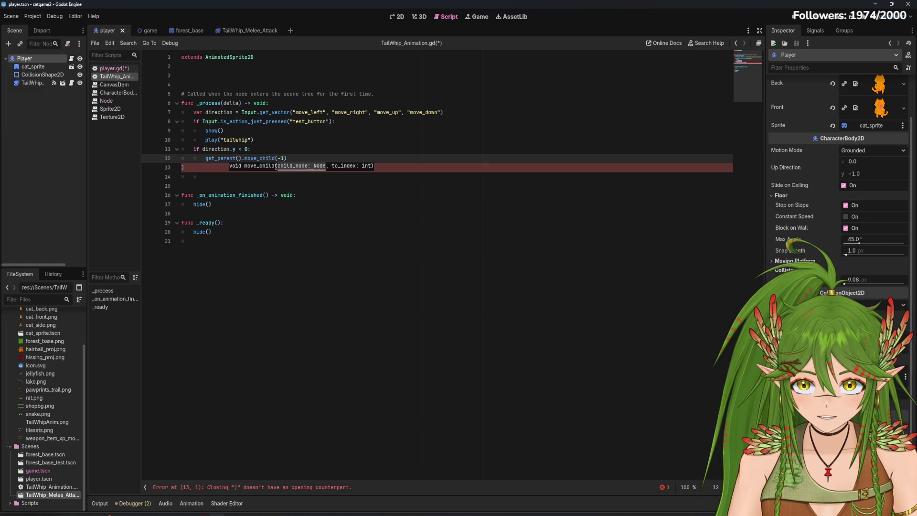
pyautogui.click(281, 158)
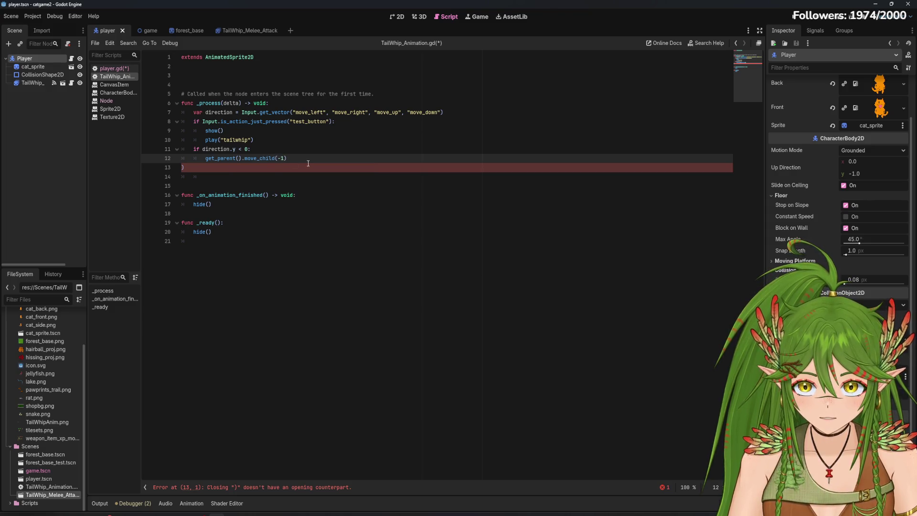
pyautogui.press('Down')
pyautogui.press('Down')
pyautogui.press('Down')
pyautogui.click(201, 167)
pyautogui.press('BackSpace')
pyautogui.press('BackSpace')
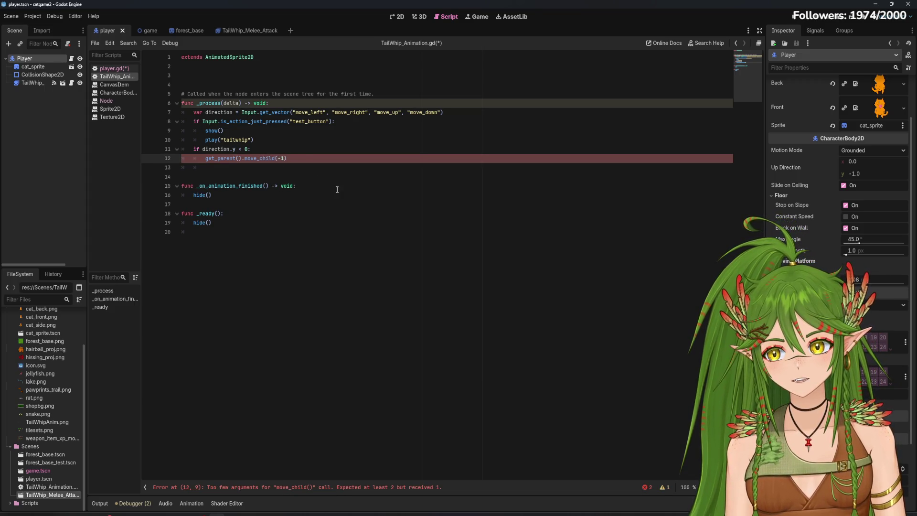
# Replace the node argument in line 12's move_child call with self.
pyautogui.moveTo(270, 158)
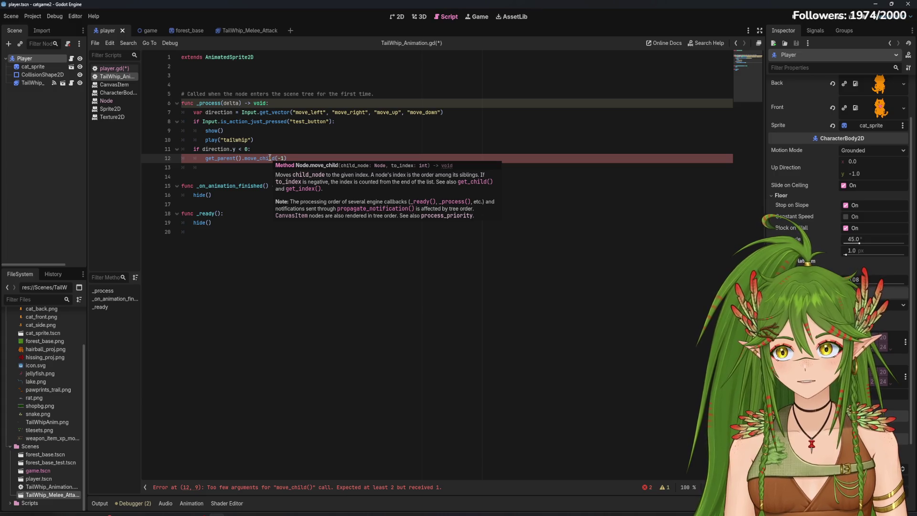
pyautogui.write('l')
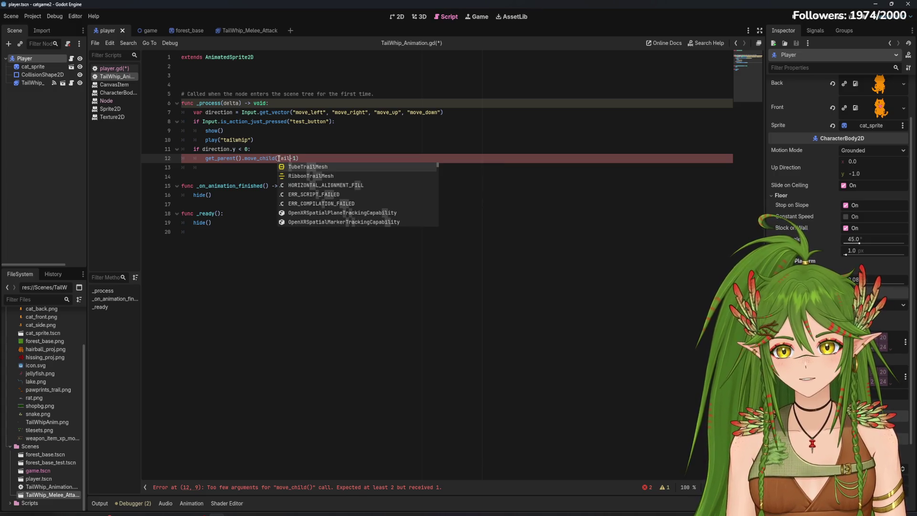
pyautogui.write('Whip')
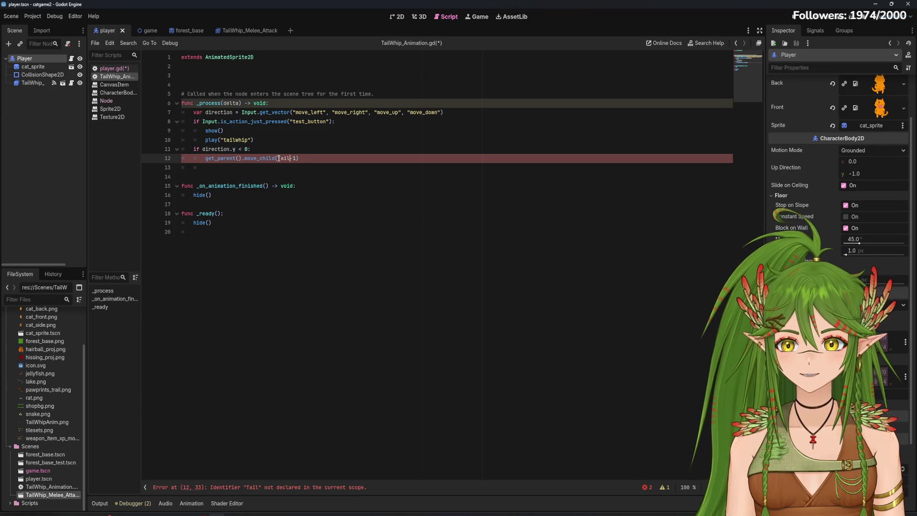
pyautogui.write('_A')
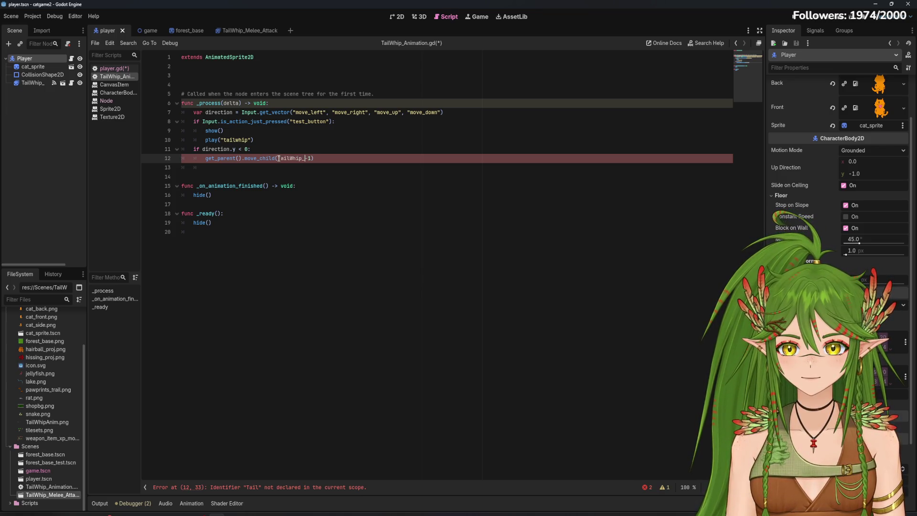
pyautogui.press('BackSpace')
pyautogui.press('BackSpace')
pyautogui.press('BackSpace')
pyautogui.press('BackSpace')
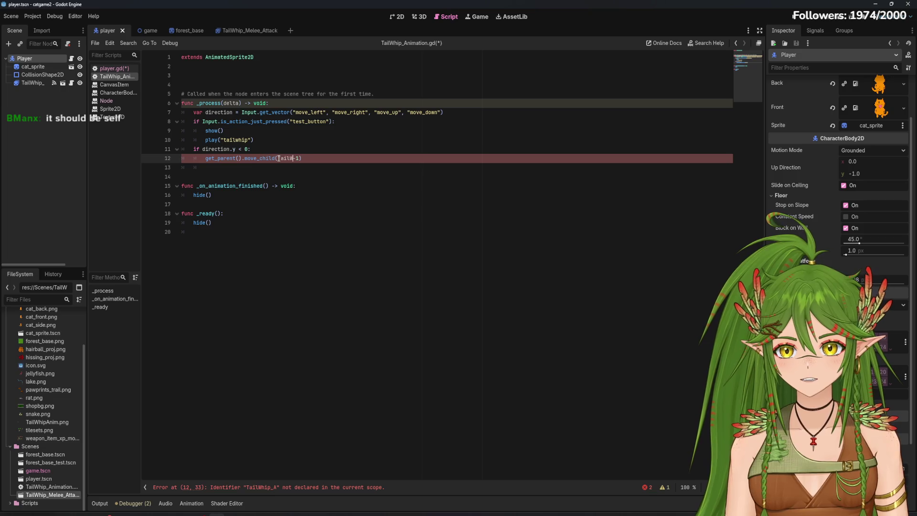
pyautogui.press('BackSpace')
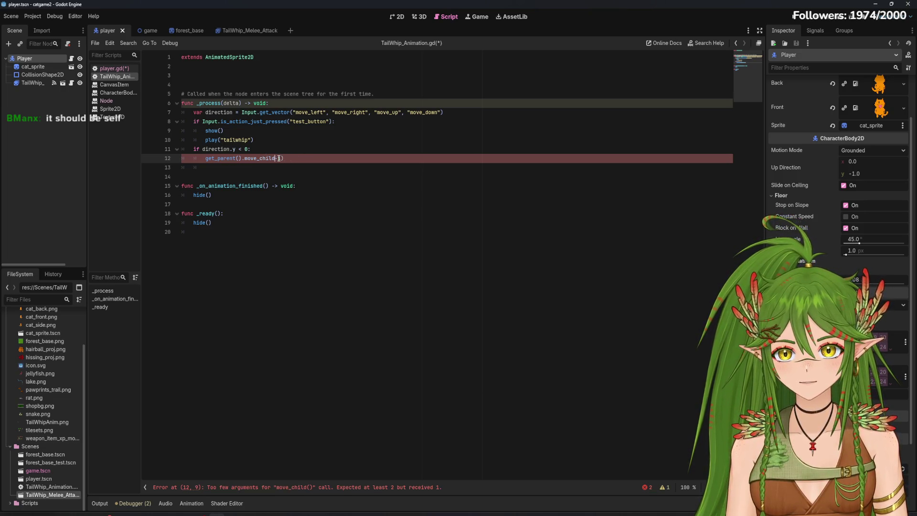
pyautogui.write('(')
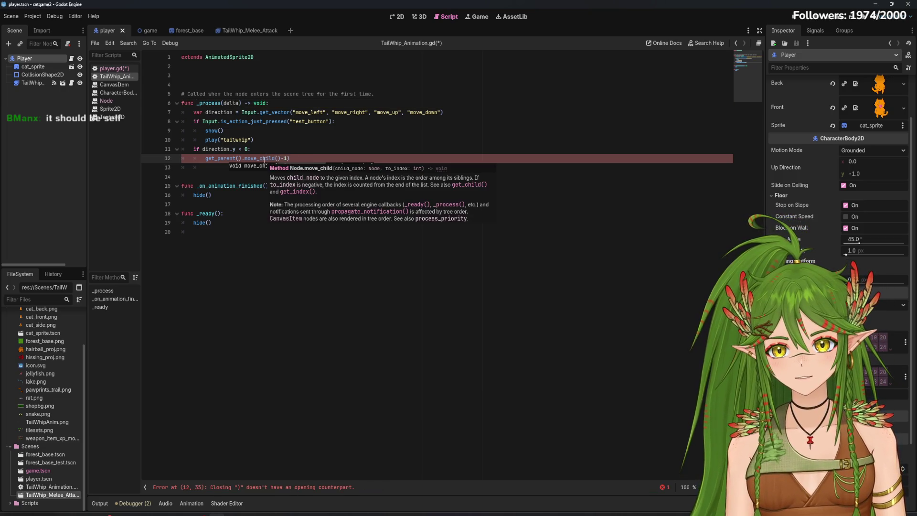
pyautogui.write('child)')
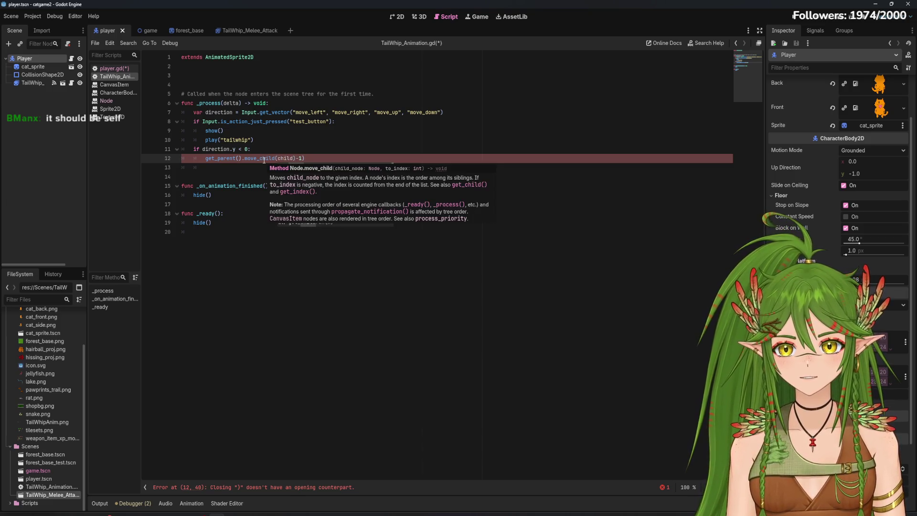
pyautogui.write('_chil')
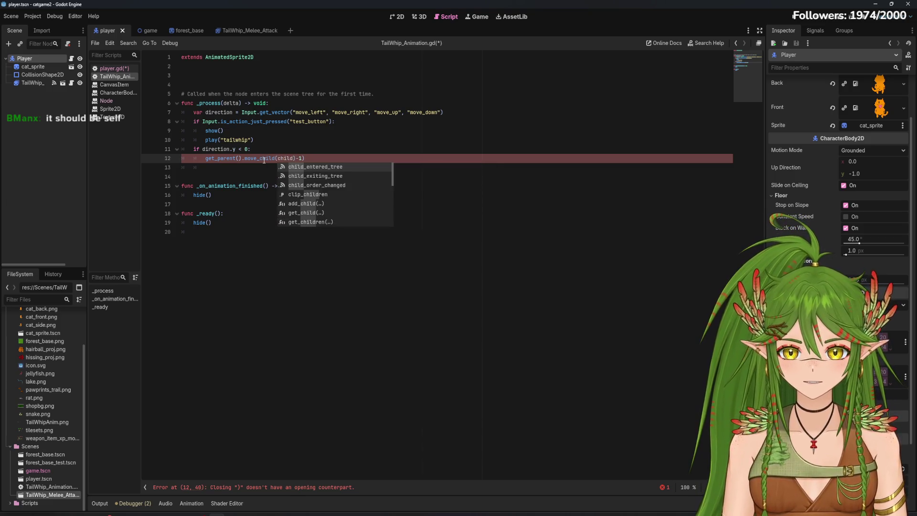
pyautogui.press('BackSpace')
pyautogui.press('BackSpace')
pyautogui.press('BackSpace')
pyautogui.write('node: self')
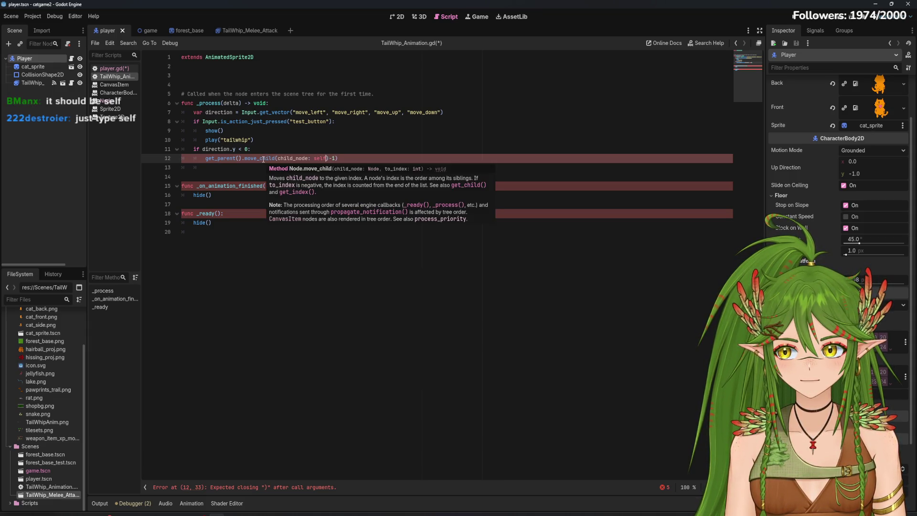
# Finish line 12 as get_parent().move_child(self, -1) and save the script.
pyautogui.write(', to_index')
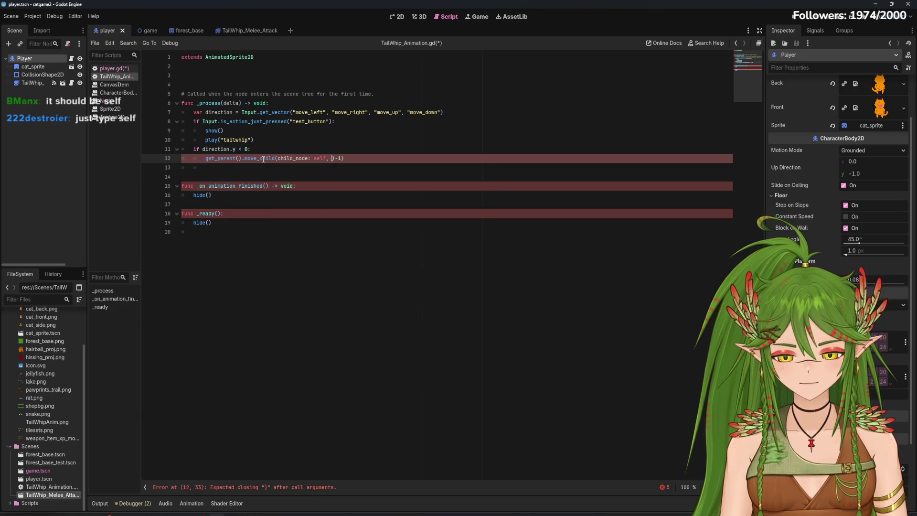
pyautogui.press('Delete')
pyautogui.write(':')
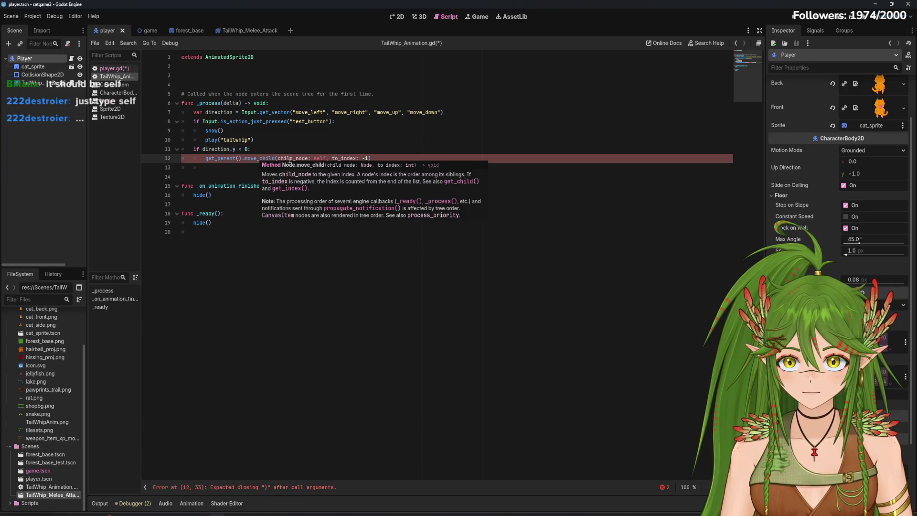
pyautogui.moveTo(314, 159); pyautogui.dragTo(279, 158)
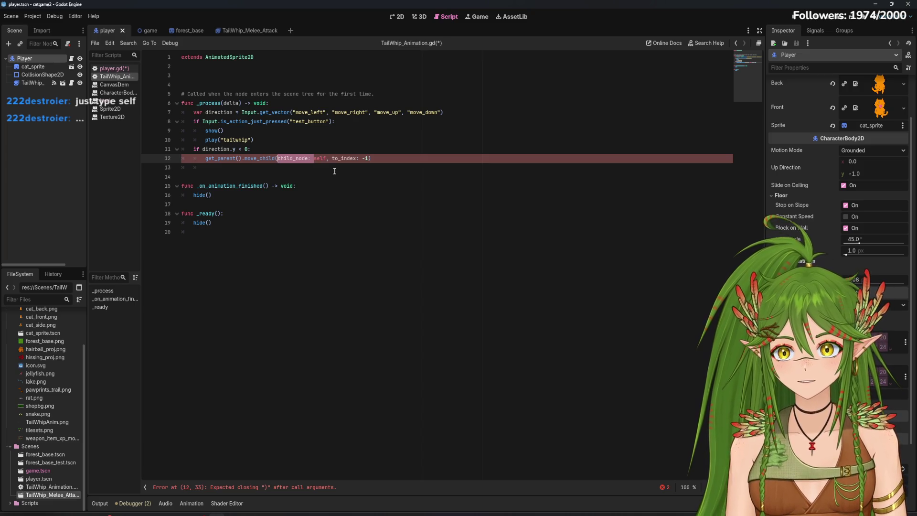
pyautogui.press('BackSpace')
pyautogui.press('BackSpace')
pyautogui.press('BackSpace')
pyautogui.press('BackSpace')
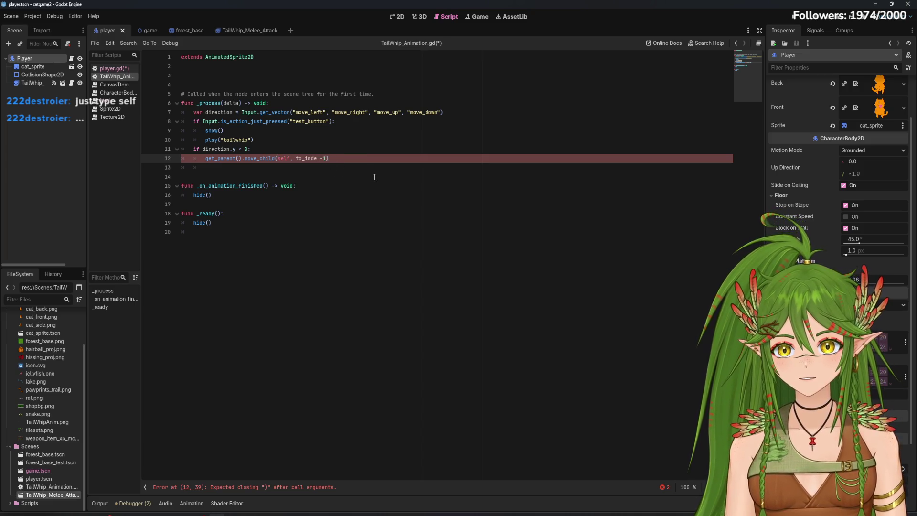
pyautogui.click(326, 167)
pyautogui.hotkey('ctrl', 's')
pyautogui.click(110, 68)
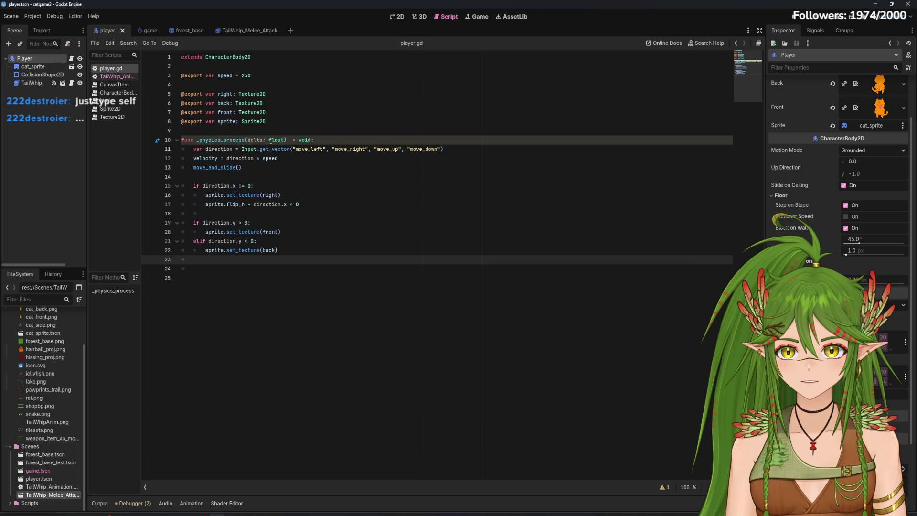
# Compare the two scripts and remove the empty line 14 from TailWhip_Animation.gd.
pyautogui.moveTo(271, 141); pyautogui.dragTo(242, 140)
pyautogui.click(115, 77)
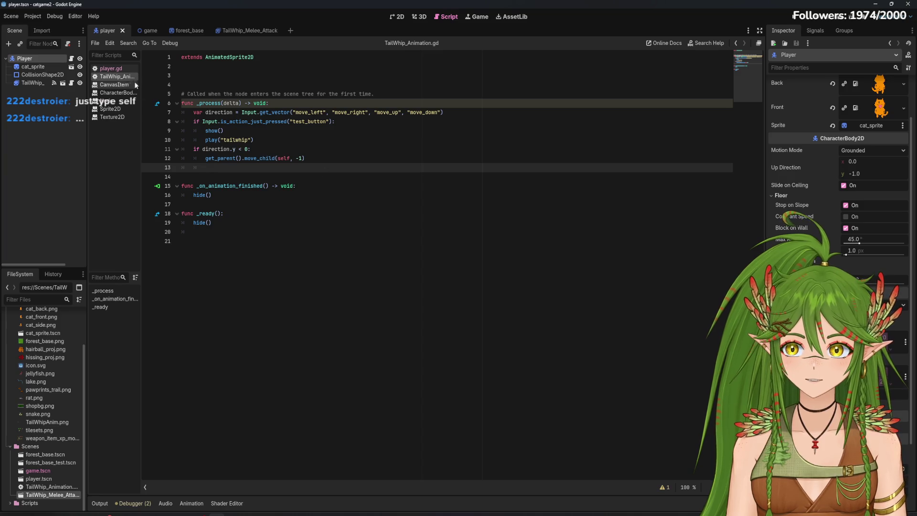
pyautogui.click(117, 69)
pyautogui.click(115, 77)
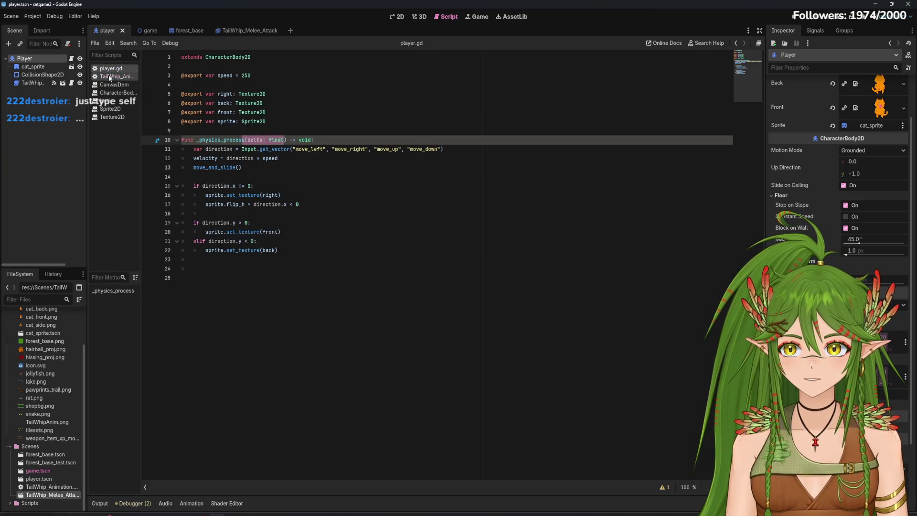
pyautogui.press('BackSpace')
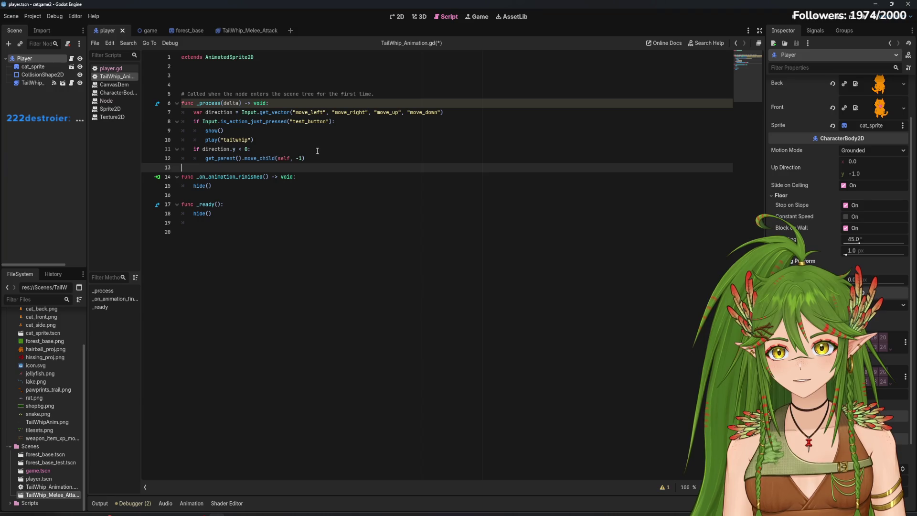
# Duplicate the upward condition below as 'if direction.y > 0:'.
pyautogui.tripleClick(267, 151)
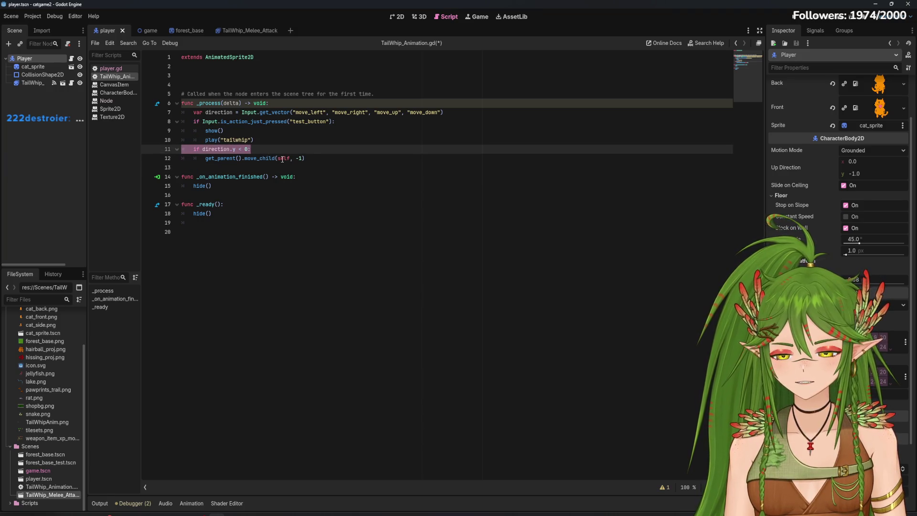
pyautogui.hotkey('ctrl', 'c')
pyautogui.click(304, 158)
pyautogui.press('Return')
pyautogui.hotkey('ctrl', 'v')
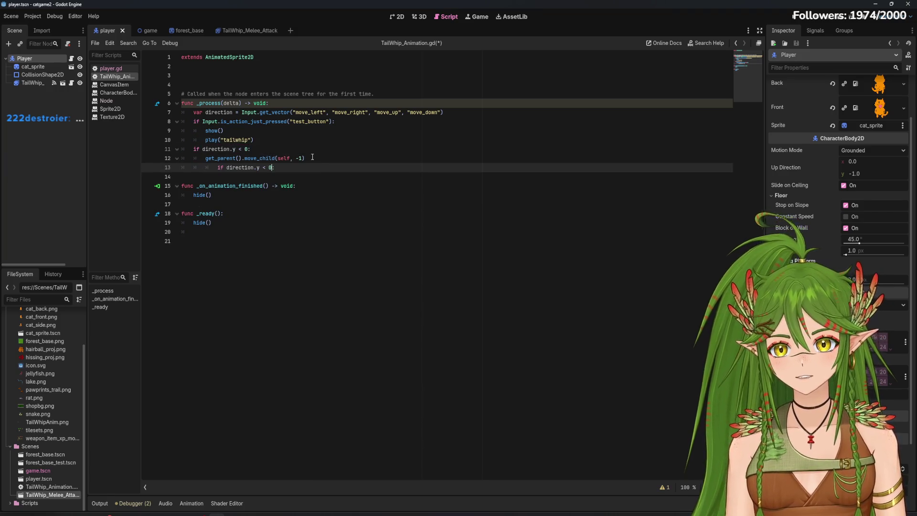
pyautogui.press('BackSpace')
pyautogui.write('>')
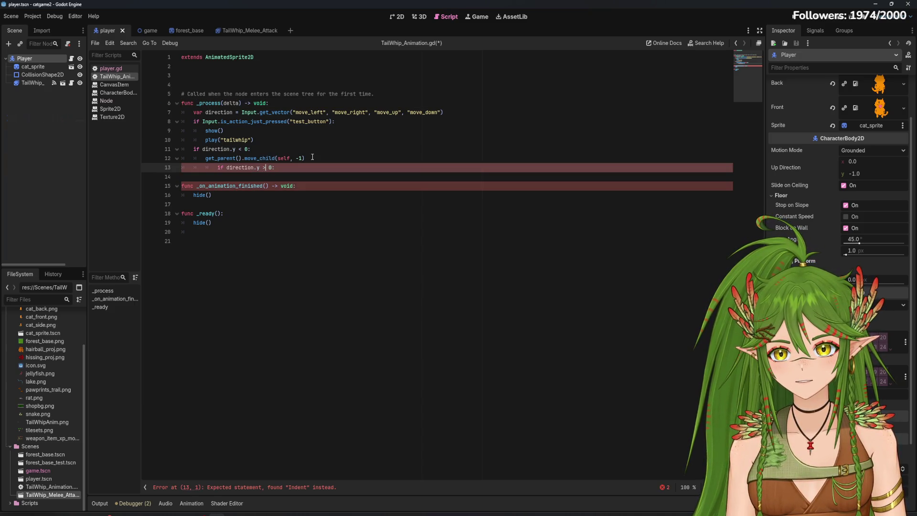
# Dedent the new branch, give it get_parent().move_child(self, 1), and save.
pyautogui.moveTo(306, 158); pyautogui.dragTo(205, 159)
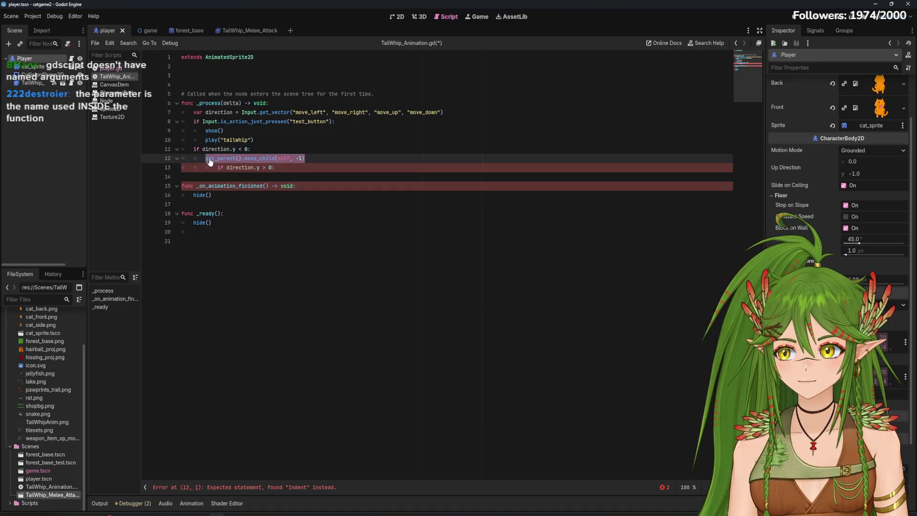
pyautogui.click(283, 180)
pyautogui.click(288, 171)
pyautogui.press('Return')
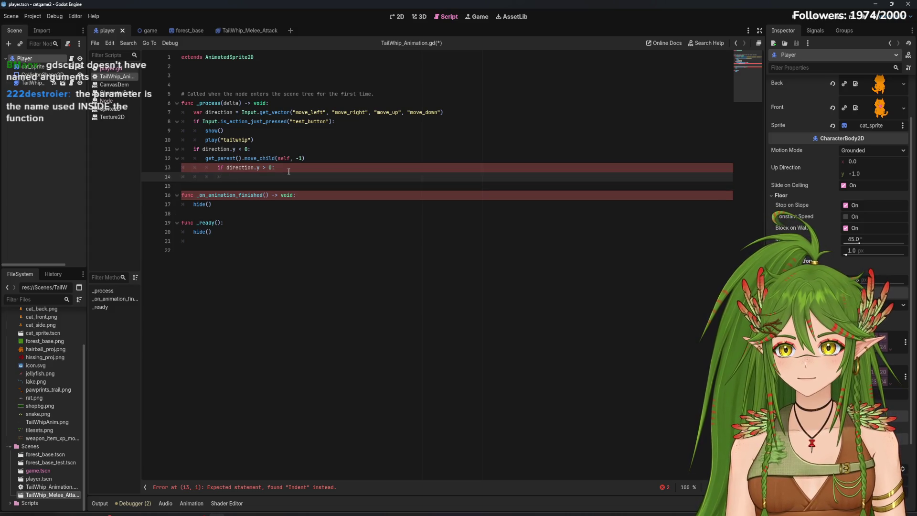
pyautogui.click(222, 167)
pyautogui.hotkey('shift', 'Tab')
pyautogui.hotkey('shift', 'Tab')
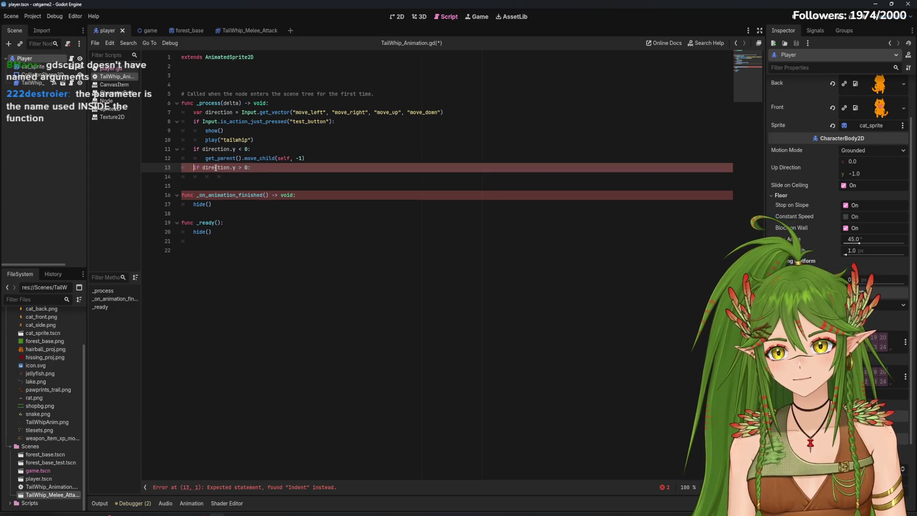
pyautogui.click(242, 174)
pyautogui.hotkey('ctrl', 'v')
pyautogui.click(298, 178)
pyautogui.press('BackSpace')
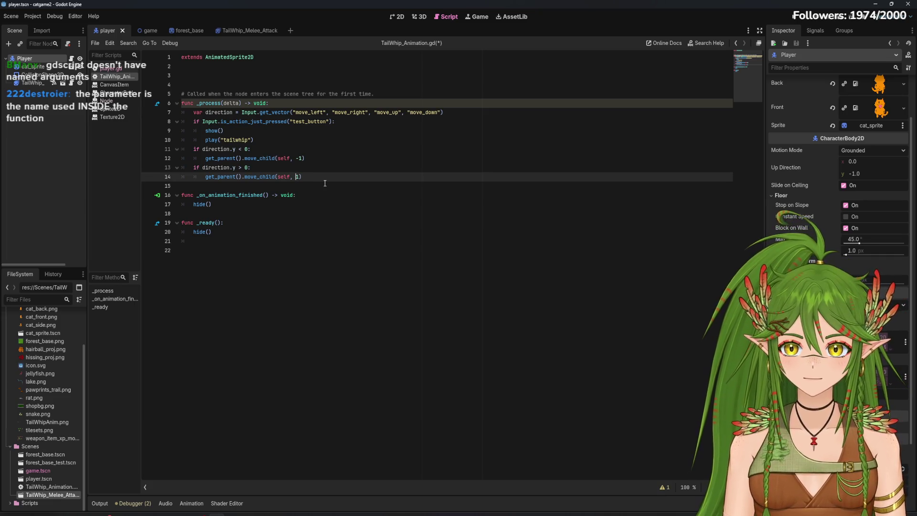
pyautogui.click(329, 169)
pyautogui.hotkey('ctrl', 's')
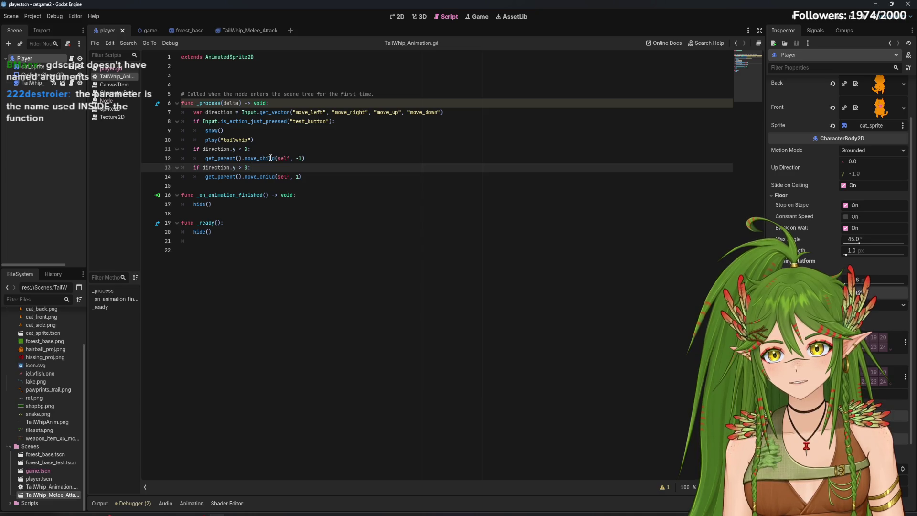
pyautogui.moveTo(269, 158)
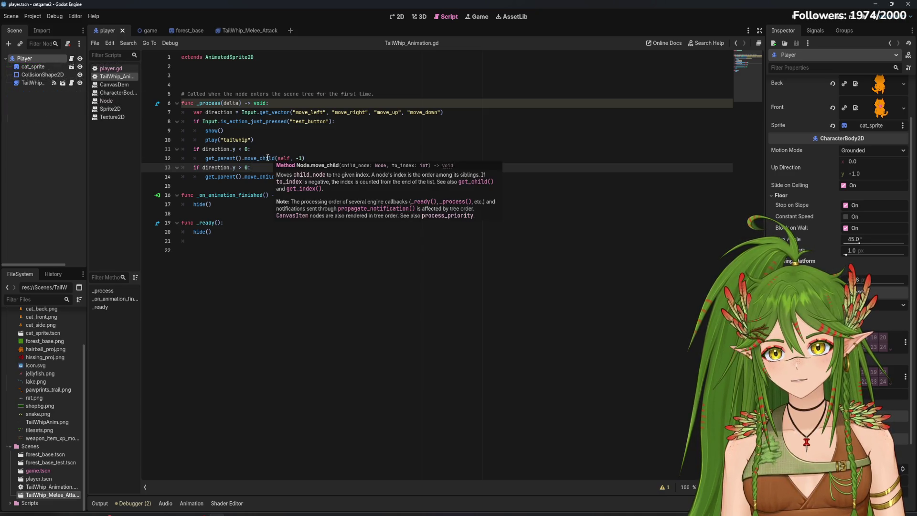
pyautogui.click(109, 70)
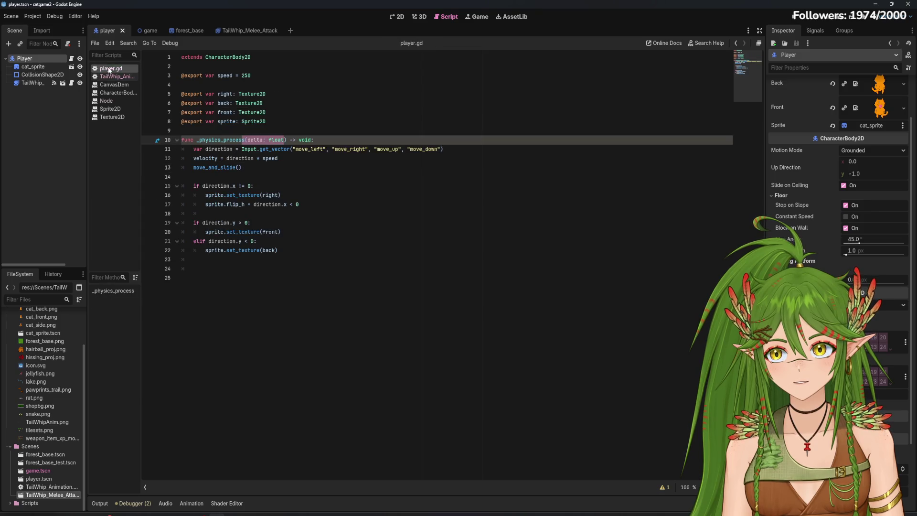
pyautogui.click(262, 149)
pyautogui.click(264, 139)
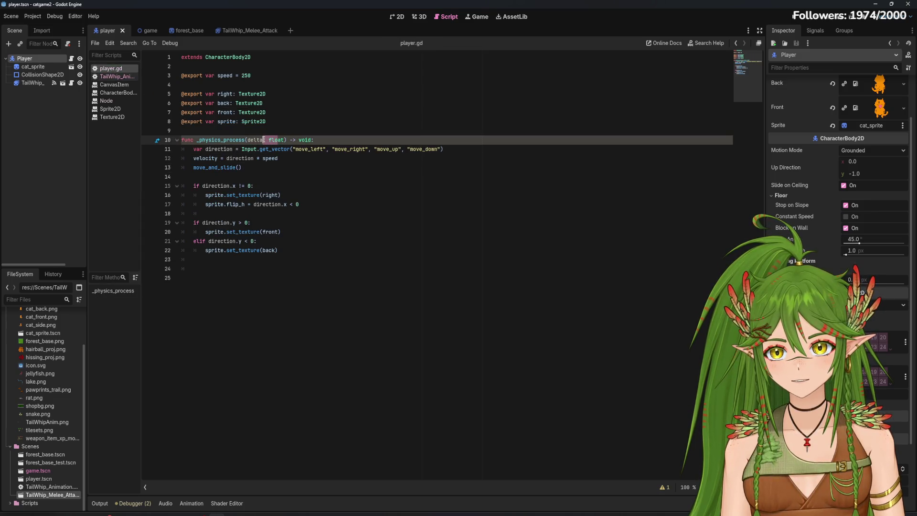
pyautogui.click(114, 76)
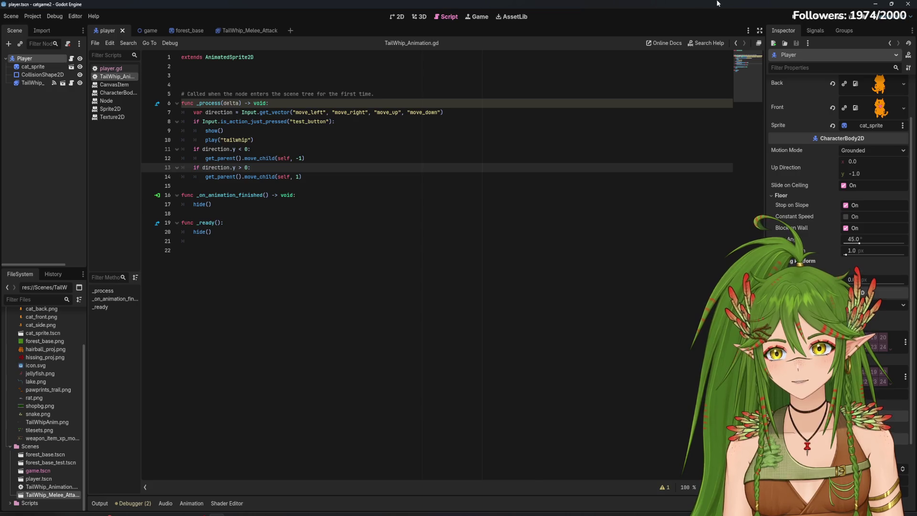
pyautogui.click(791, 19)
# Walk the cat up and down the path, triggering the tail whip.
pyautogui.click(537, 260)
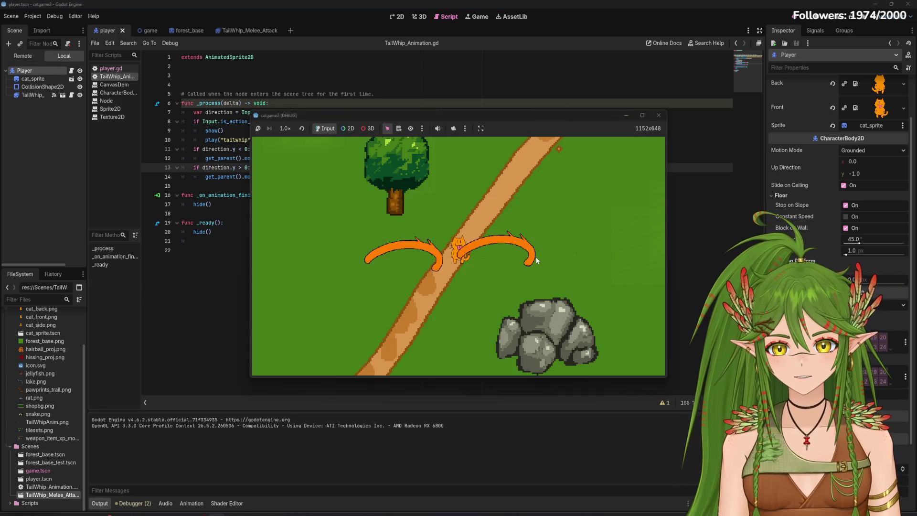
pyautogui.press('w')
pyautogui.click(500, 254)
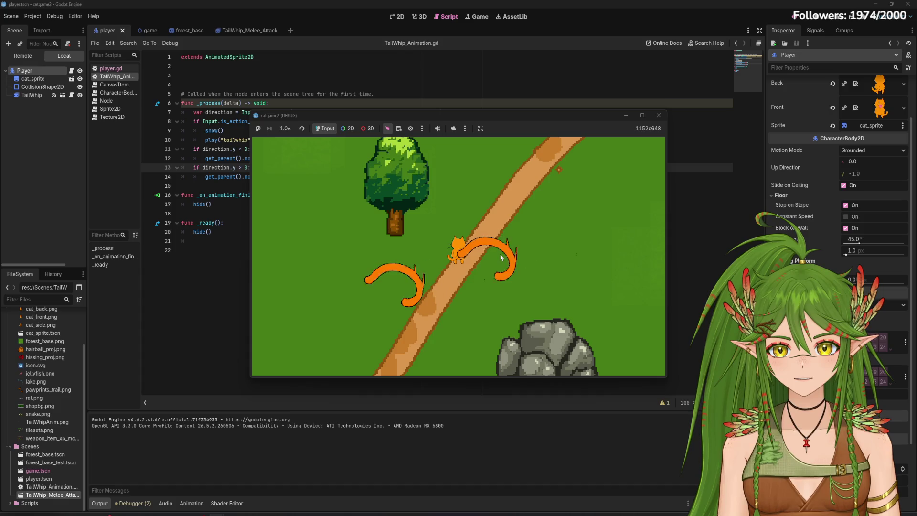
pyautogui.click(500, 254)
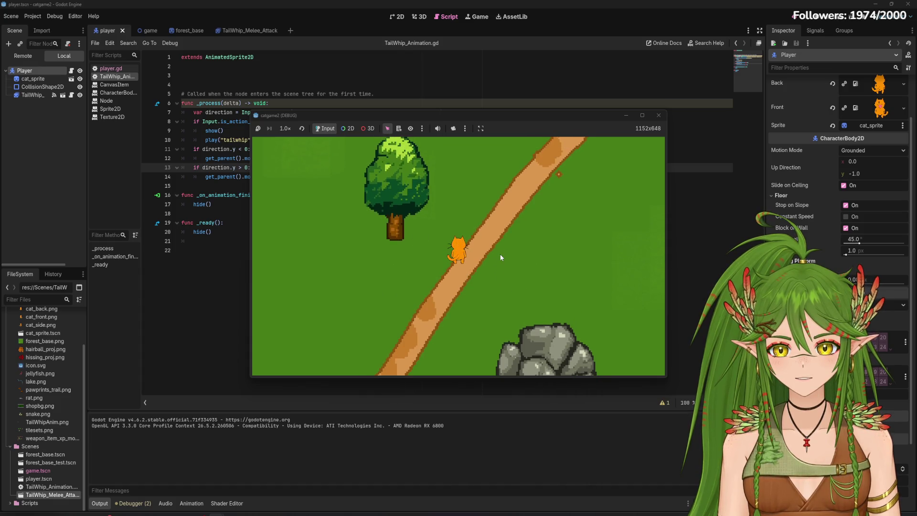
pyautogui.click(500, 254)
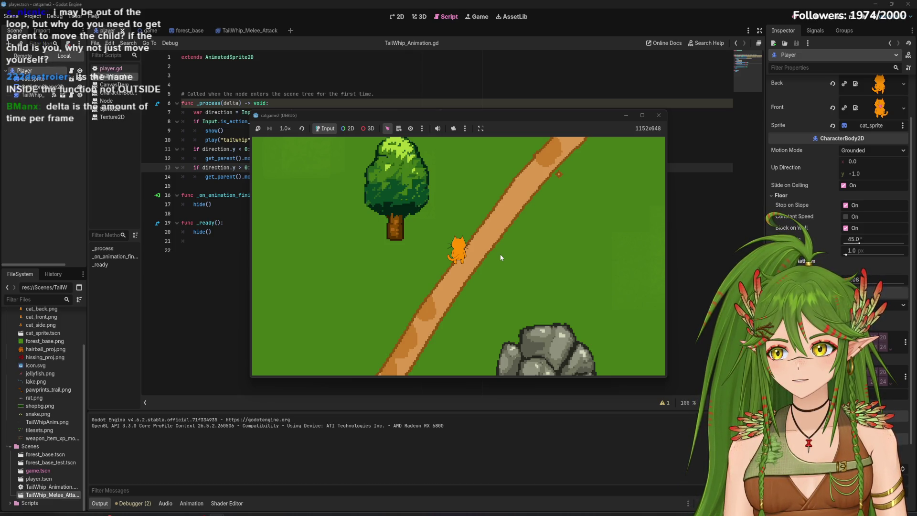
pyautogui.press('space')
pyautogui.press('Down')
pyautogui.press('space')
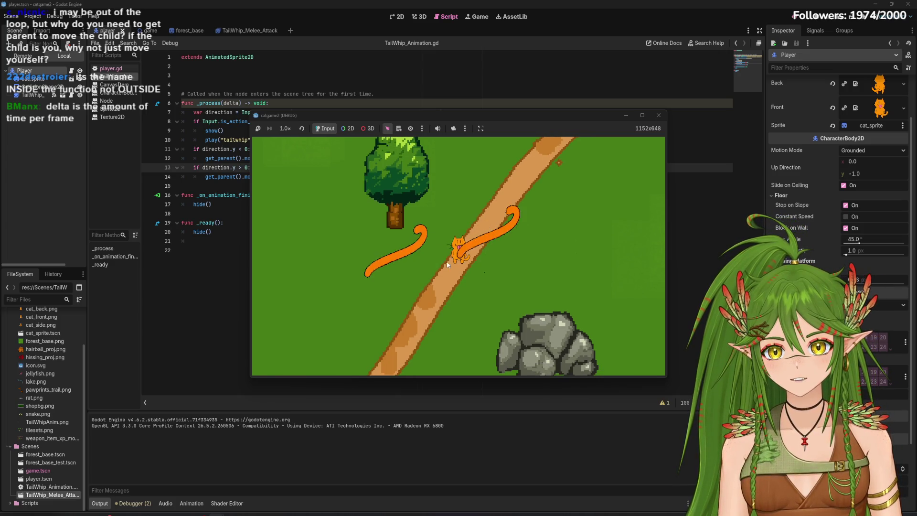
pyautogui.press('space')
pyautogui.press('Down')
pyautogui.press('space')
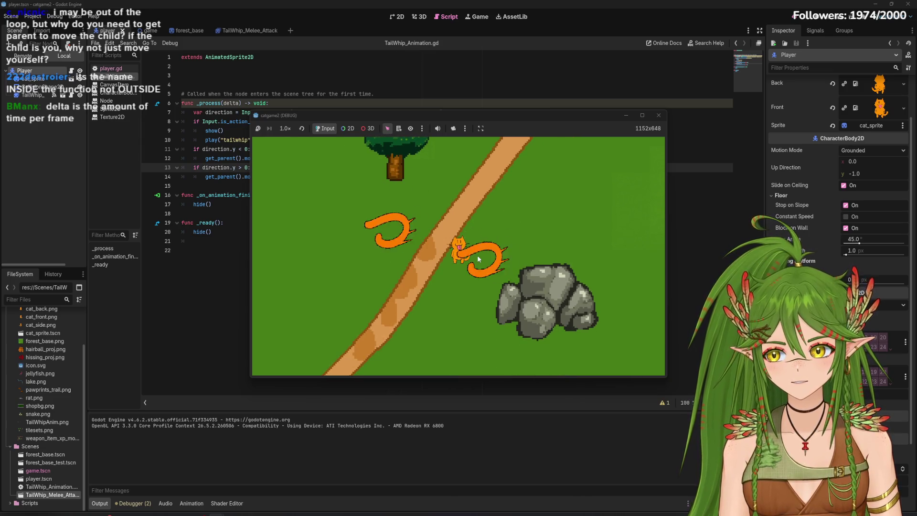
pyautogui.press('Right')
pyautogui.press('space')
# Move the cat in every direction while whipping, then stop the game.
pyautogui.press('Up')
pyautogui.press('Left')
pyautogui.press('space')
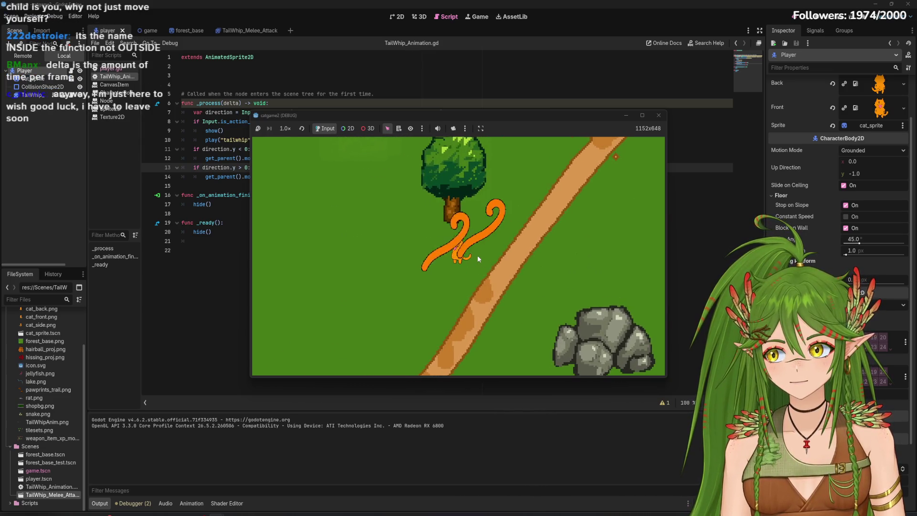
pyautogui.press('Down')
pyautogui.press('space')
pyautogui.press('Left')
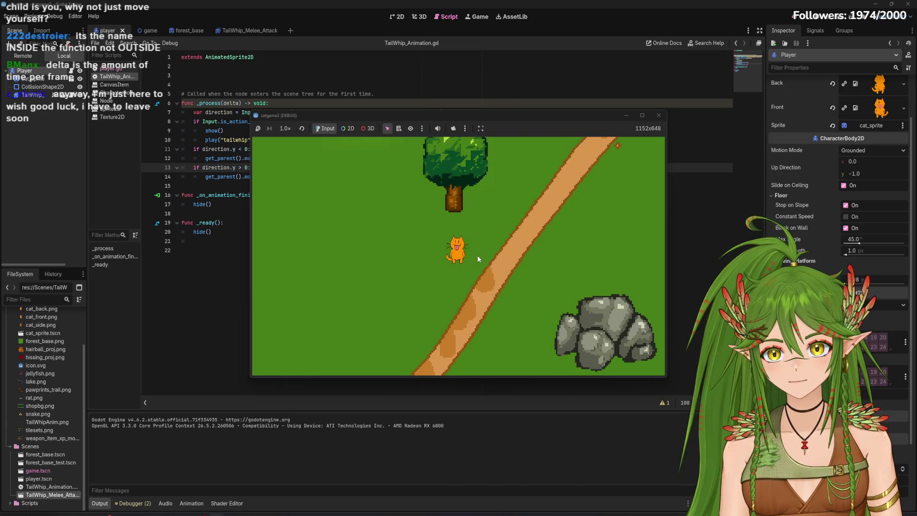
pyautogui.press('Left')
pyautogui.press('space')
pyautogui.press('space')
pyautogui.press('Right')
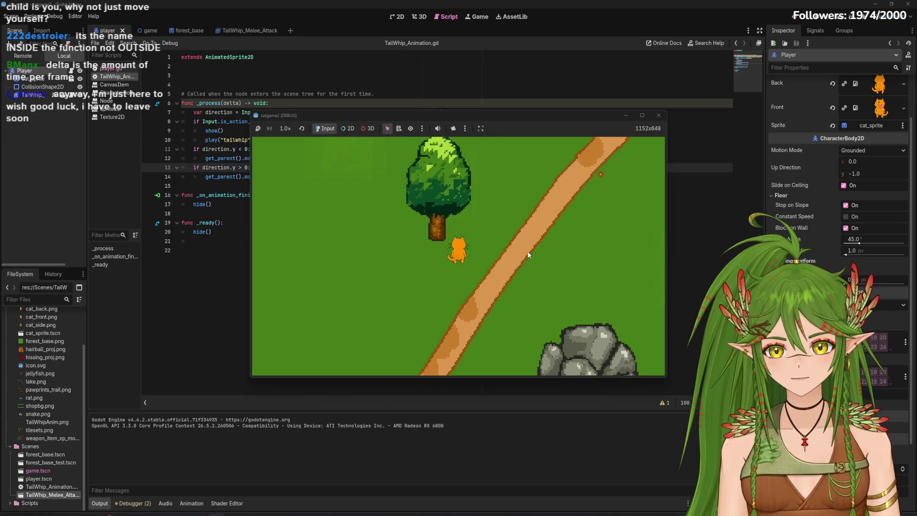
pyautogui.press('Left')
pyautogui.press('space')
pyautogui.press('Up')
pyautogui.press('Right')
pyautogui.press('space')
pyautogui.press('space')
pyautogui.press('Down')
pyautogui.press('Left')
pyautogui.press('space')
pyautogui.press('Right')
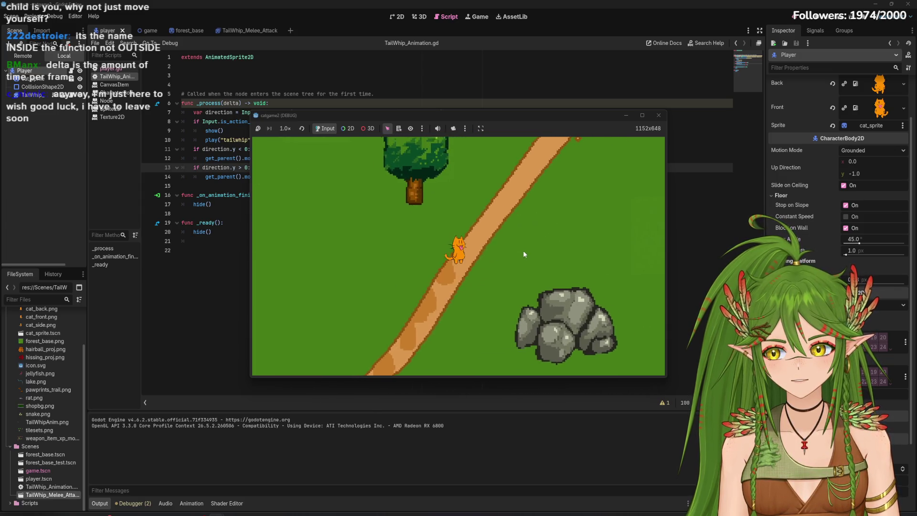
pyautogui.press('Up')
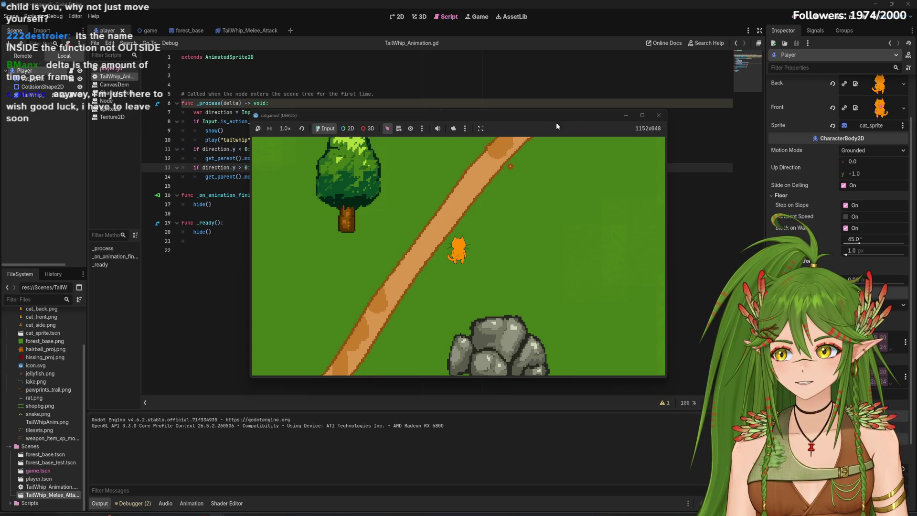
pyautogui.click(659, 116)
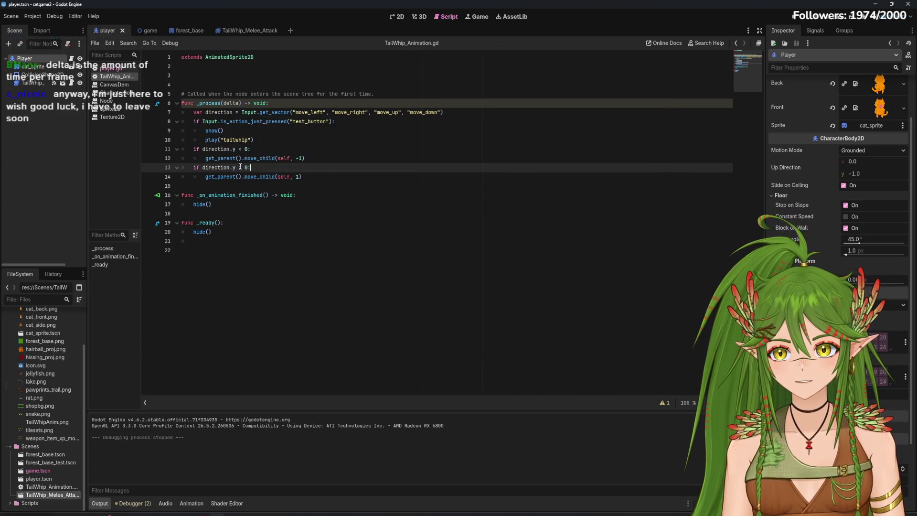
# Change line 14's move_child index from 1 to 5 and run the project.
pyautogui.moveTo(251, 167)
pyautogui.mouseDown()
pyautogui.moveTo(181, 167)
pyautogui.moveTo(199, 167)
pyautogui.mouseUp()
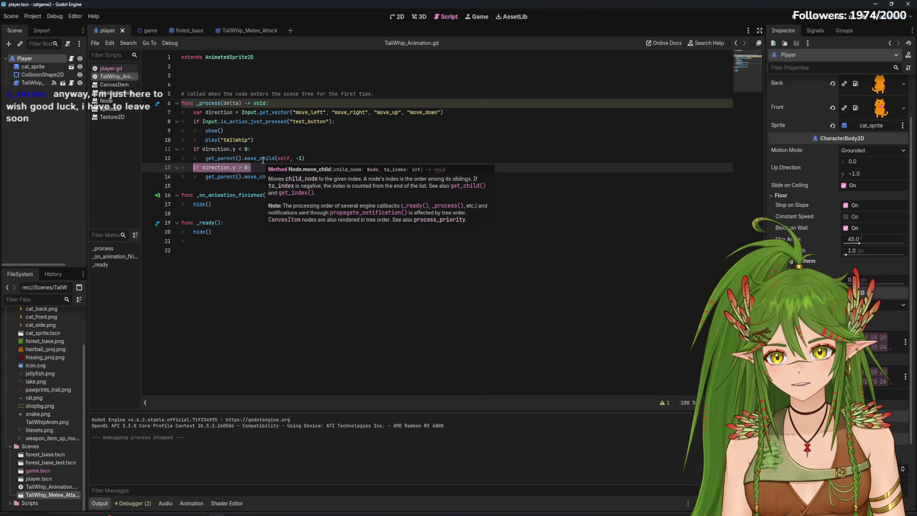
pyautogui.click(275, 165)
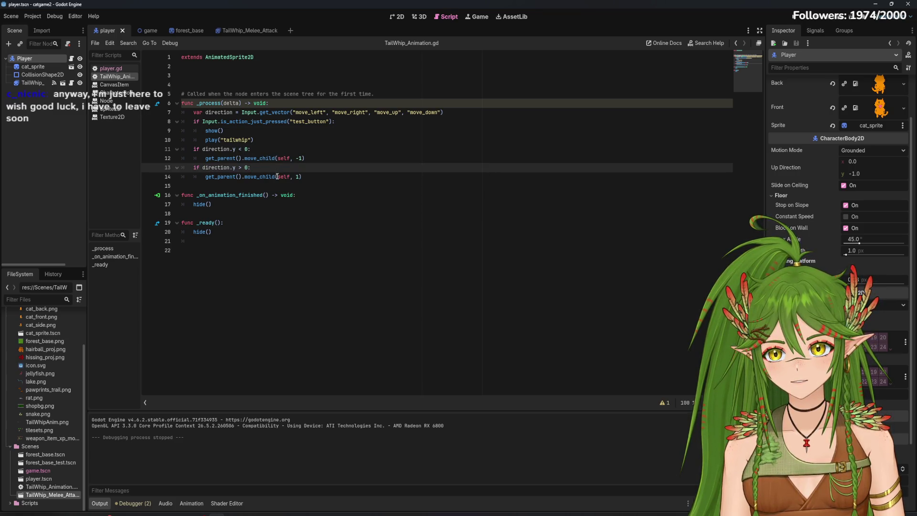
pyautogui.click(299, 176)
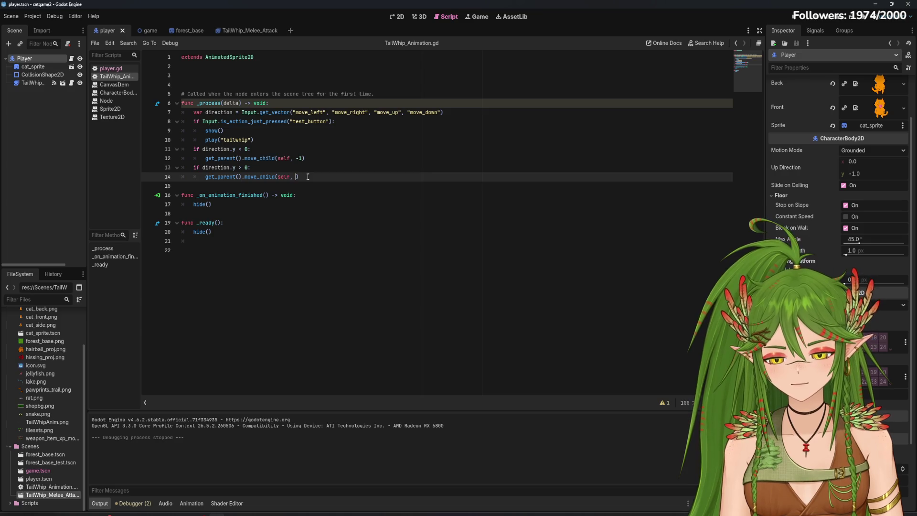
pyautogui.write('5')
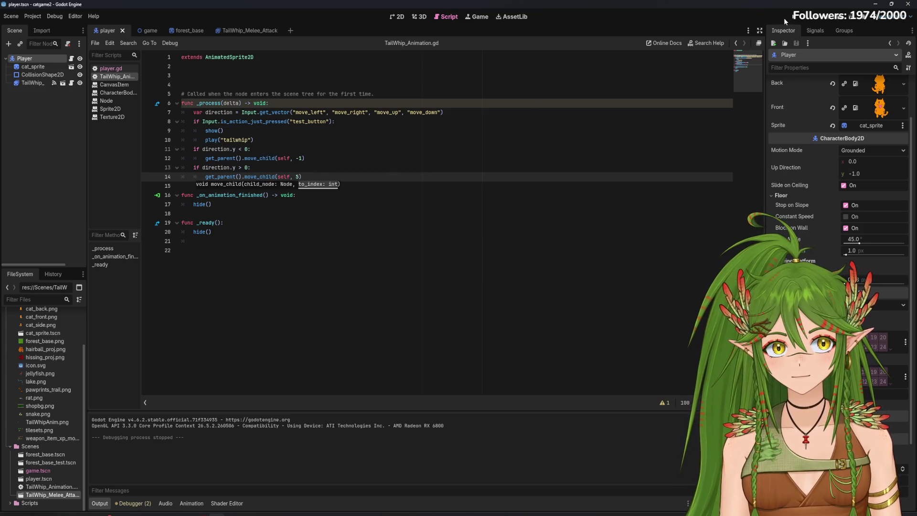
pyautogui.click(783, 18)
pyautogui.click(509, 252)
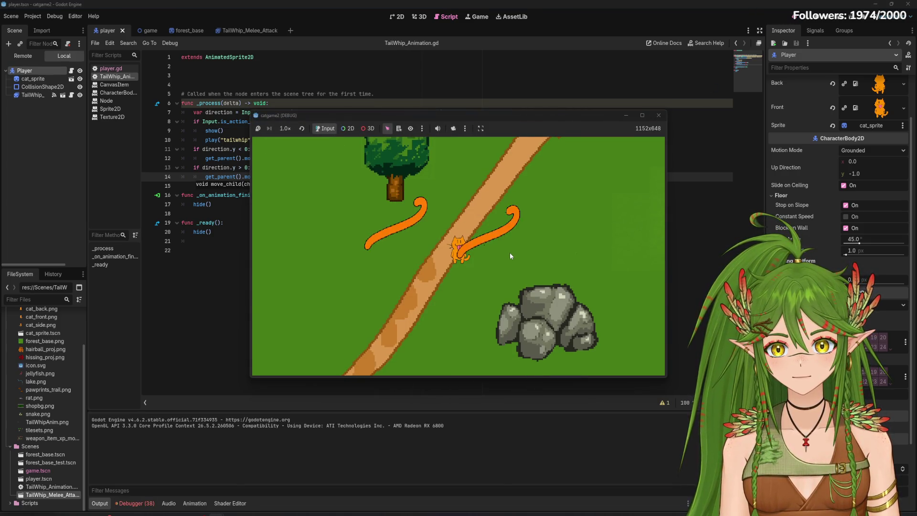
# Close the game window and select the TailWhip_Melee_Attack node in the scene tree.
pyautogui.click(659, 115)
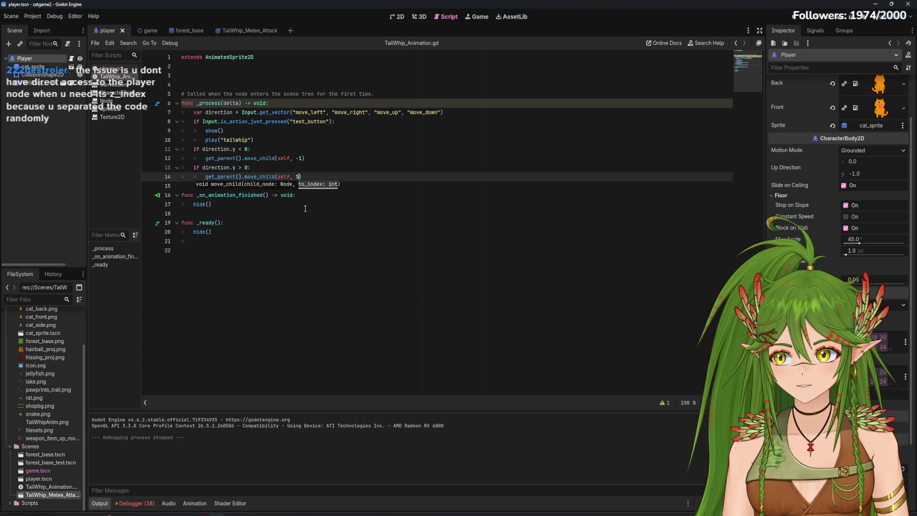
pyautogui.click(31, 89)
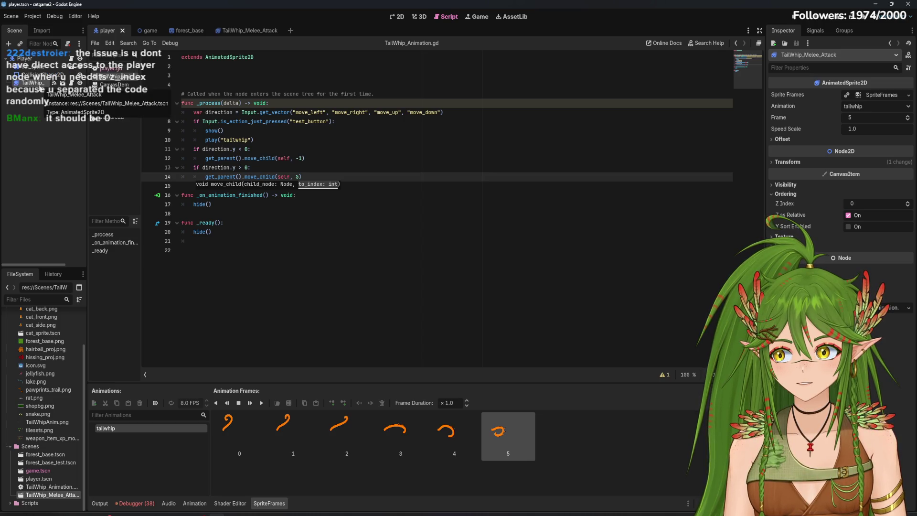
# Set line 14's index to 0, run the game, trigger a tail whip, and close it.
pyautogui.click(300, 176)
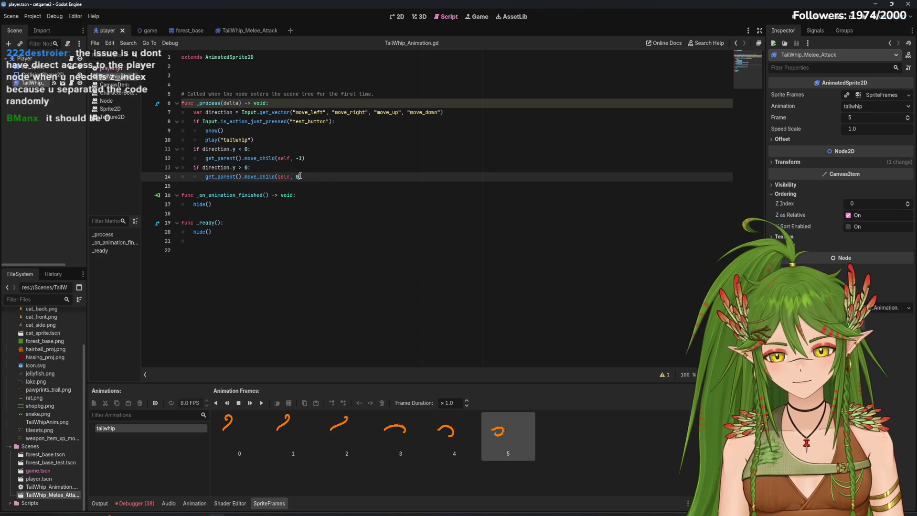
pyautogui.click(303, 169)
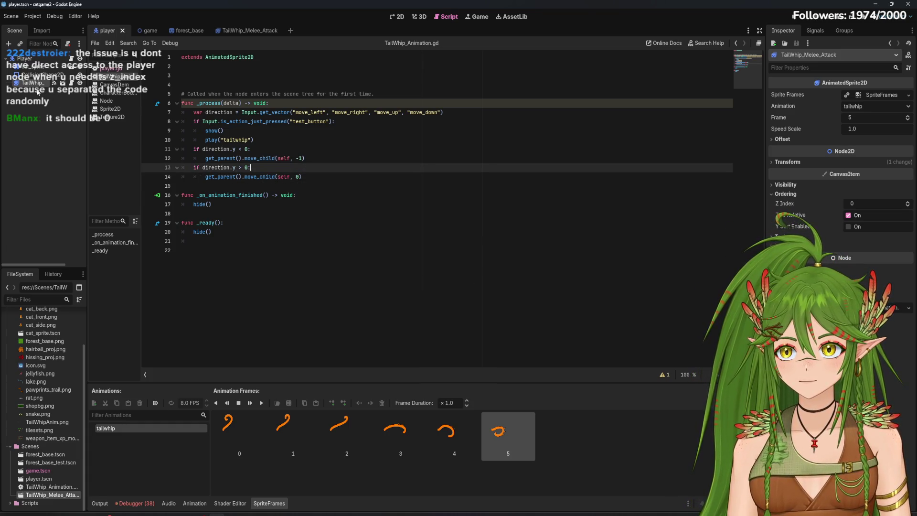
pyautogui.click(803, 19)
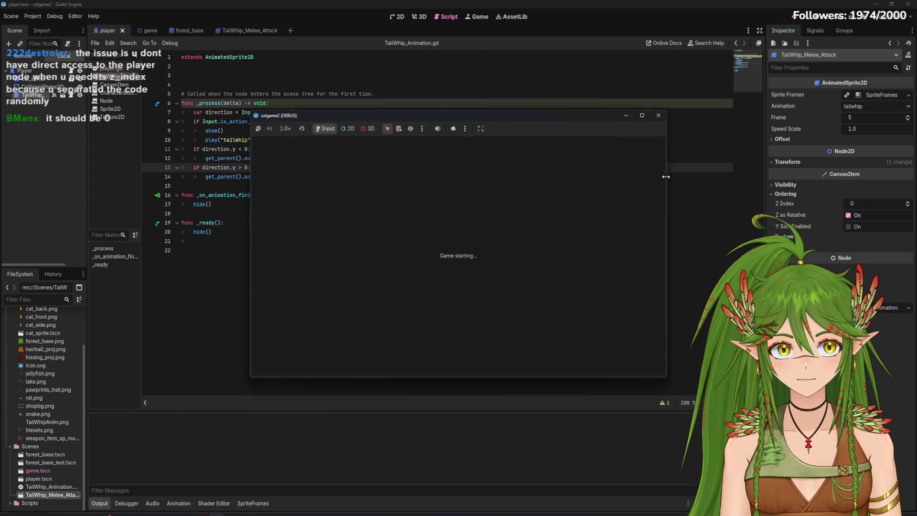
pyautogui.press('space')
pyautogui.press('space')
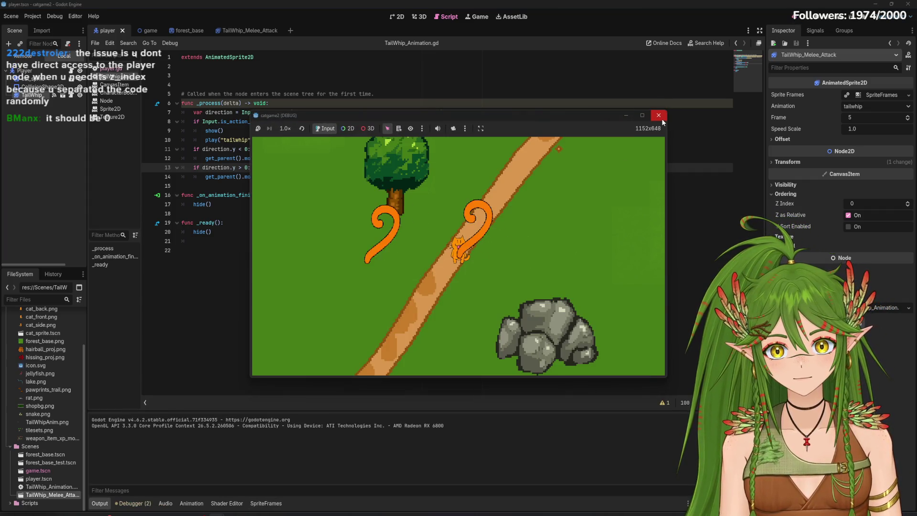
pyautogui.click(662, 119)
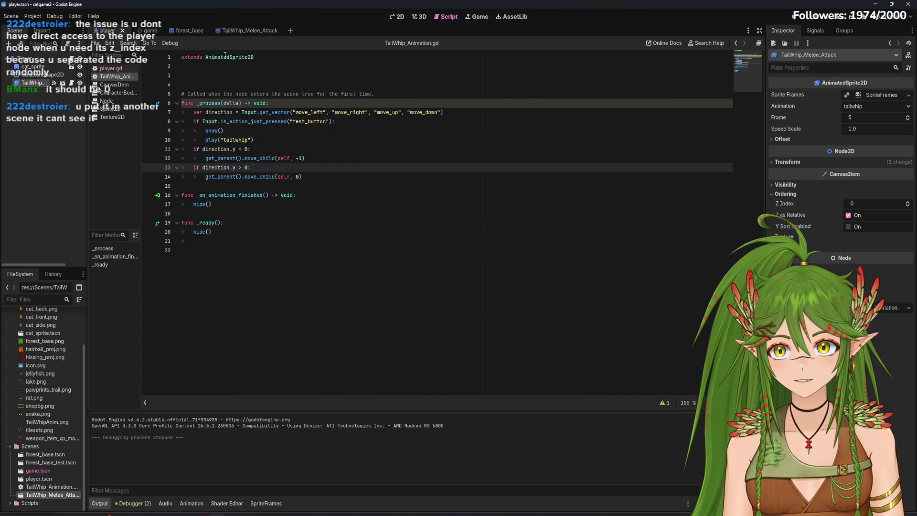
# Delete the extra blank line under extends and switch to the TailWhip_Melee_Attack scene.
pyautogui.click(213, 73)
pyautogui.press('BackSpace')
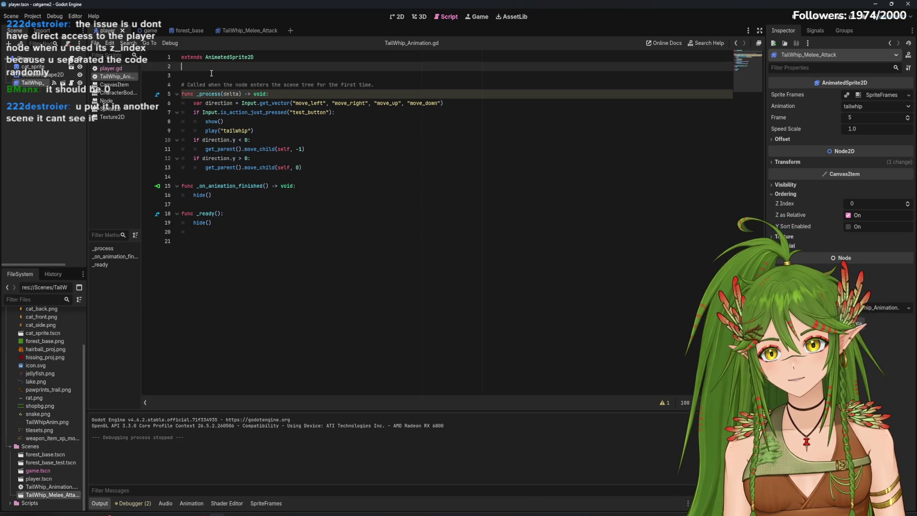
pyautogui.press('BackSpace')
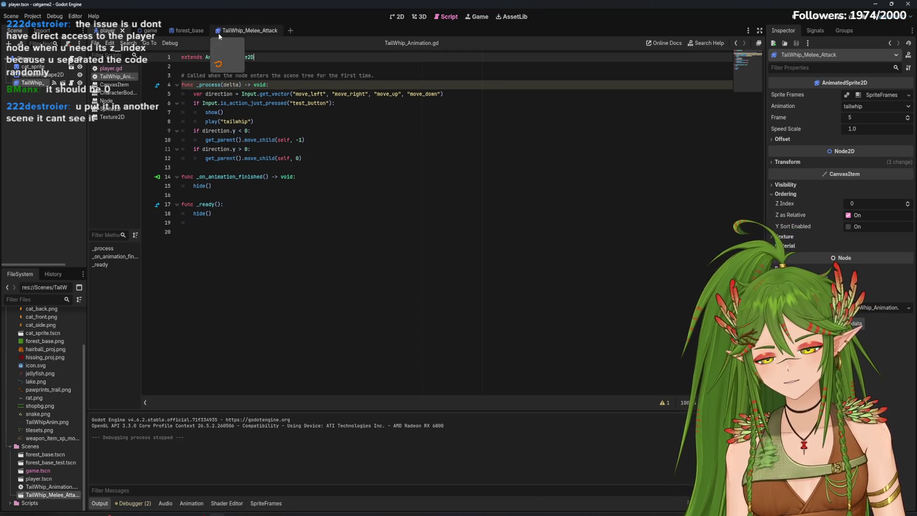
pyautogui.click(219, 32)
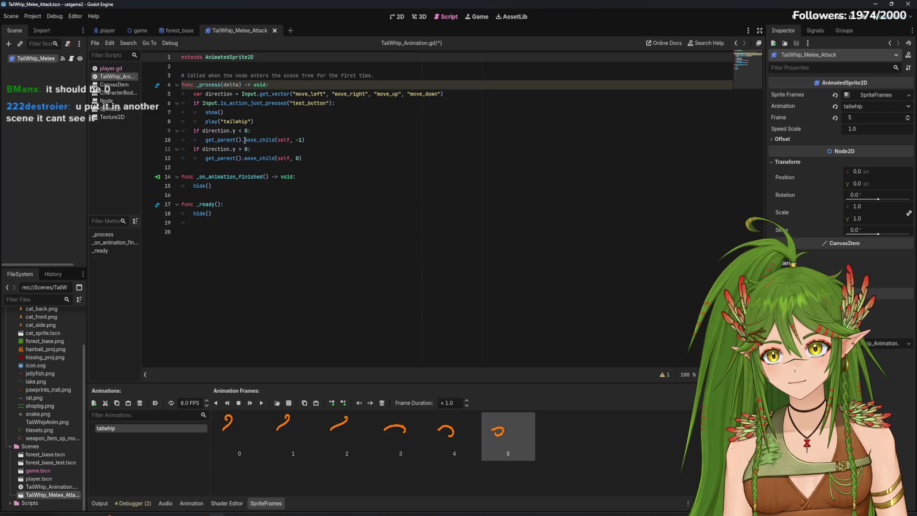
# Save and run the game, move the cat with S and W, then close it.
pyautogui.click(797, 21)
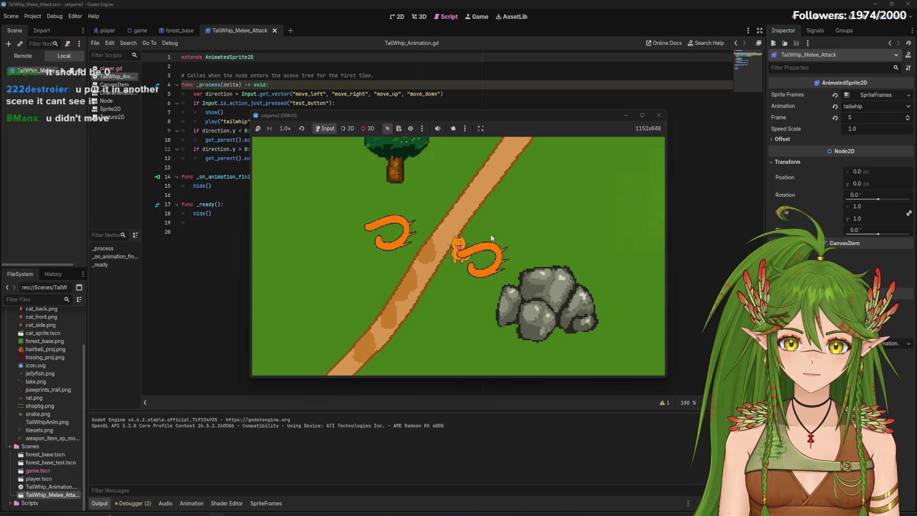
pyautogui.press('s')
pyautogui.press('w')
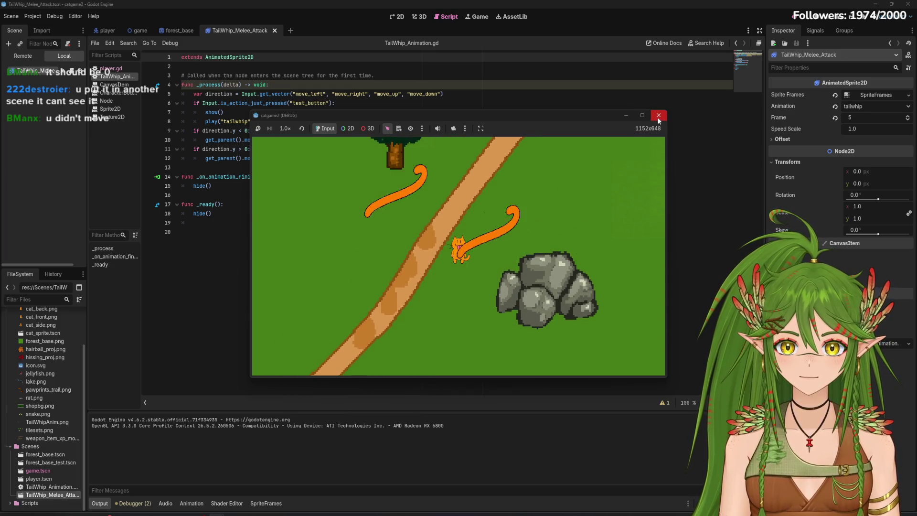
pyautogui.click(658, 117)
pyautogui.click(303, 170)
# Put the caret after move_child(self, 0) on line 12, then return to player.tscn.
pyautogui.click(302, 158)
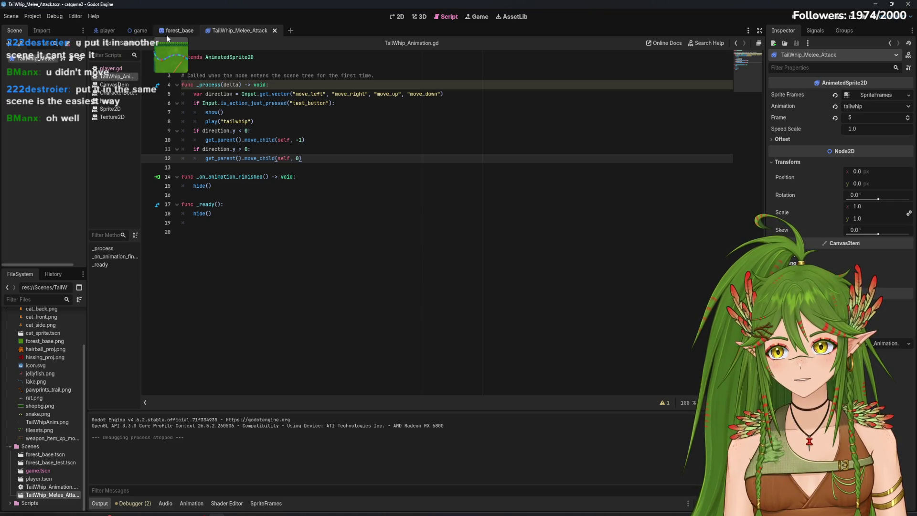
pyautogui.click(101, 30)
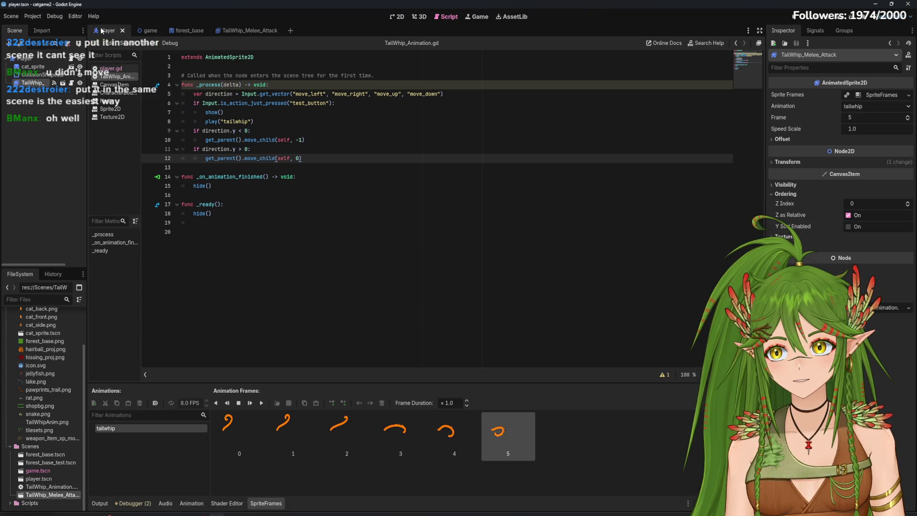
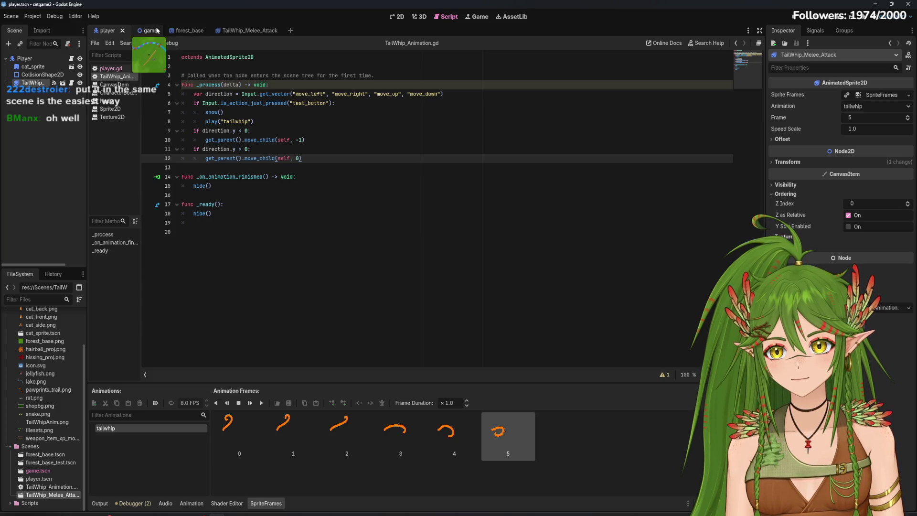
# Flip between the scene tabs, then test-run the game once to check the tail layering.
pyautogui.click(230, 32)
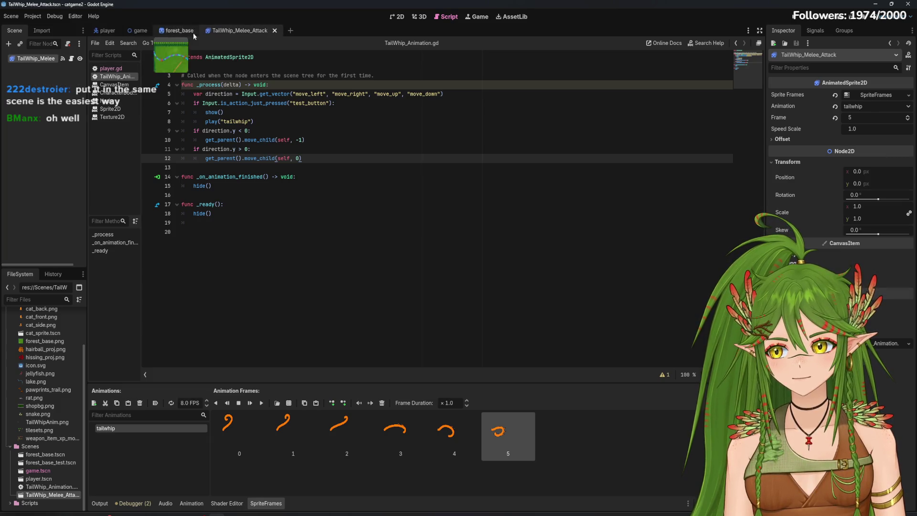
pyautogui.click(140, 31)
pyautogui.click(234, 30)
pyautogui.click(108, 31)
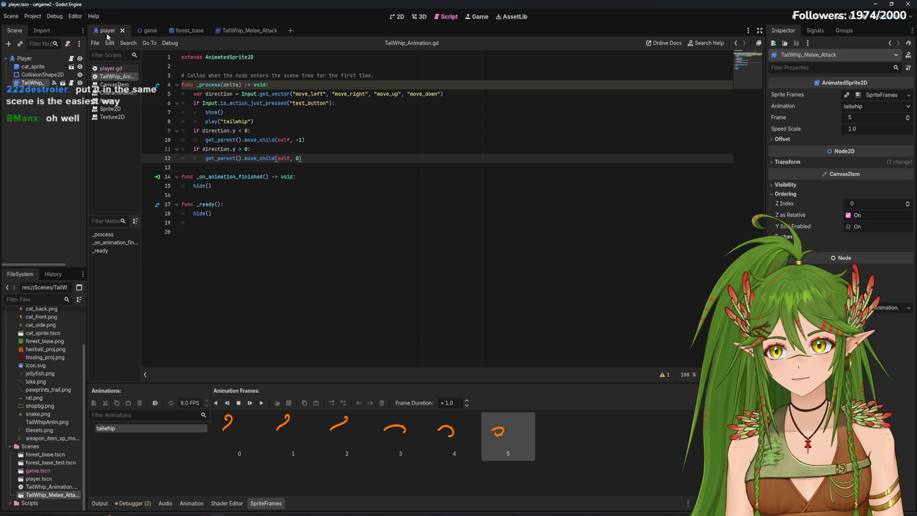
pyautogui.click(800, 18)
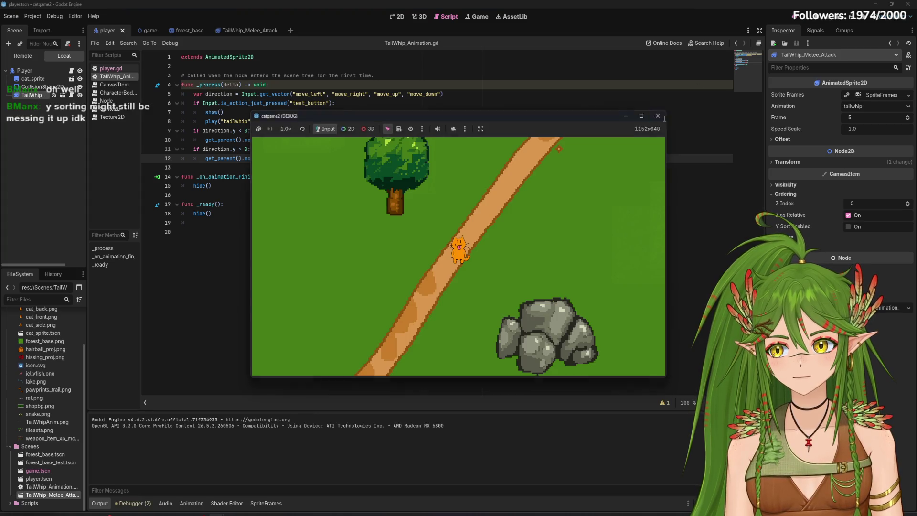
pyautogui.click(664, 118)
# Enable Y Sort on the player scene's tail-whip sprite under CanvasItem > Ordering.
pyautogui.click(137, 31)
pyautogui.click(107, 30)
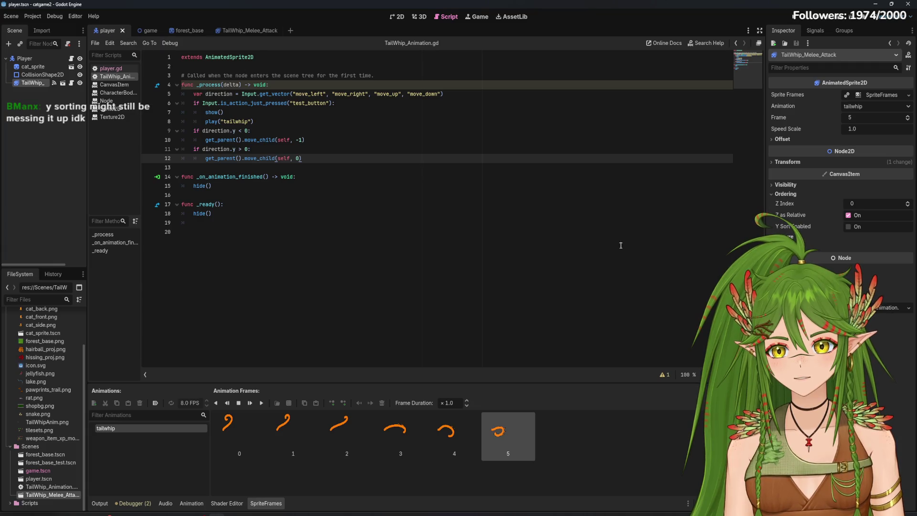
pyautogui.click(396, 17)
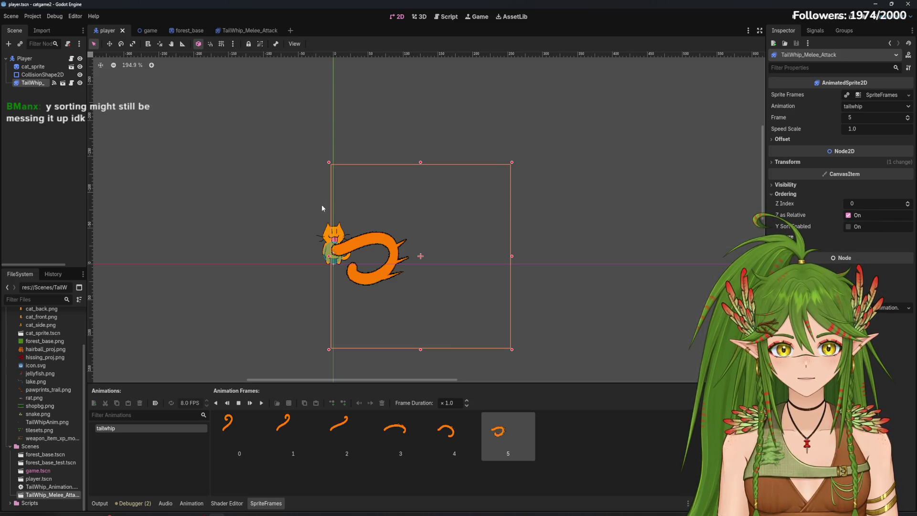
pyautogui.click(848, 227)
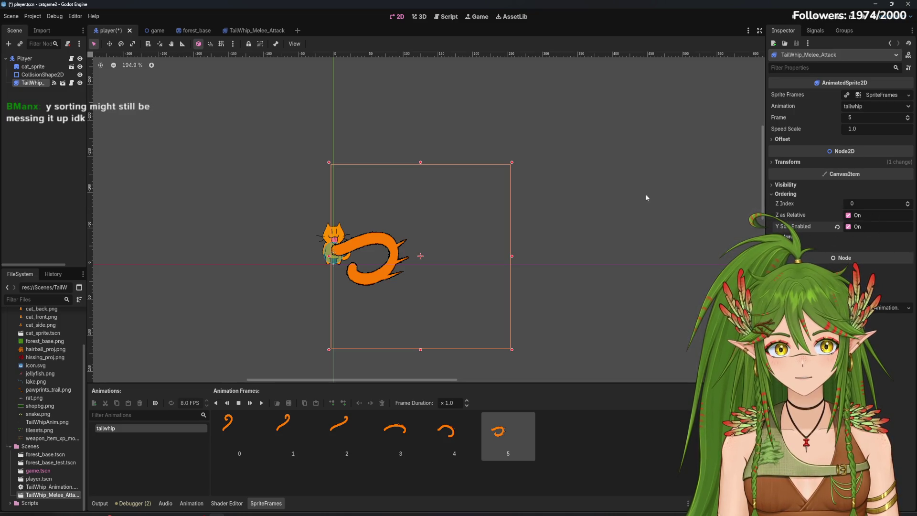
pyautogui.click(253, 30)
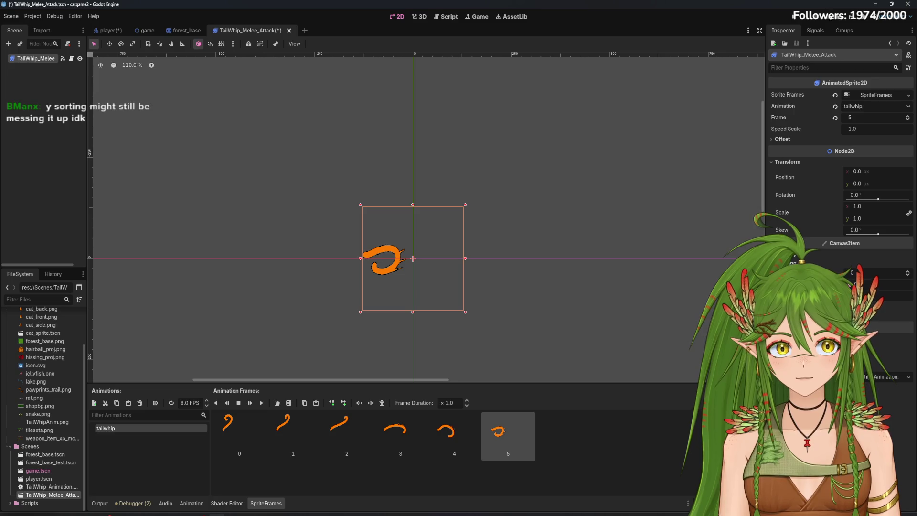
# Save and test-run the game twice, walking the cat up and down to trigger the tail whip.
pyautogui.press('F5')
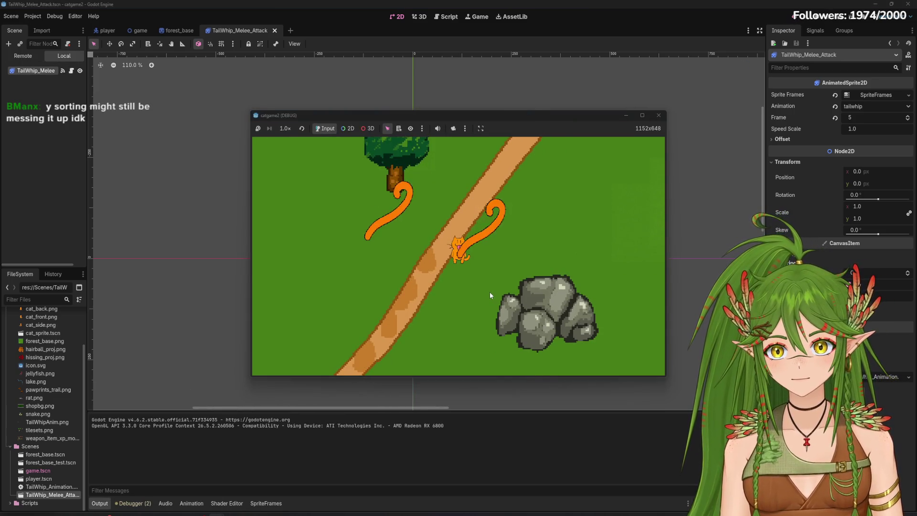
pyautogui.press('Up')
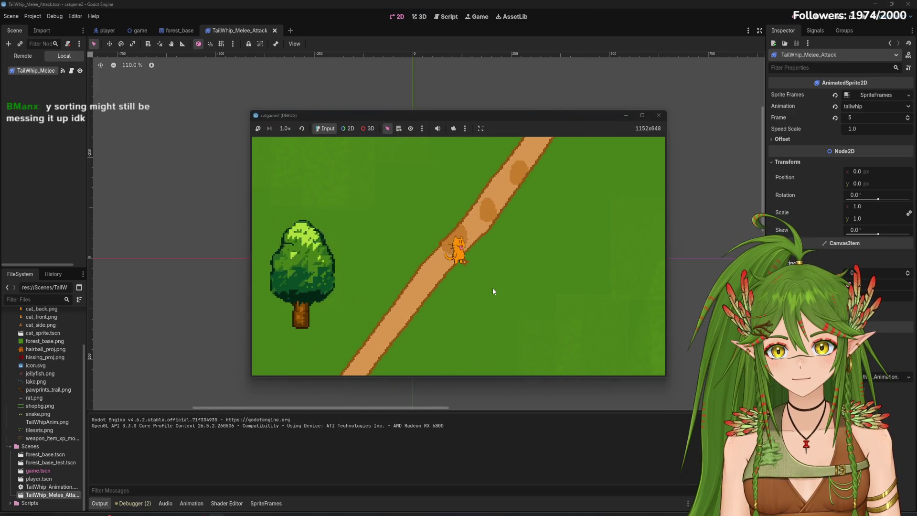
pyautogui.click(658, 115)
pyautogui.press('F5')
pyautogui.press('Down')
pyautogui.press('Up')
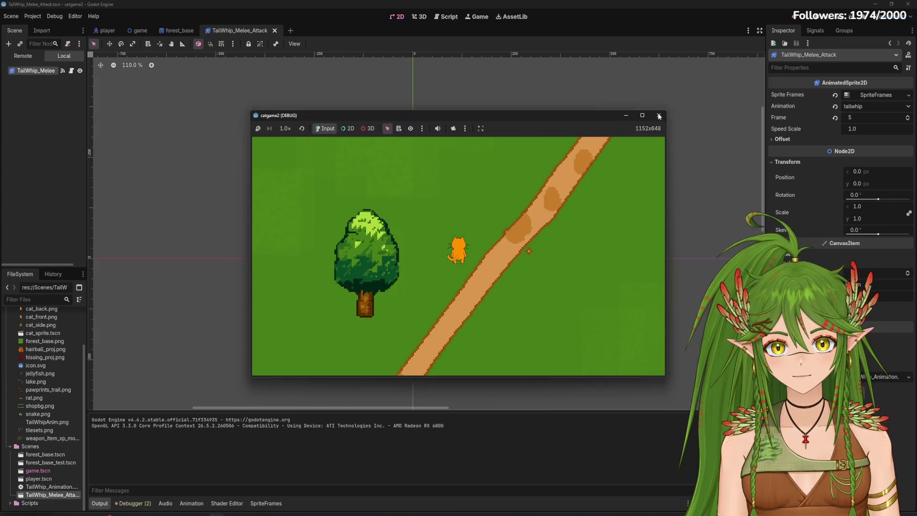
pyautogui.click(658, 115)
# Deselect the tail-whip node in the player scene and return to the TailWhip_Animation.gd script.
pyautogui.click(106, 30)
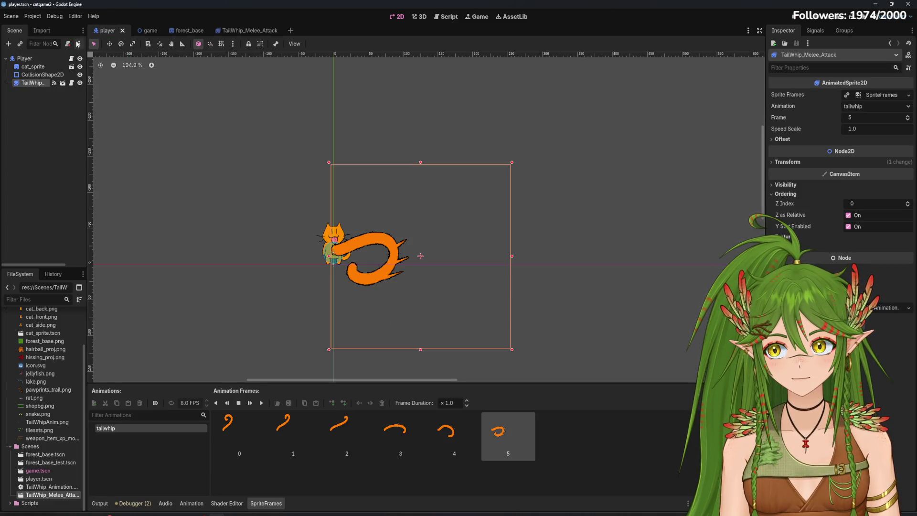
pyautogui.click(722, 93)
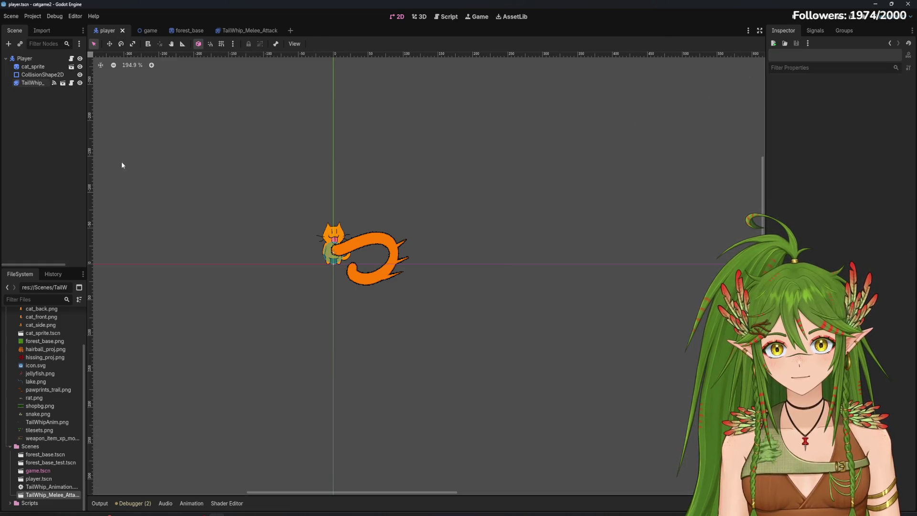
pyautogui.click(447, 17)
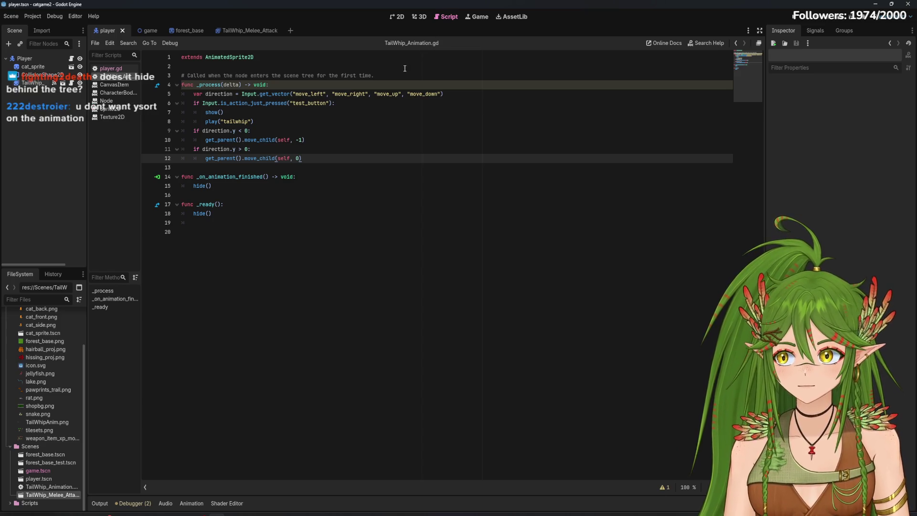
# Test-run the game, walking the cat around the tree and rock while triggering tail whips.
pyautogui.press('F5')
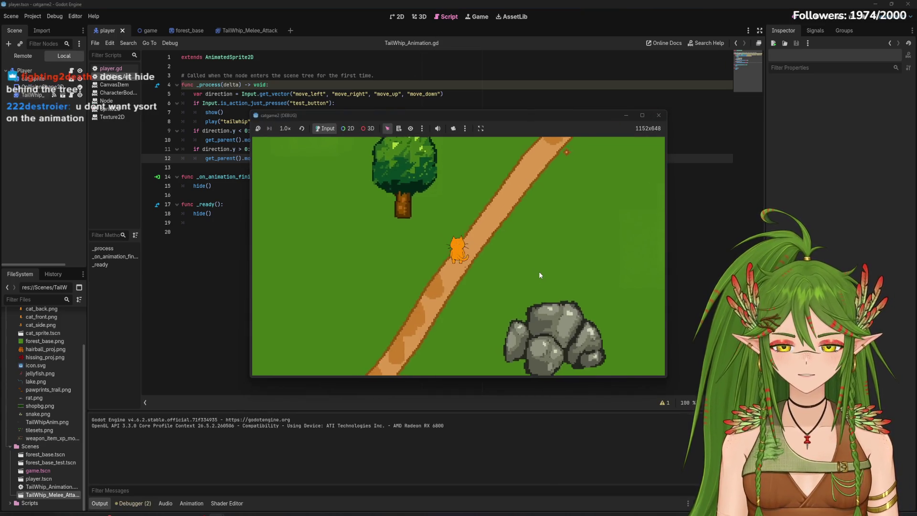
pyautogui.press('a')
pyautogui.press('space')
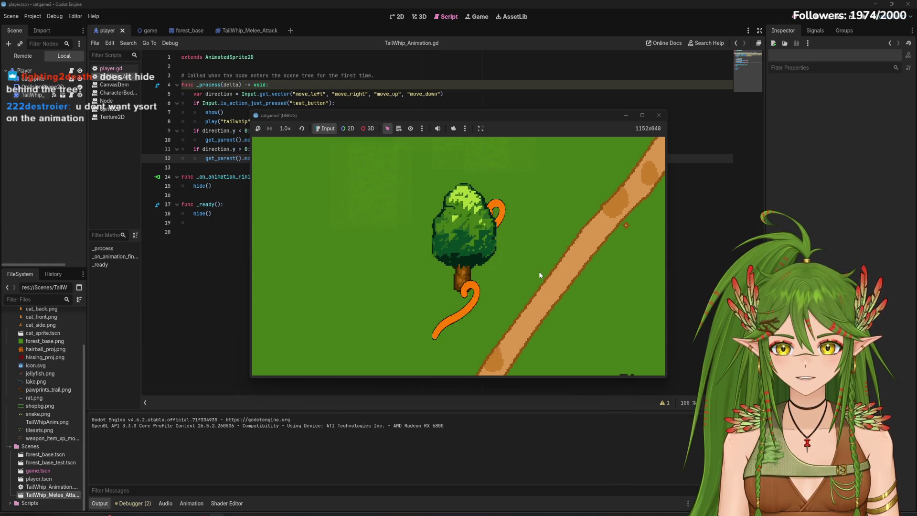
pyautogui.press('s')
pyautogui.press('space')
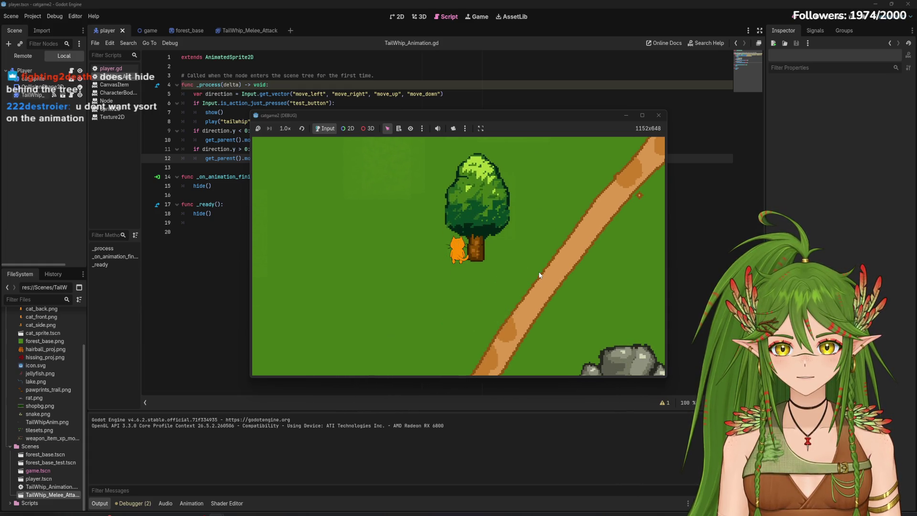
pyautogui.press('space')
pyautogui.press('w')
pyautogui.press('space')
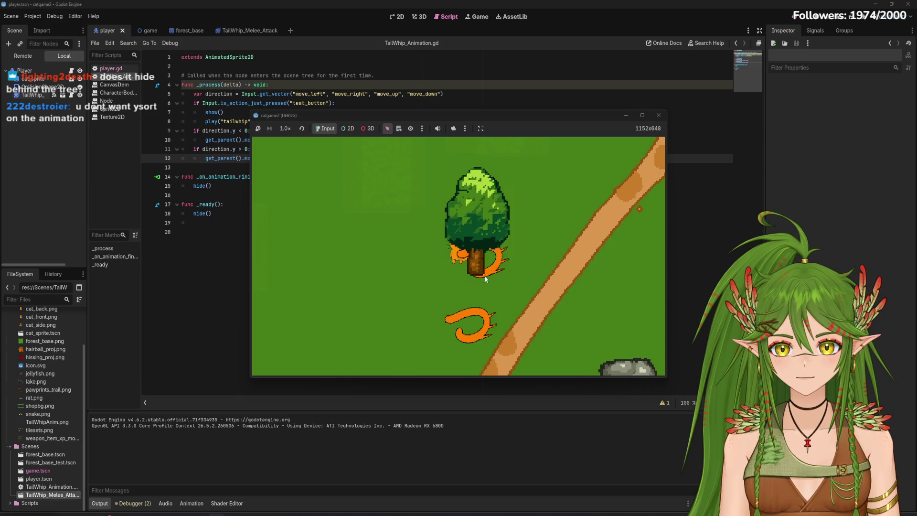
pyautogui.press('d')
pyautogui.press('s')
pyautogui.press('space')
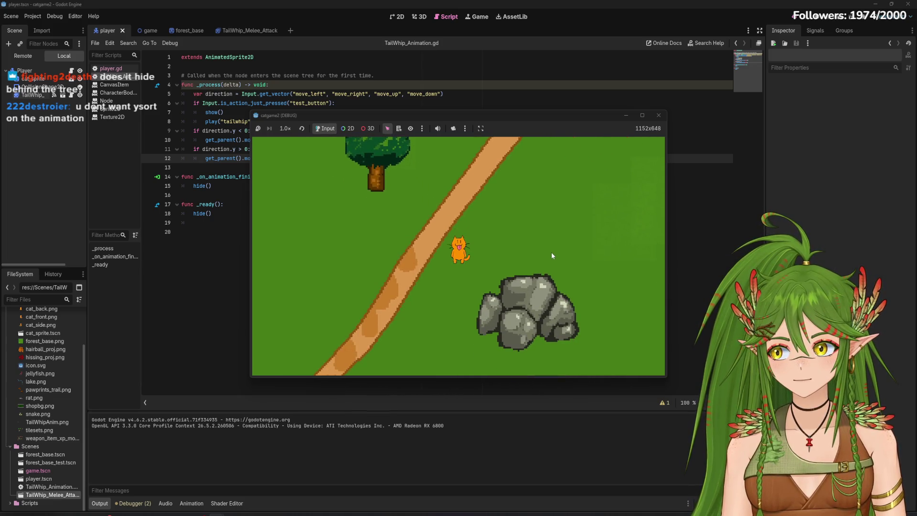
pyautogui.press('s')
pyautogui.press('space')
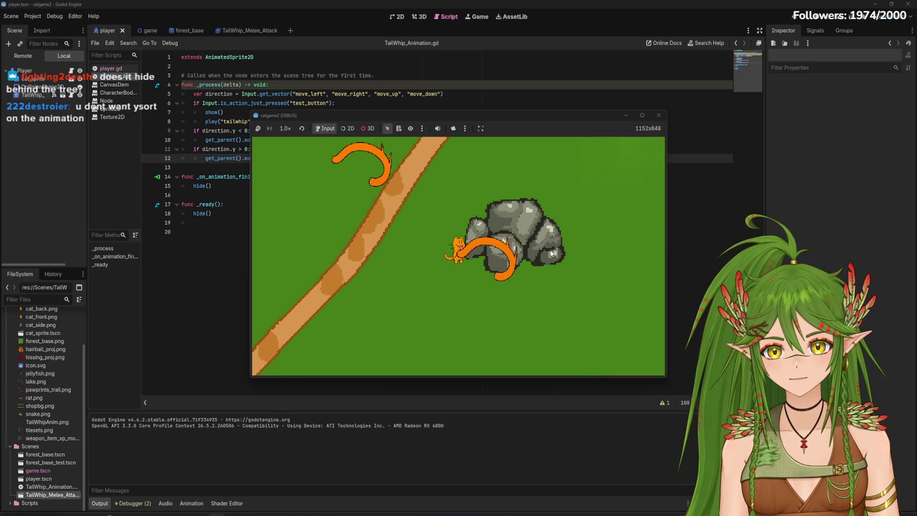
pyautogui.press('space')
pyautogui.press('w')
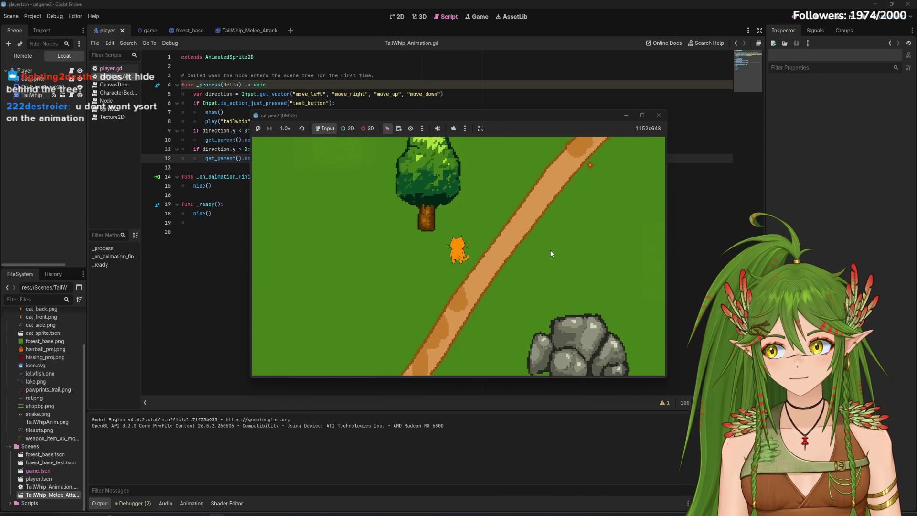
pyautogui.press('a')
pyautogui.press('w')
pyautogui.press('space')
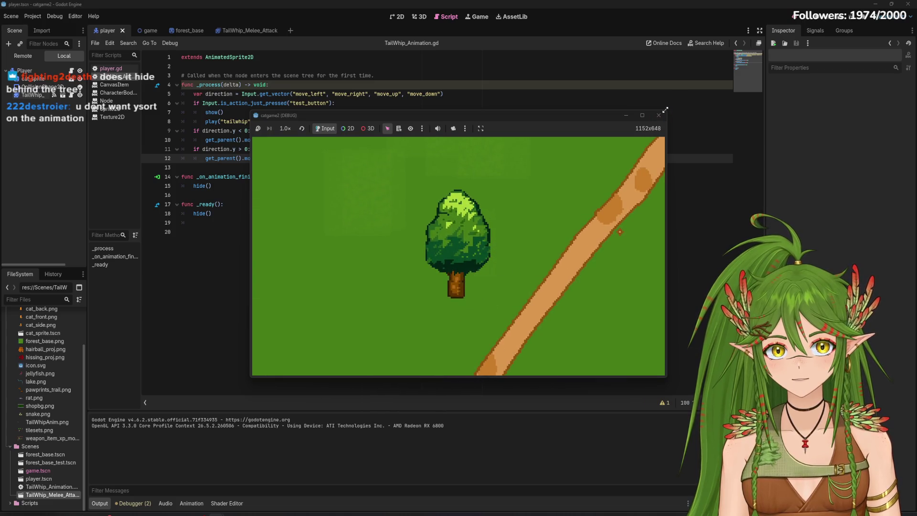
pyautogui.click(659, 115)
# Enable Y Sort in the TailWhip_Melee_Attack scene, disable it on the player's tail-whip sprite, and save.
pyautogui.click(237, 30)
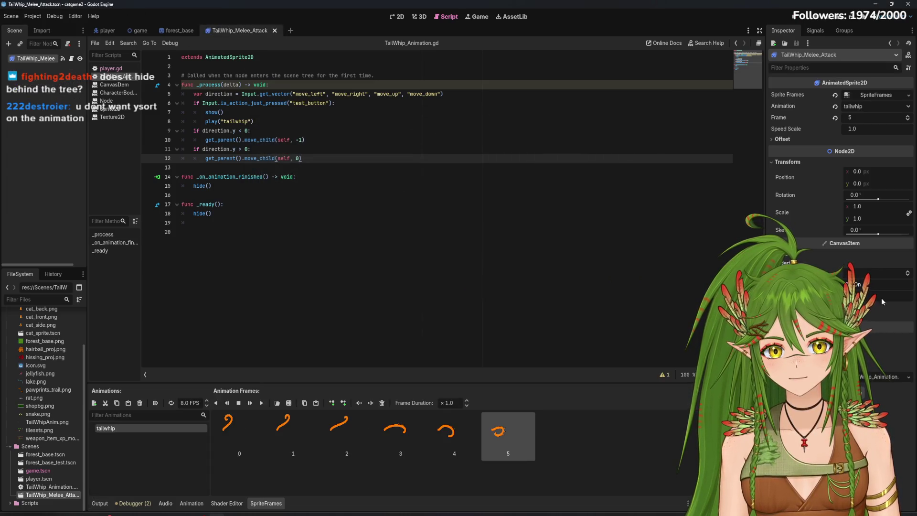
pyautogui.click(849, 295)
pyautogui.hotkey('ctrl', 'Tab')
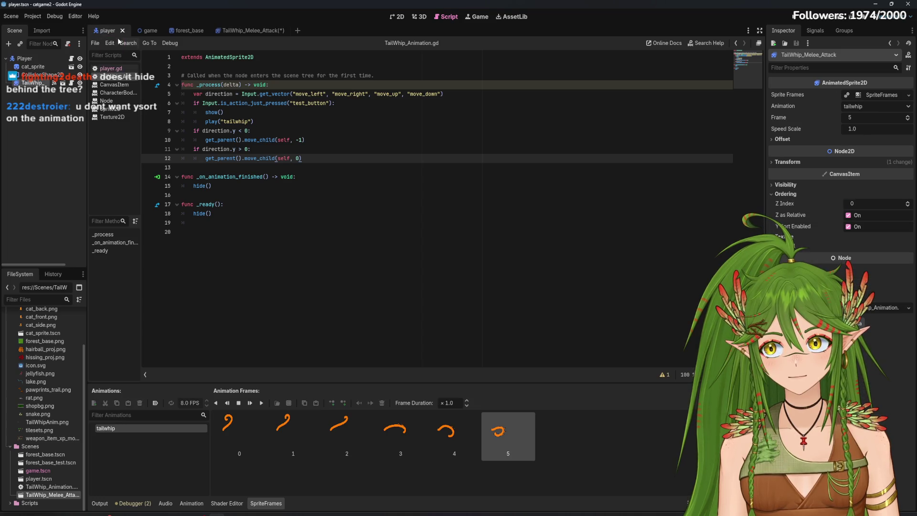
pyautogui.click(849, 226)
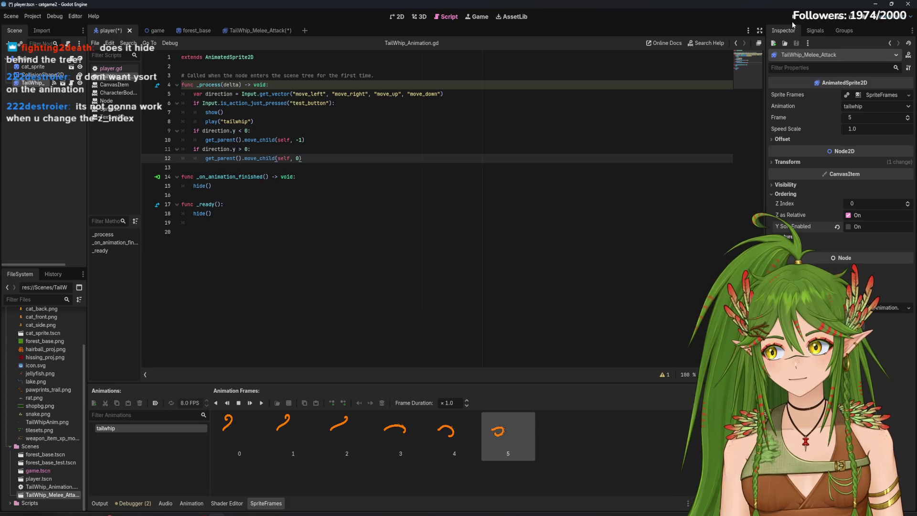
pyautogui.hotkey('ctrl', 's')
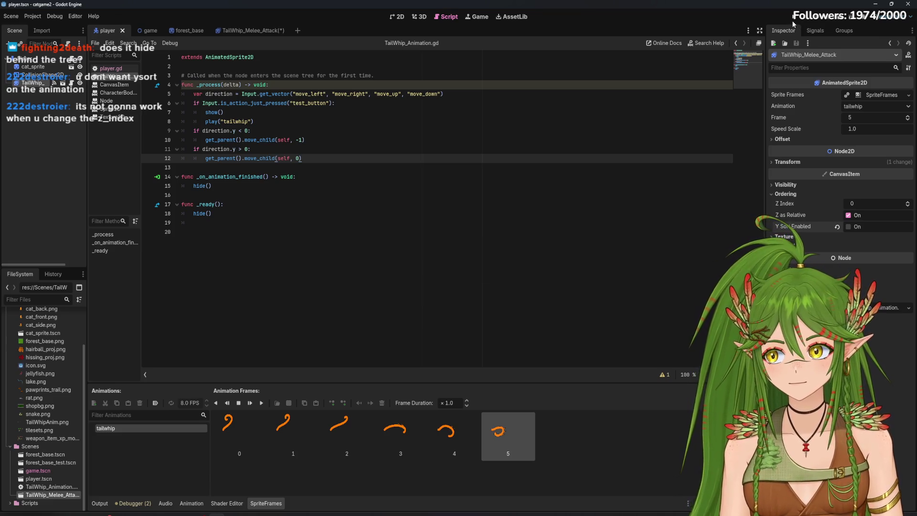
# Test-run the game again, walking the cat past the rock, then stop and view the 2D canvas.
pyautogui.click(793, 22)
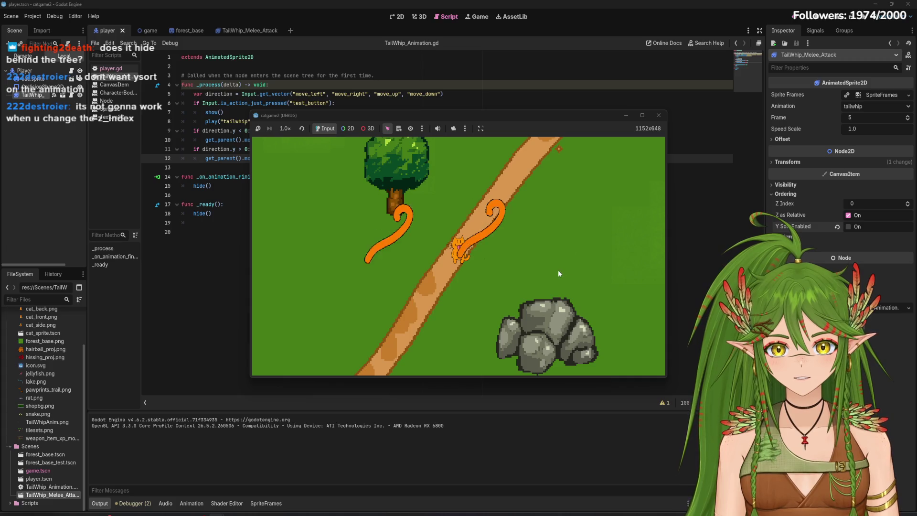
pyautogui.press('Right')
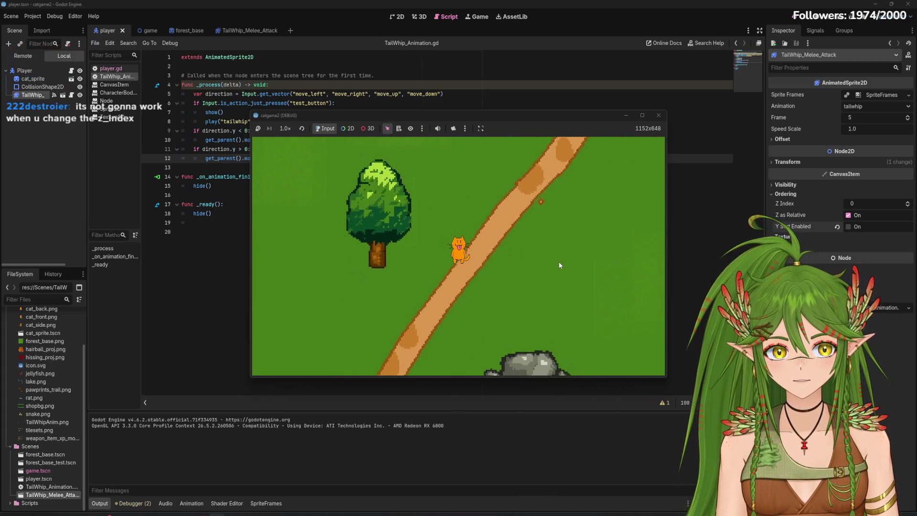
pyautogui.press('Down')
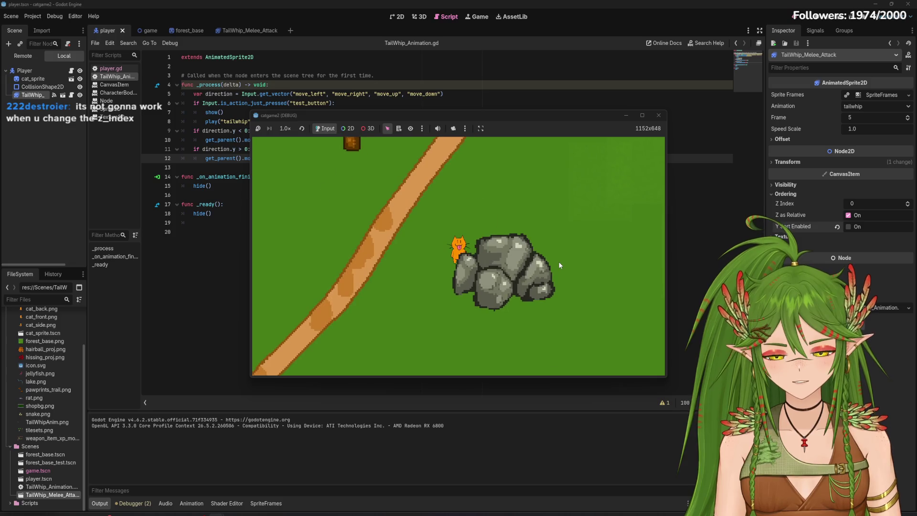
pyautogui.press('Down')
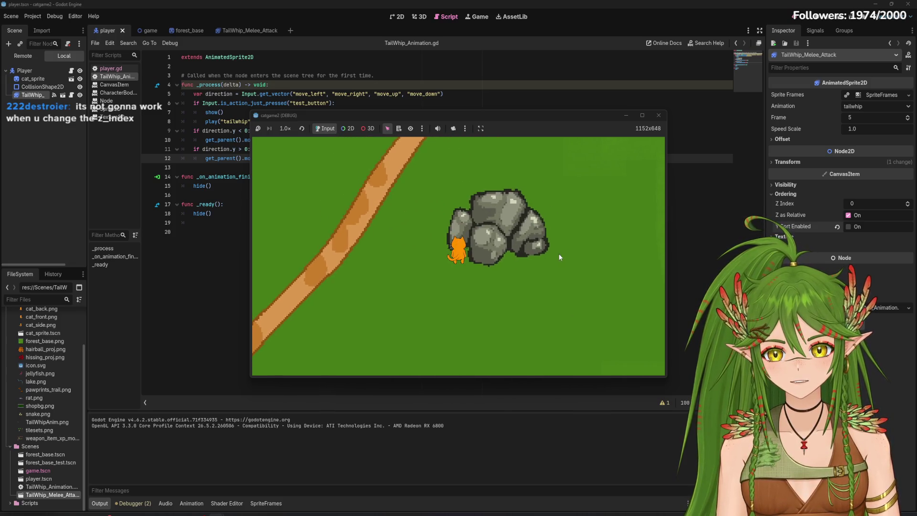
pyautogui.press('Up')
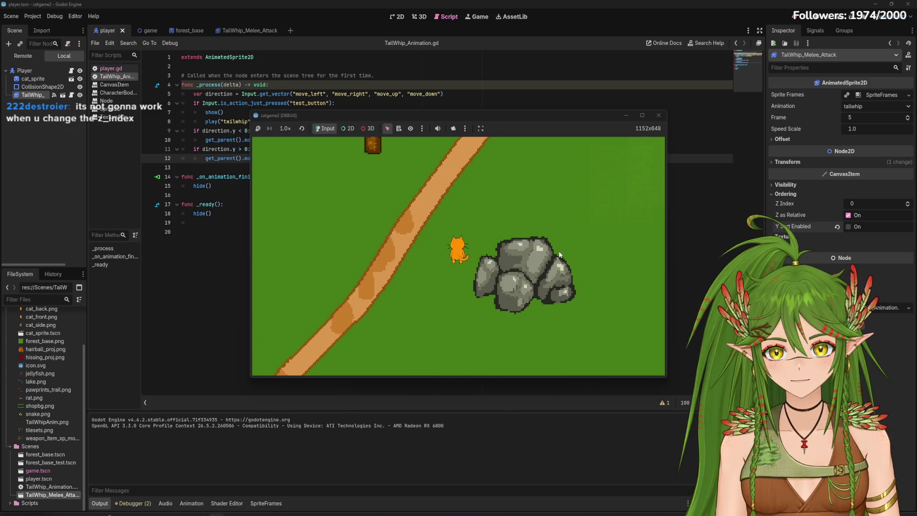
pyautogui.press('F8')
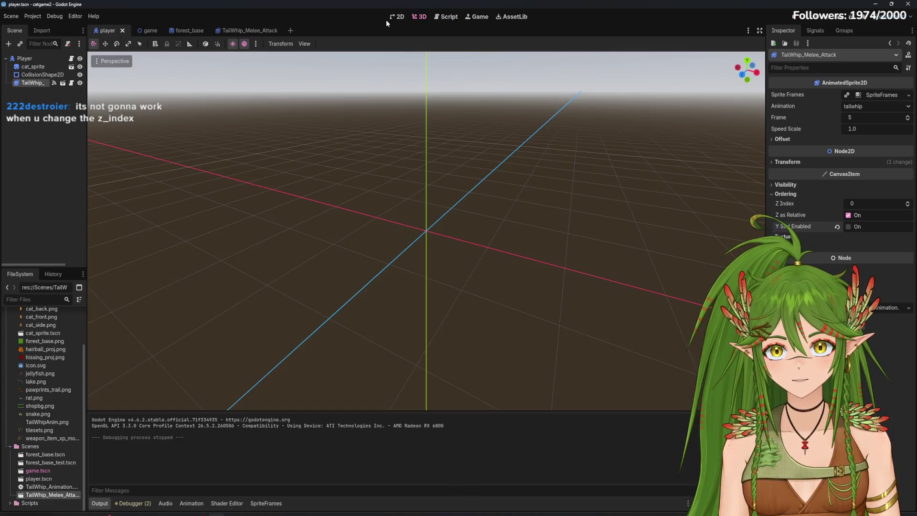
pyautogui.click(387, 20)
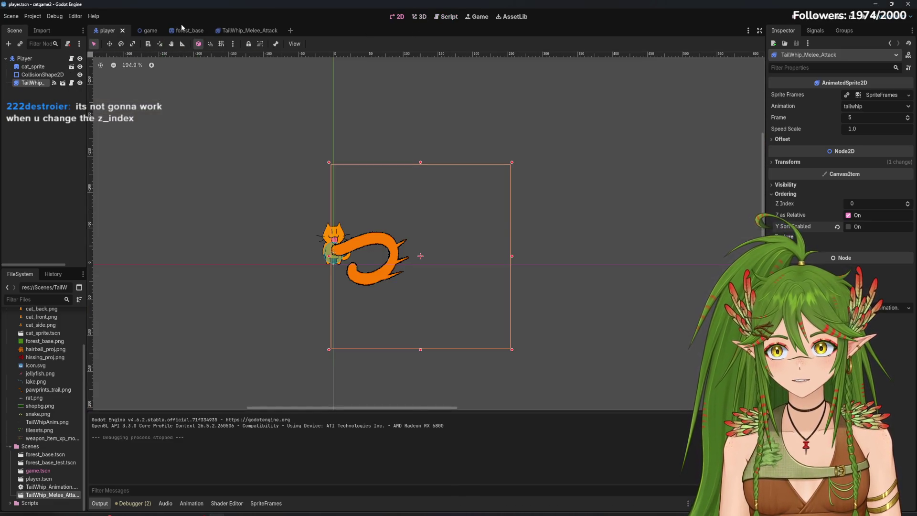
# Delete the stray TailWhip node from the game scene and save it.
pyautogui.click(151, 31)
pyautogui.click(436, 245)
pyautogui.moveTo(431, 244); pyautogui.dragTo(421, 253)
pyautogui.rightClick(37, 68)
pyautogui.click(124, 305)
pyautogui.click(435, 269)
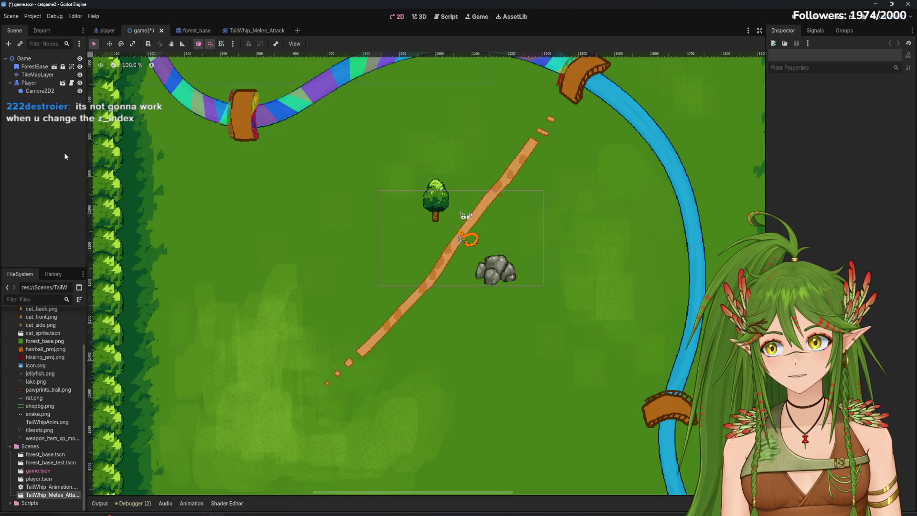
pyautogui.hotkey('ctrl', 's')
# Open TailWhip_Animation.gd from the player scene and select the move_child lines 10–12.
pyautogui.click(104, 30)
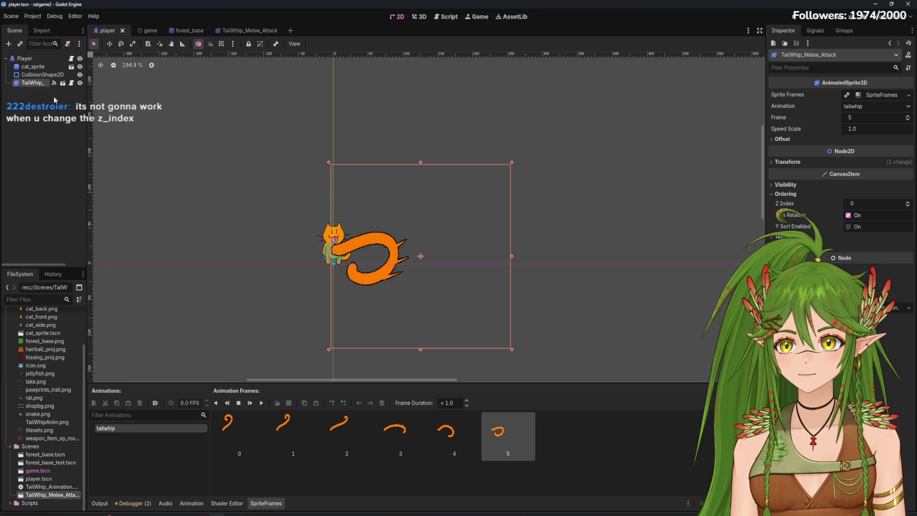
pyautogui.click(452, 17)
pyautogui.moveTo(305, 159); pyautogui.dragTo(196, 153)
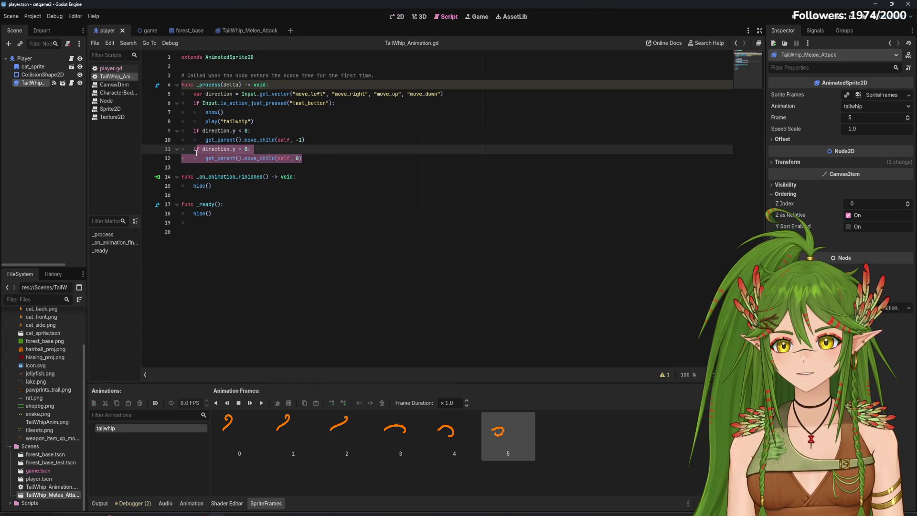
pyautogui.click(278, 147)
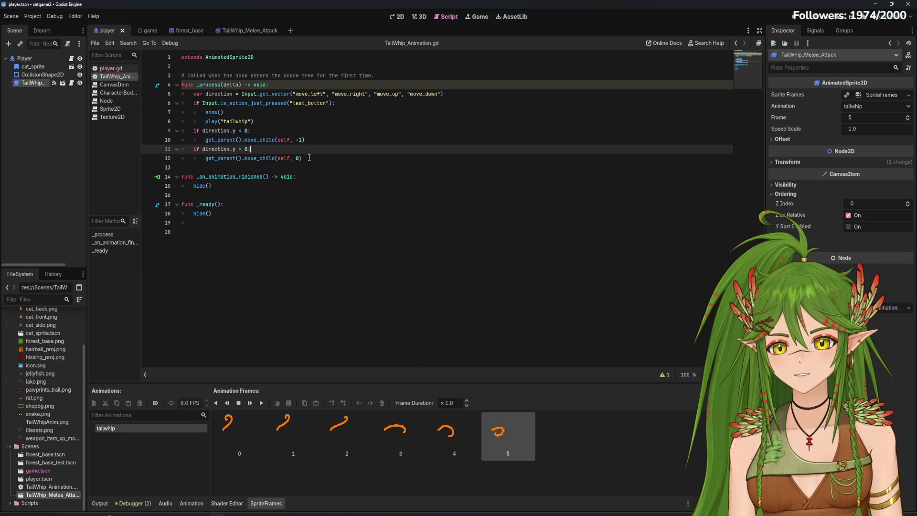
pyautogui.moveTo(311, 159)
pyautogui.mouseDown()
pyautogui.moveTo(245, 158)
pyautogui.moveTo(193, 139)
pyautogui.mouseUp()
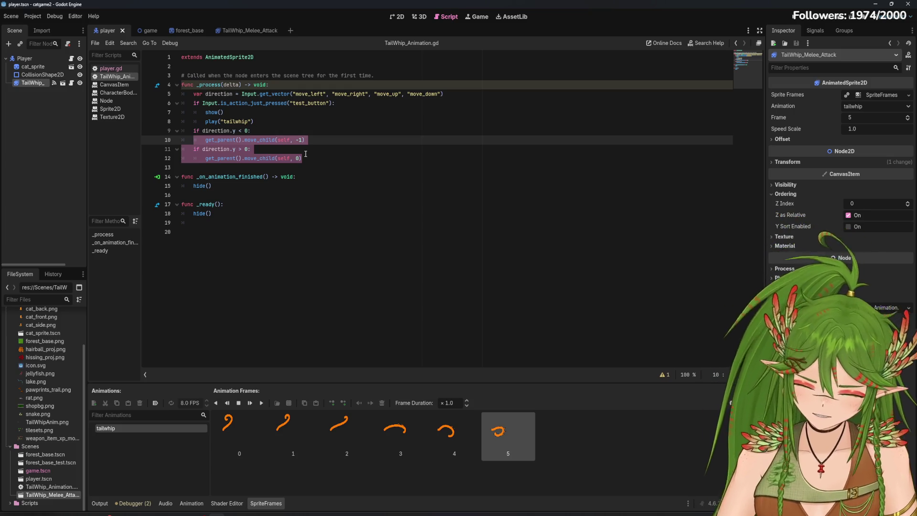
# Test-run the game, walking the cat down while triggering the tail whip.
pyautogui.click(336, 166)
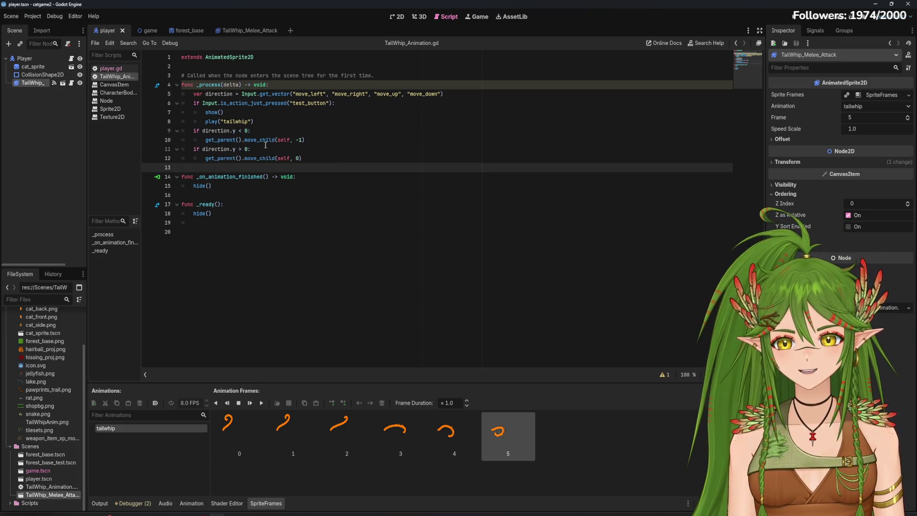
pyautogui.click(791, 16)
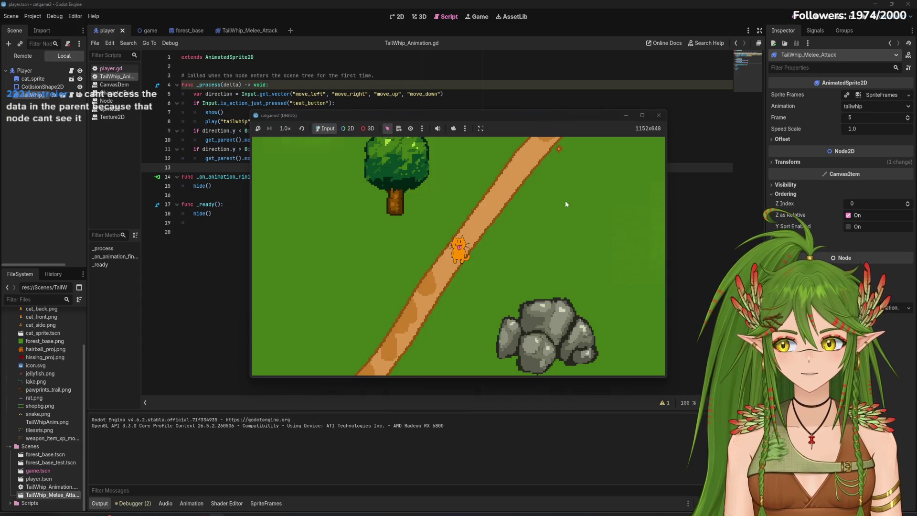
pyautogui.press('s')
pyautogui.press('space')
pyautogui.click(658, 115)
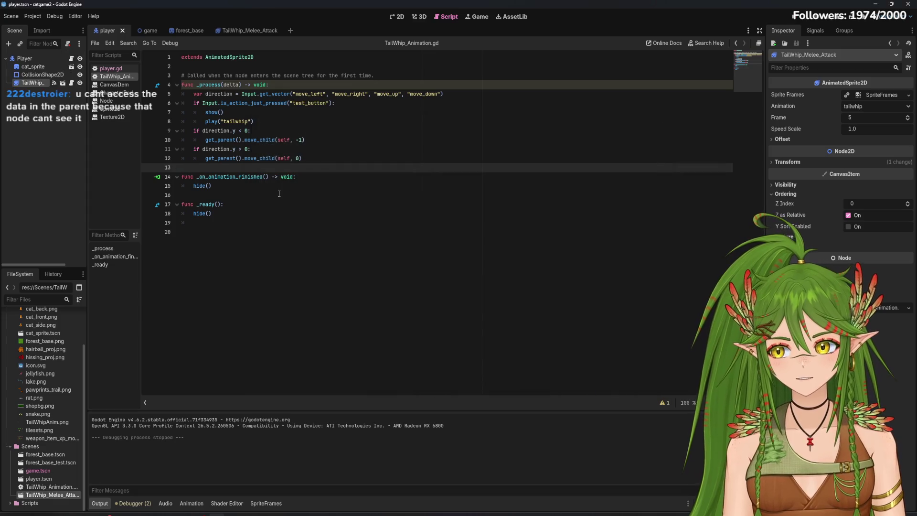
# Inspect the Player and tail-whip nodes and glance at the TailWhip_Melee_Attack scene.
pyautogui.click(322, 159)
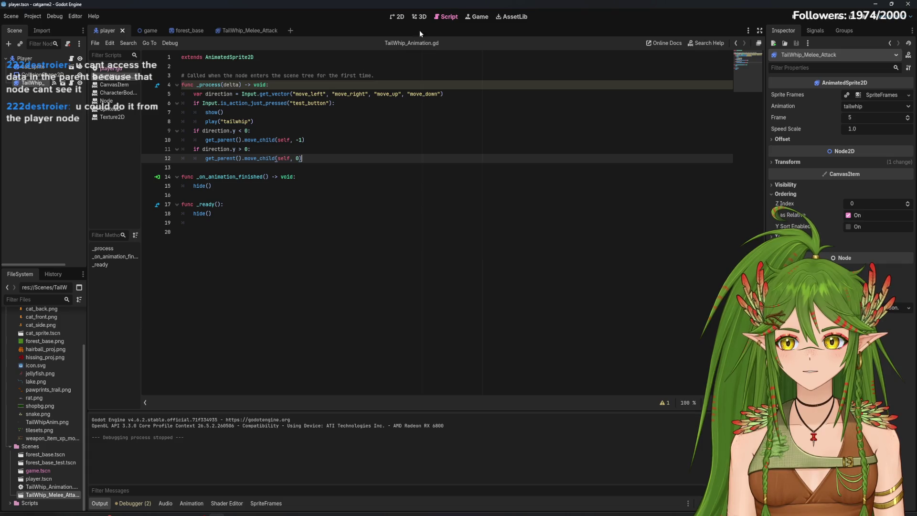
pyautogui.click(37, 57)
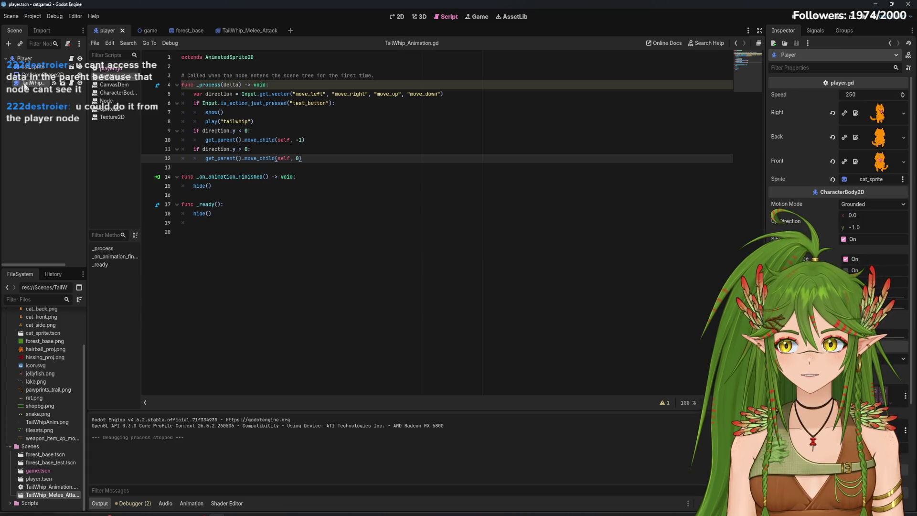
pyautogui.click(30, 82)
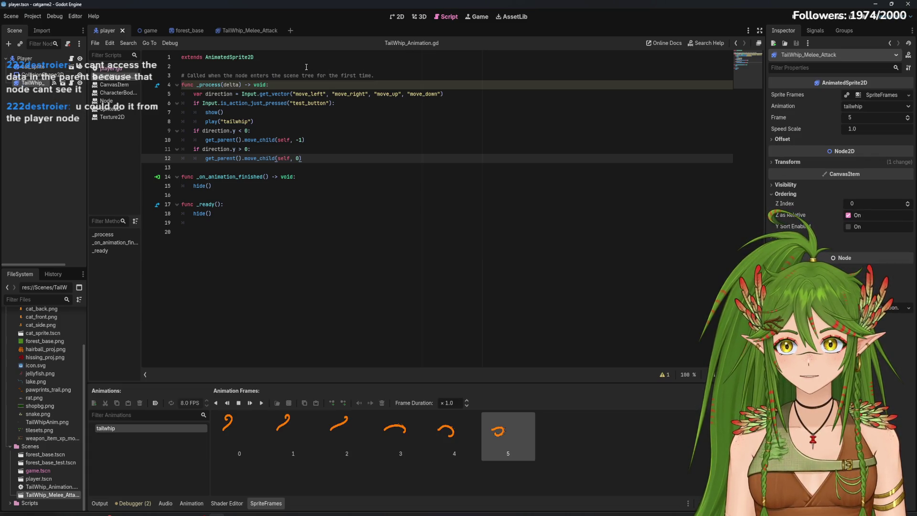
pyautogui.click(249, 31)
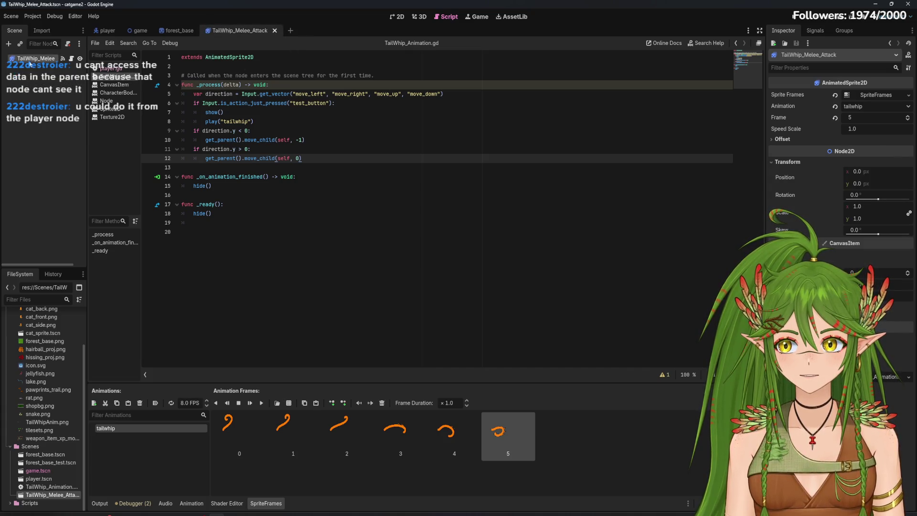
pyautogui.click(104, 31)
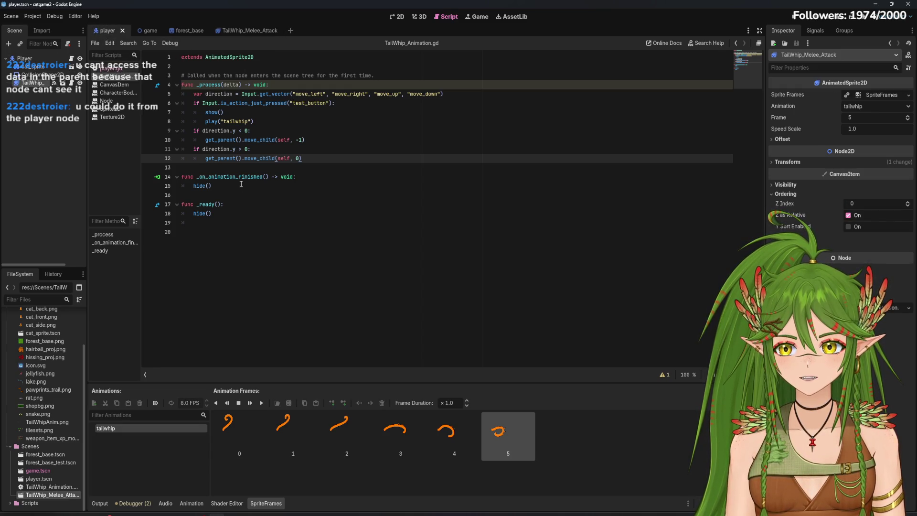
# Add an indented line 13 in _process and start typing a move_to call.
pyautogui.click(286, 177)
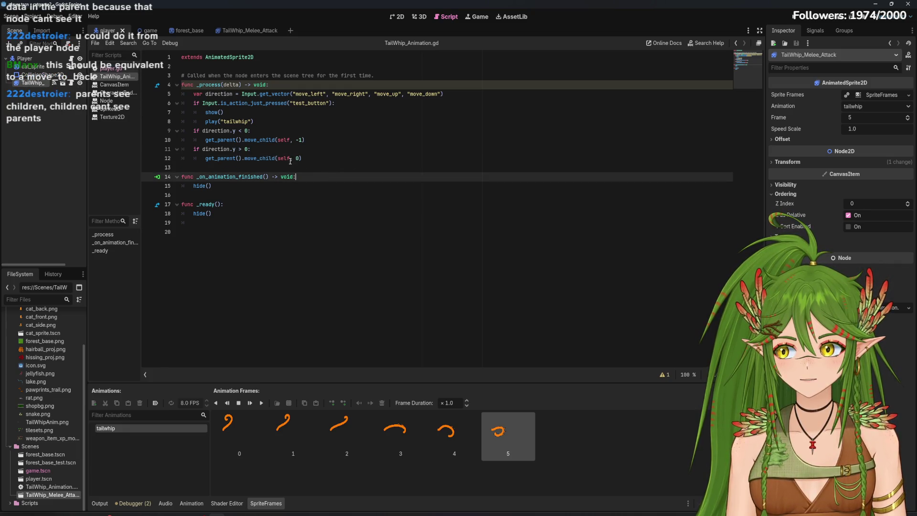
pyautogui.moveTo(321, 159)
pyautogui.mouseDown()
pyautogui.moveTo(199, 142)
pyautogui.moveTo(245, 159)
pyautogui.mouseUp()
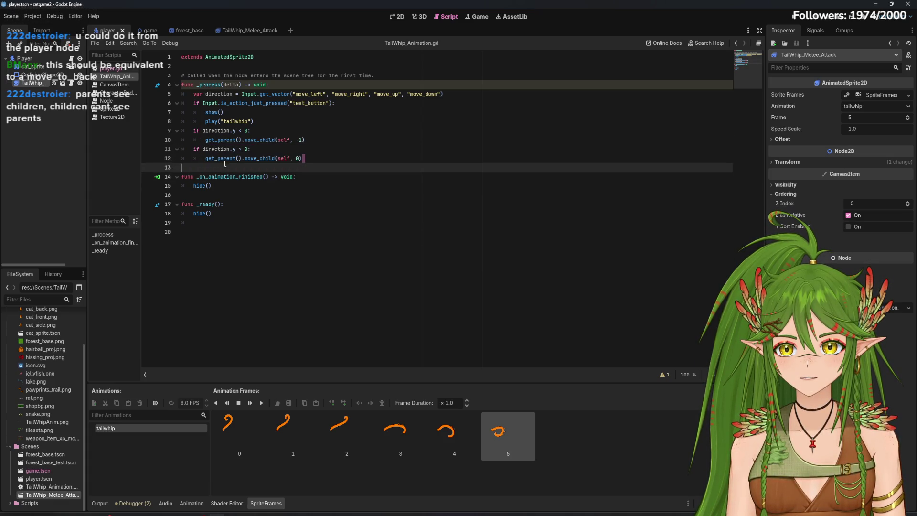
pyautogui.click(335, 149)
pyautogui.click(326, 164)
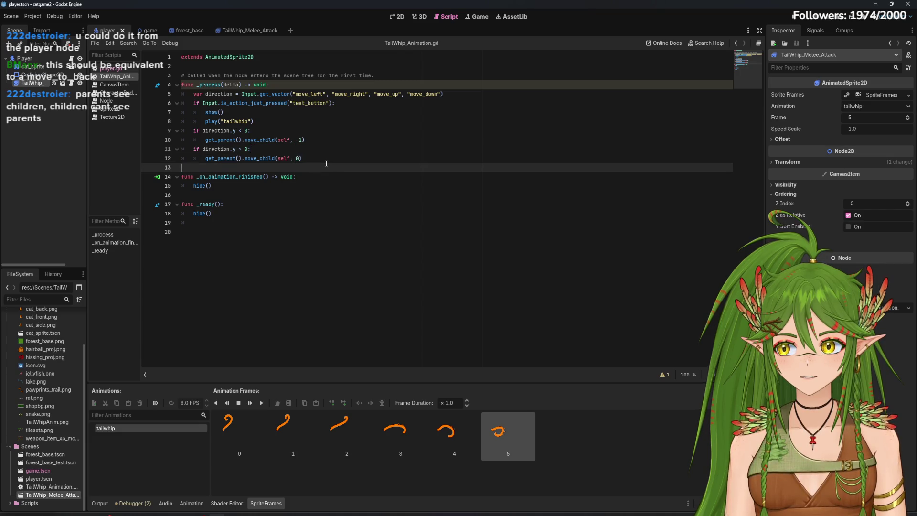
pyautogui.press('Return')
pyautogui.press('Return')
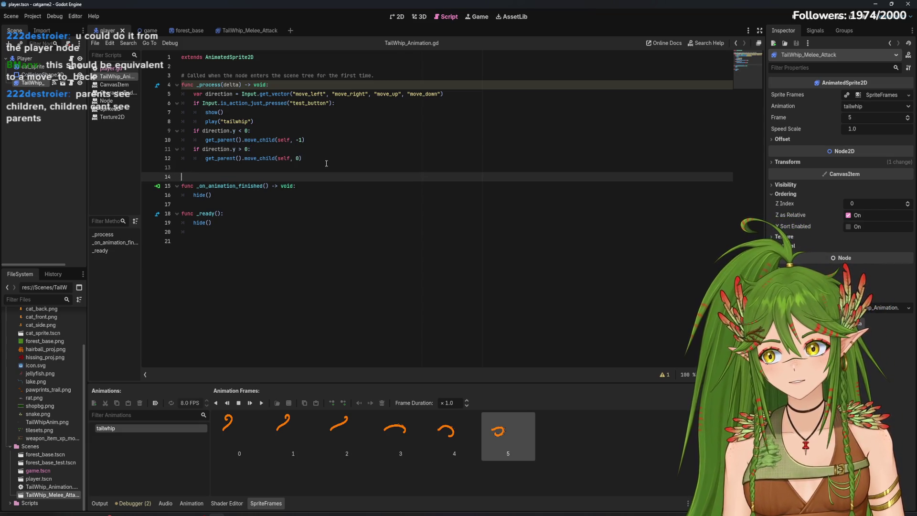
pyautogui.press('Up')
pyautogui.press('Up')
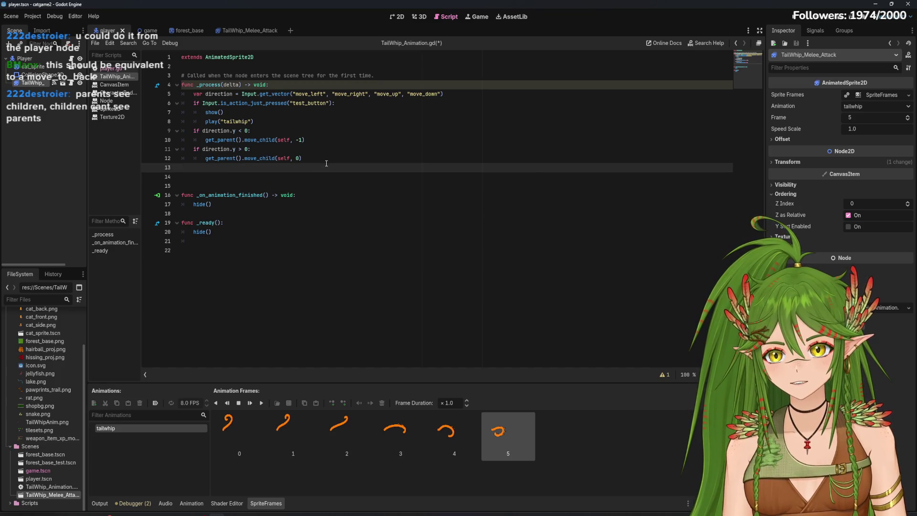
pyautogui.press('Tab')
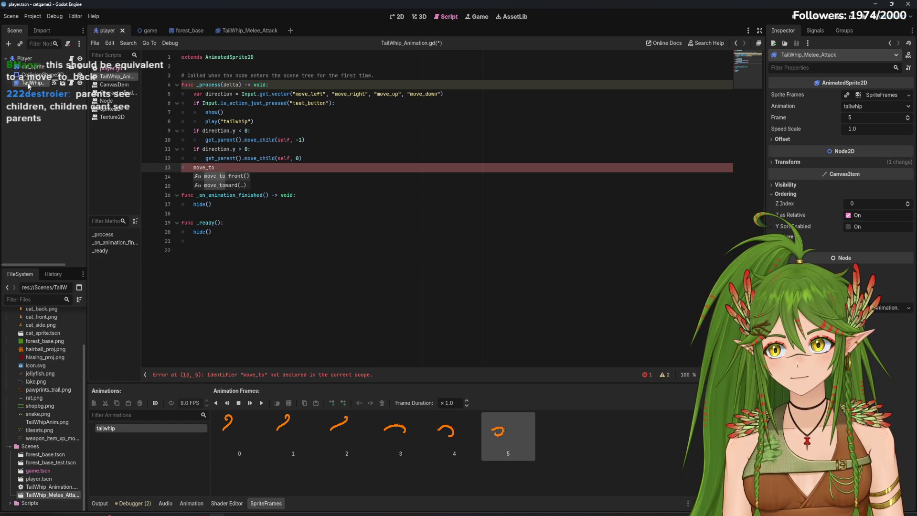
pyautogui.press('Escape')
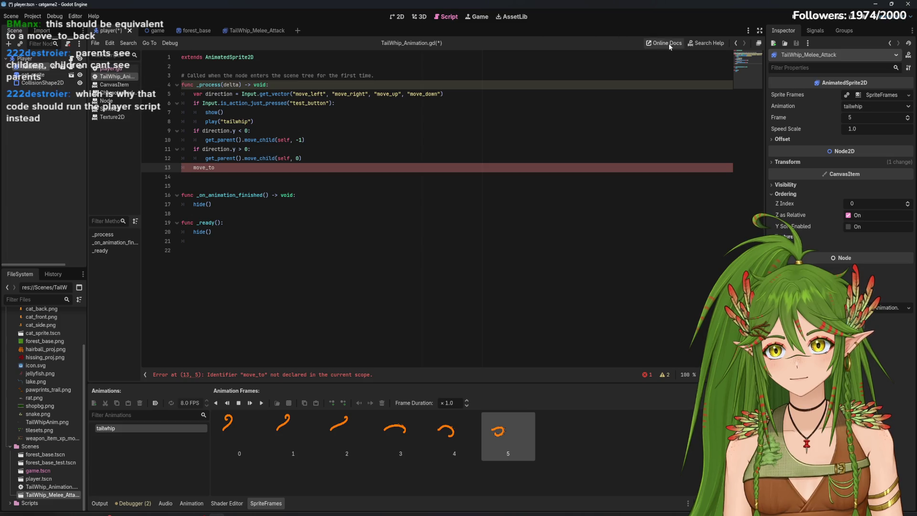
# Delete the failing move_to line and its blank line, then save and run the game again.
pyautogui.click(400, 18)
pyautogui.press('F5')
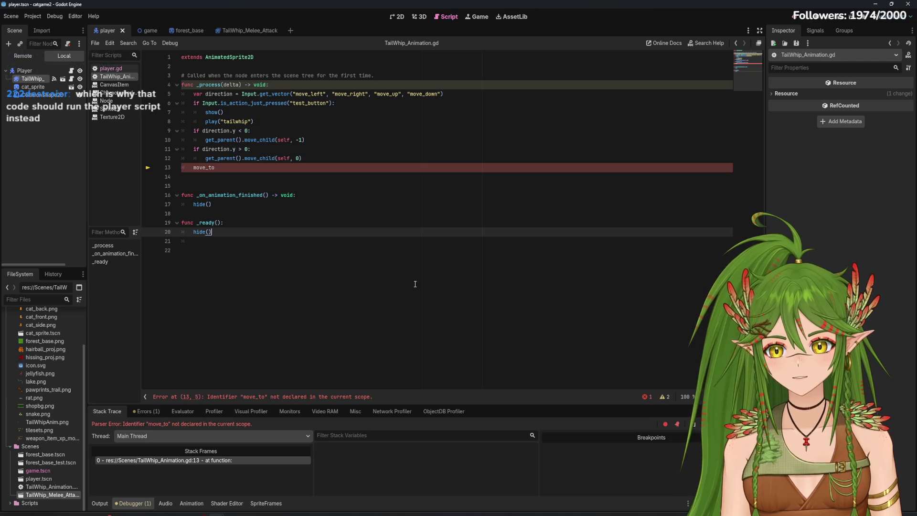
pyautogui.moveTo(233, 169); pyautogui.dragTo(192, 169)
pyautogui.press('BackSpace')
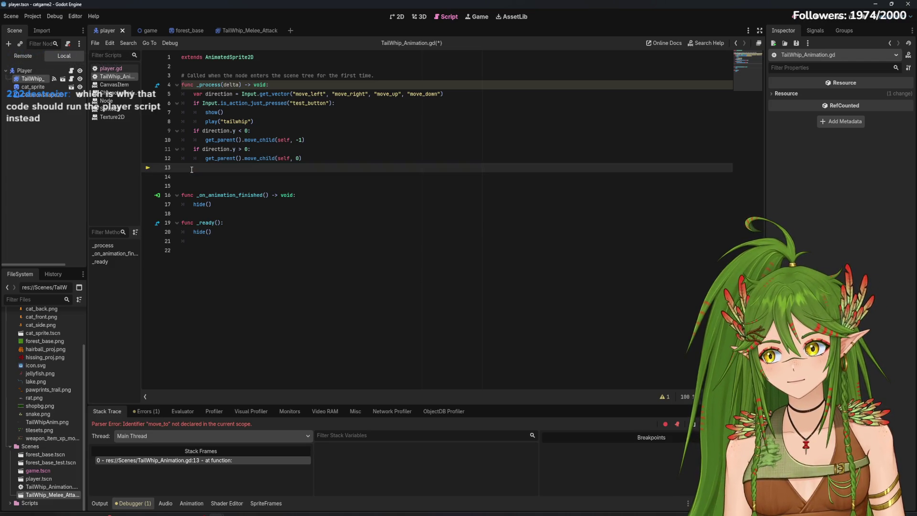
pyautogui.press('BackSpace')
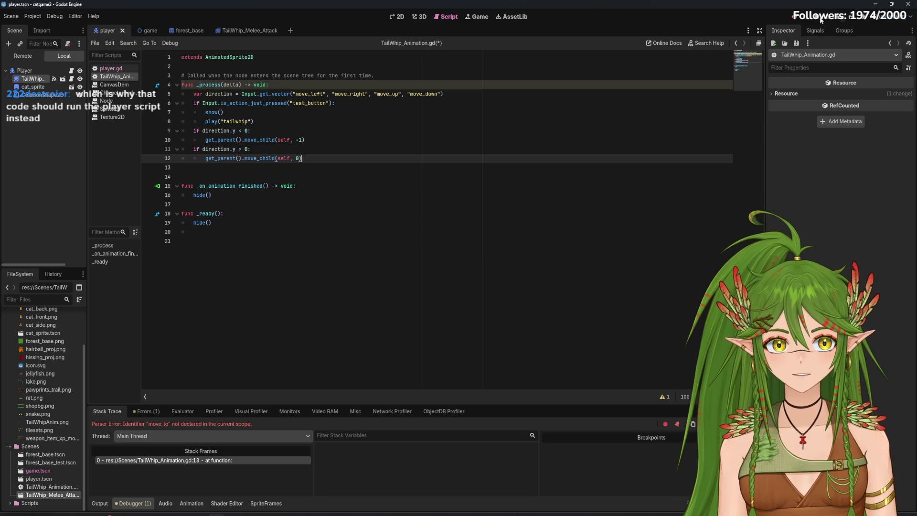
pyautogui.click(840, 16)
pyautogui.press('F8')
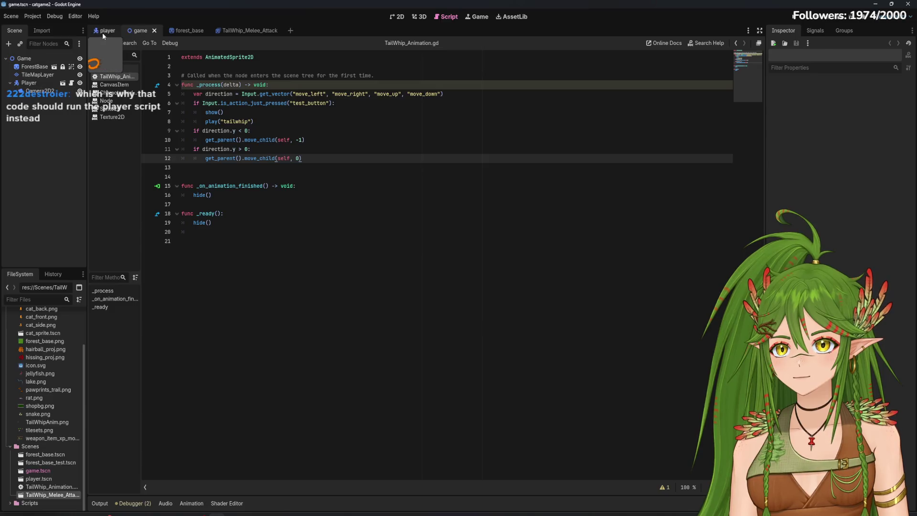
# Inspect the Player, cat_sprite and TailWhip_Melee_Attack nodes on the player scene's 2D canvas.
pyautogui.click(399, 18)
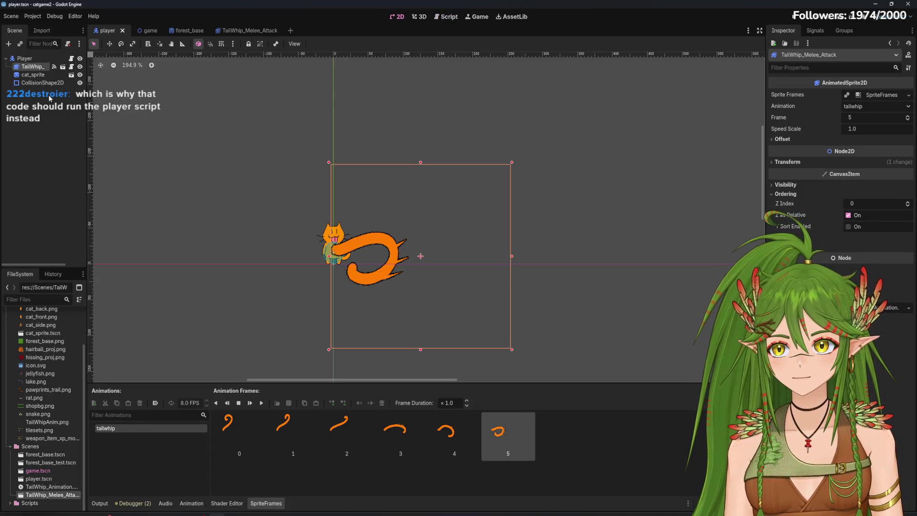
pyautogui.click(25, 59)
pyautogui.click(34, 75)
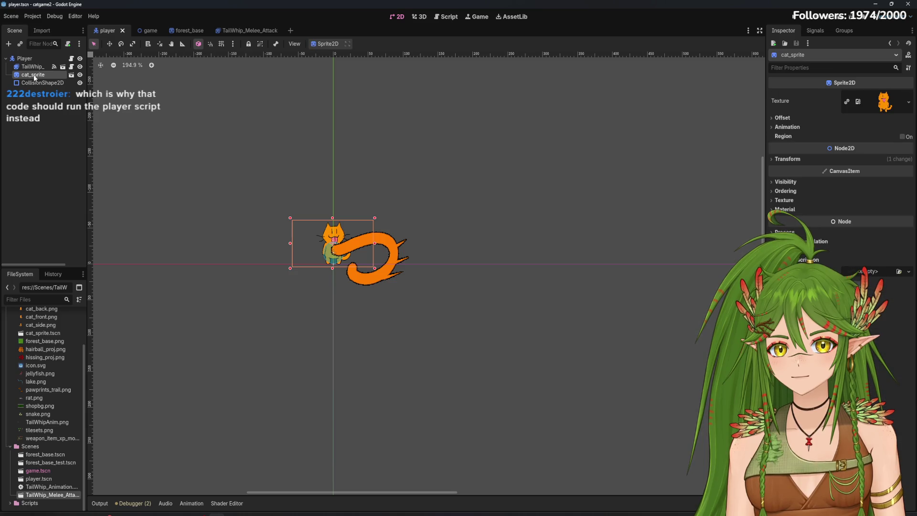
pyautogui.click(32, 67)
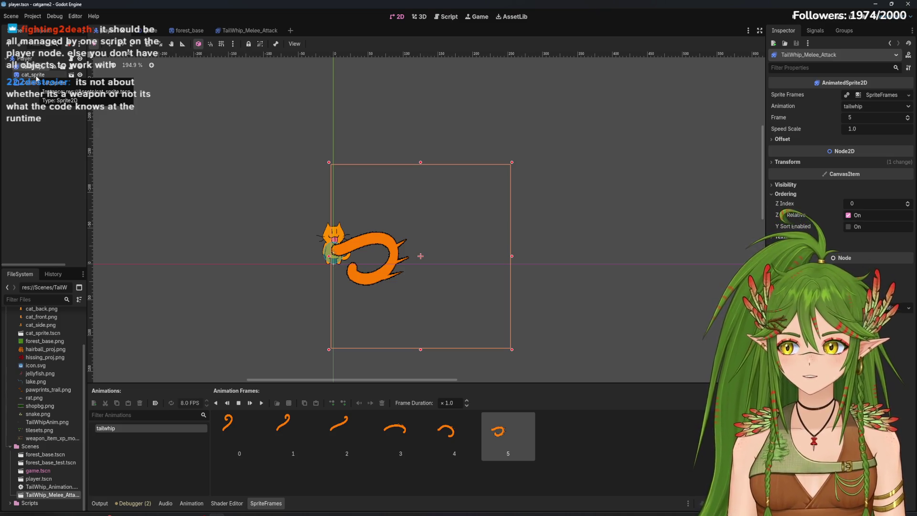
pyautogui.click(53, 73)
pyautogui.click(45, 67)
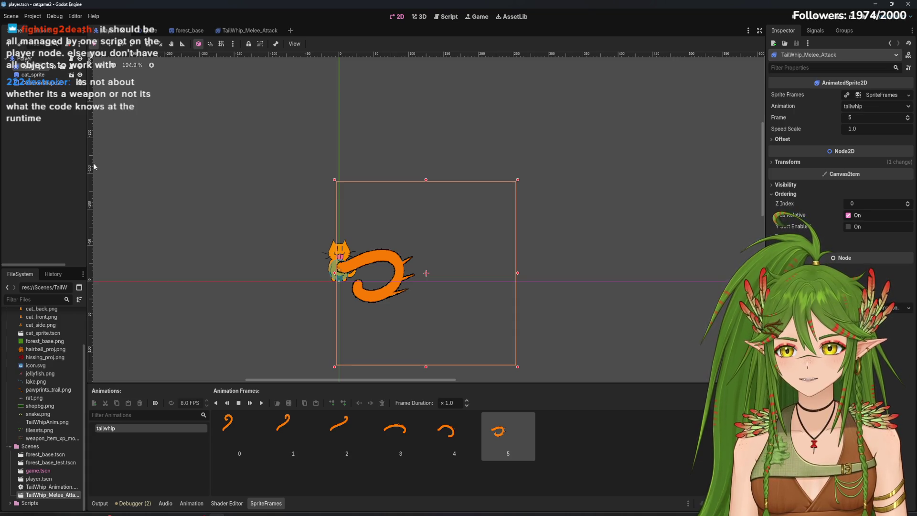
# Switch to the TailWhip_Melee_Attack tab and back to player, then open Chrome from the taskbar.
pyautogui.click(251, 31)
pyautogui.click(110, 30)
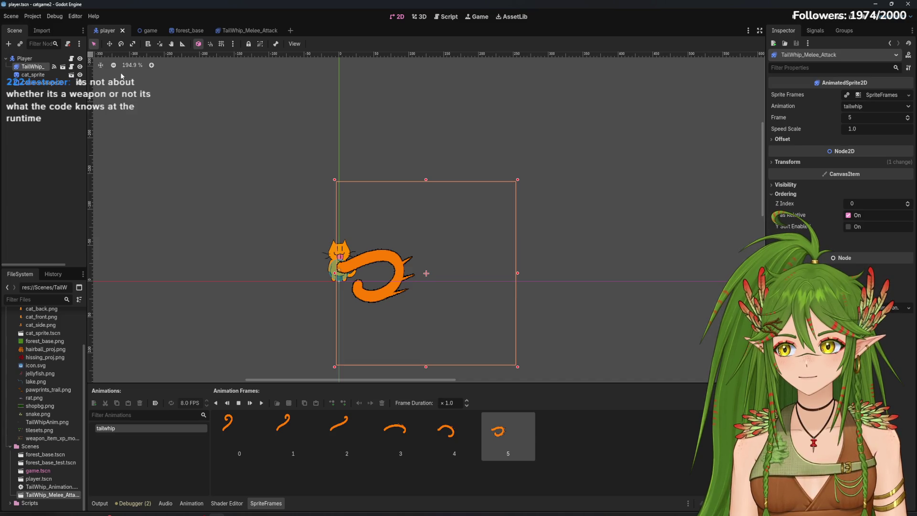
pyautogui.moveTo(91, 514)
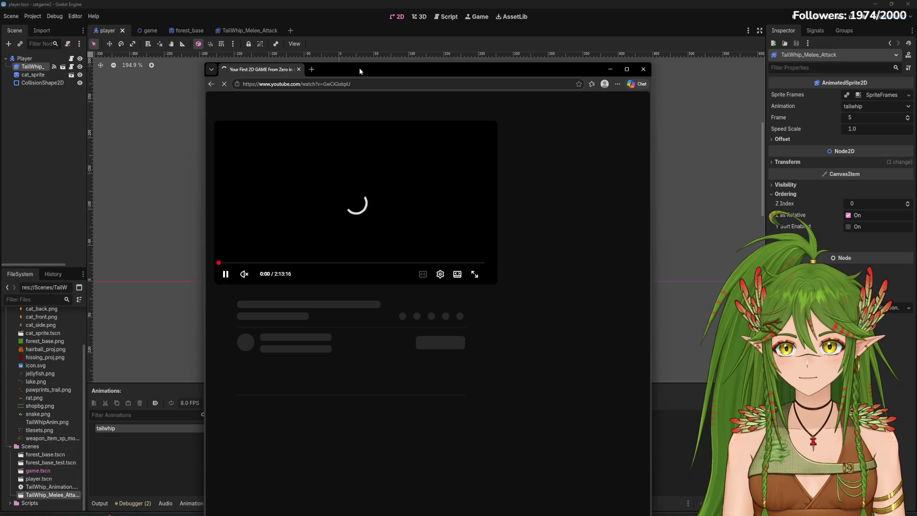
# Move the browser, seek the tutorial past the one-hour mark, and switch to theater mode.
pyautogui.moveTo(359, 68); pyautogui.dragTo(320, 45)
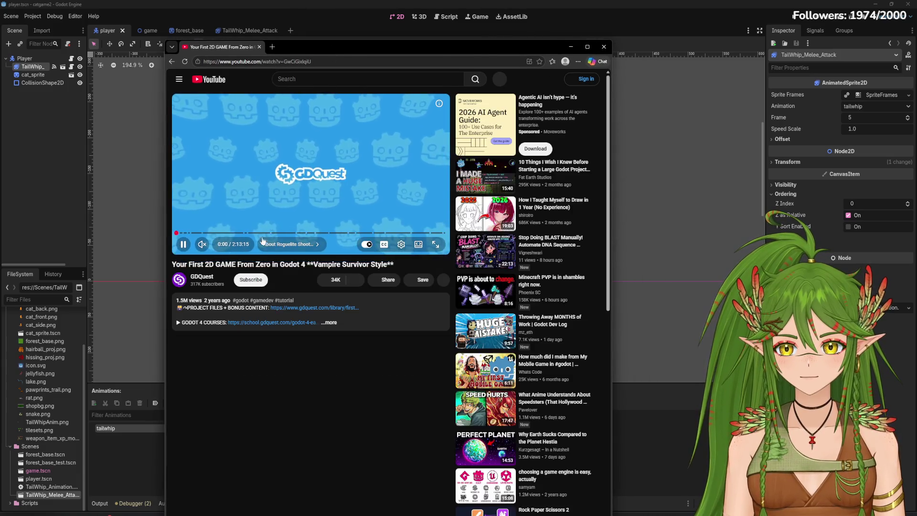
pyautogui.moveTo(304, 235); pyautogui.dragTo(299, 236)
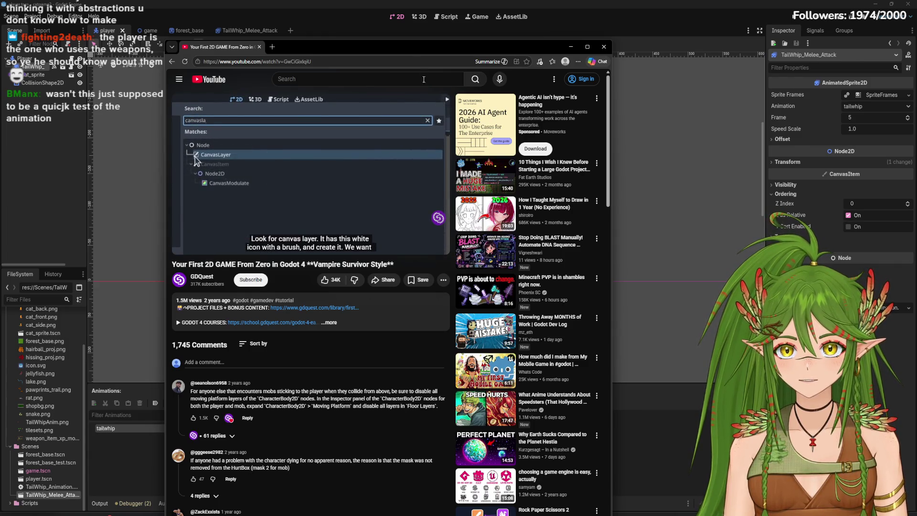
pyautogui.press('Right')
pyautogui.press('Right')
pyautogui.press('Right')
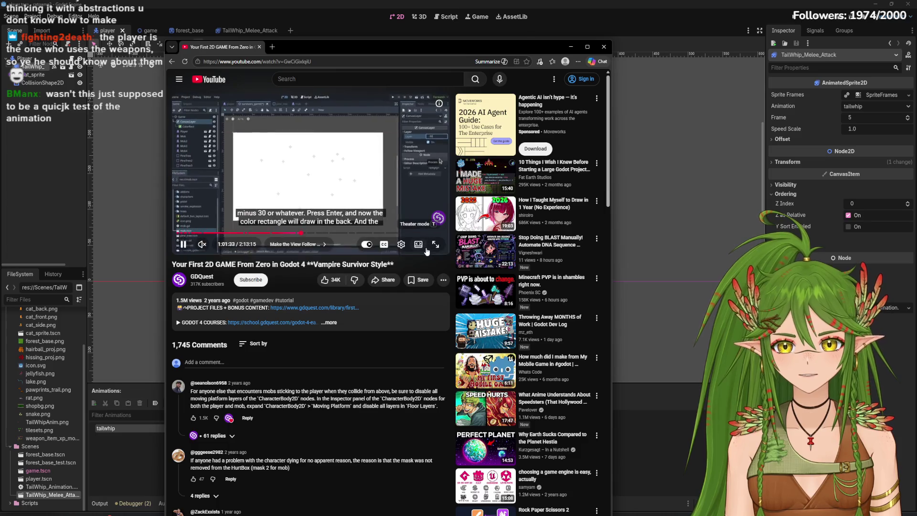
pyautogui.press('t')
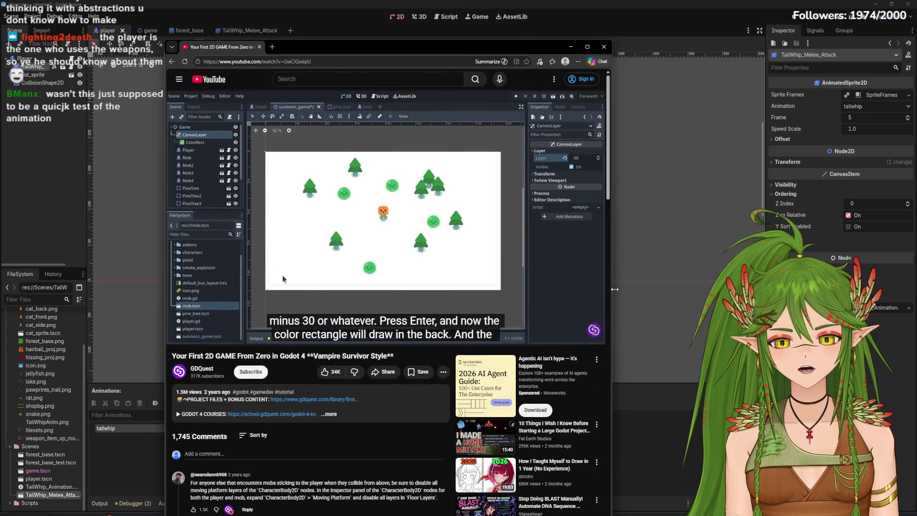
# Widen the browser window, unmute the tutorial, and resume playback.
pyautogui.moveTo(611, 295); pyautogui.dragTo(778, 295)
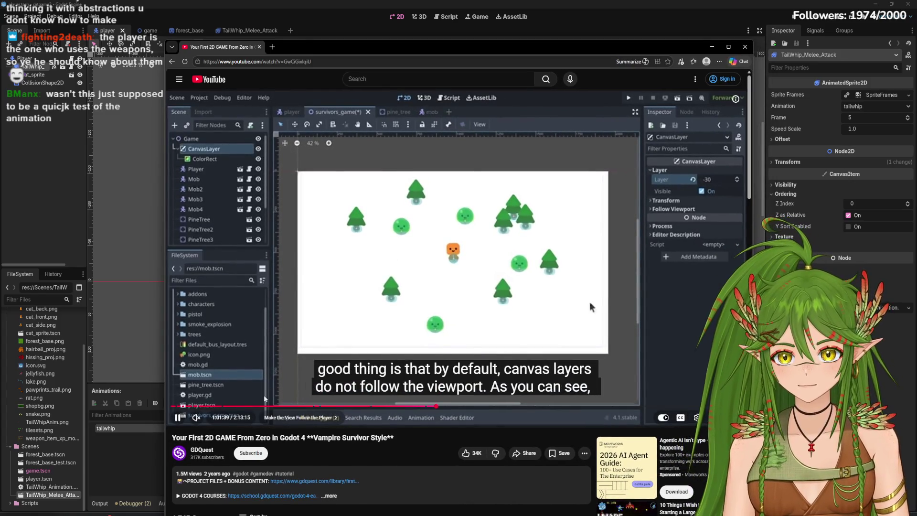
pyautogui.click(209, 419)
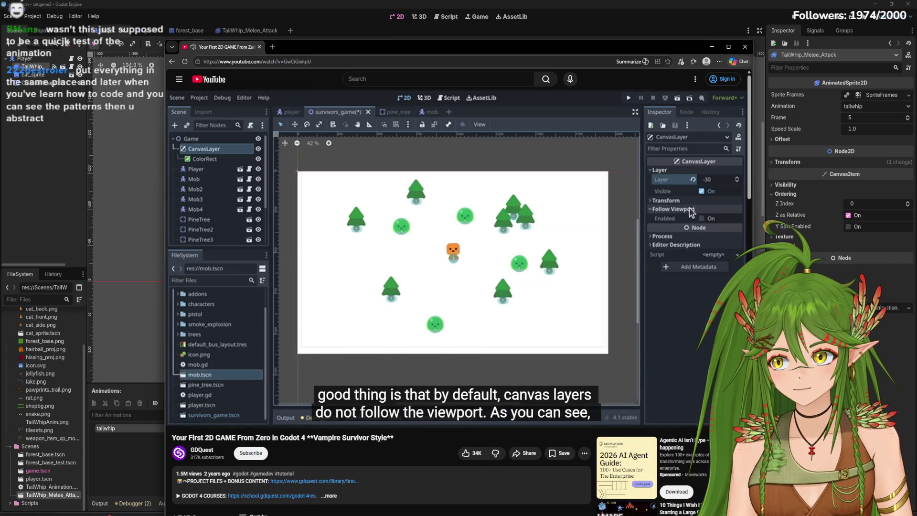
pyautogui.click(515, 222)
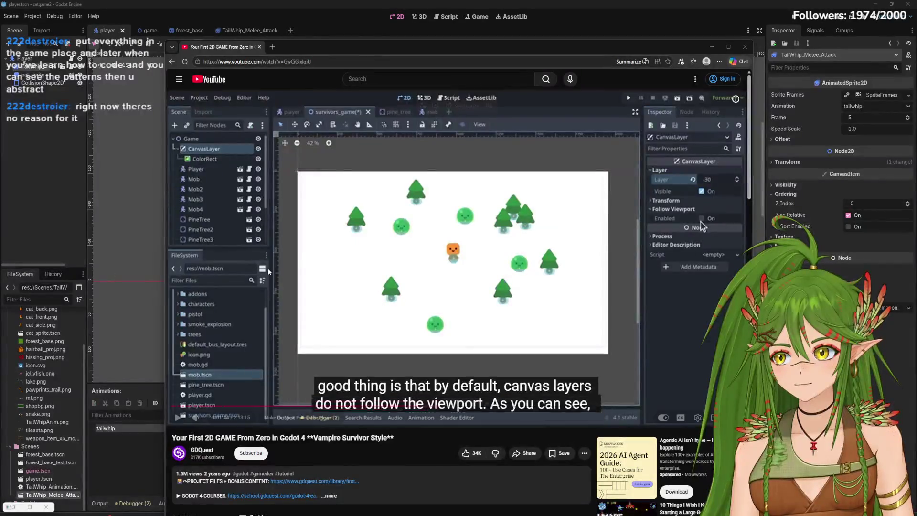
pyautogui.press('space')
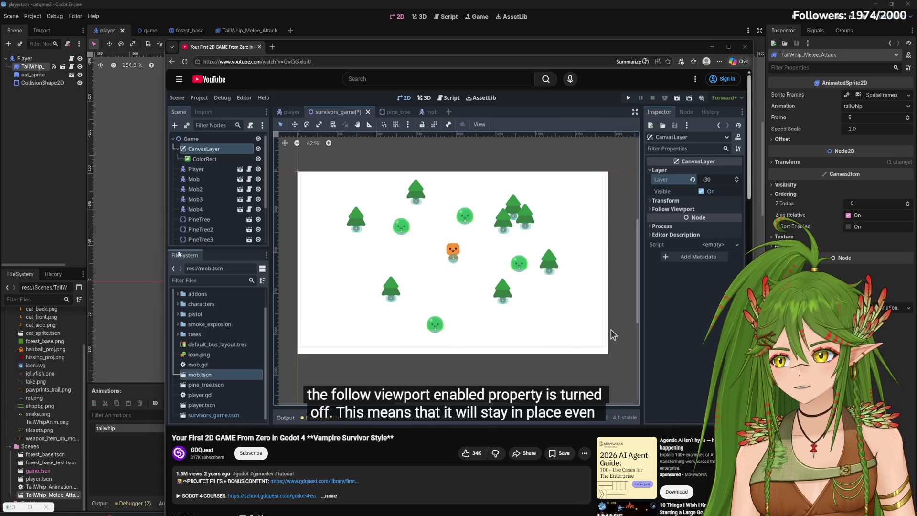
# Pause the tutorial, rewind to about 59:46, and resume playing.
pyautogui.click(308, 249)
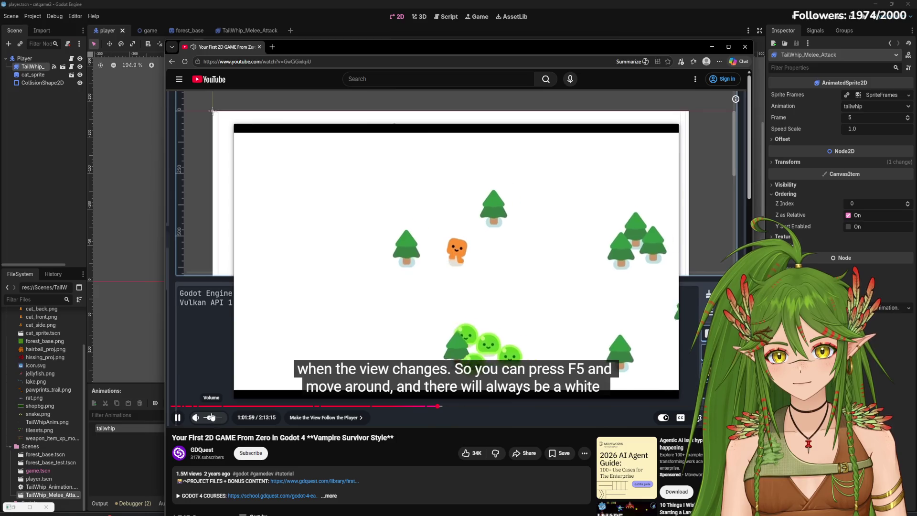
pyautogui.press('space')
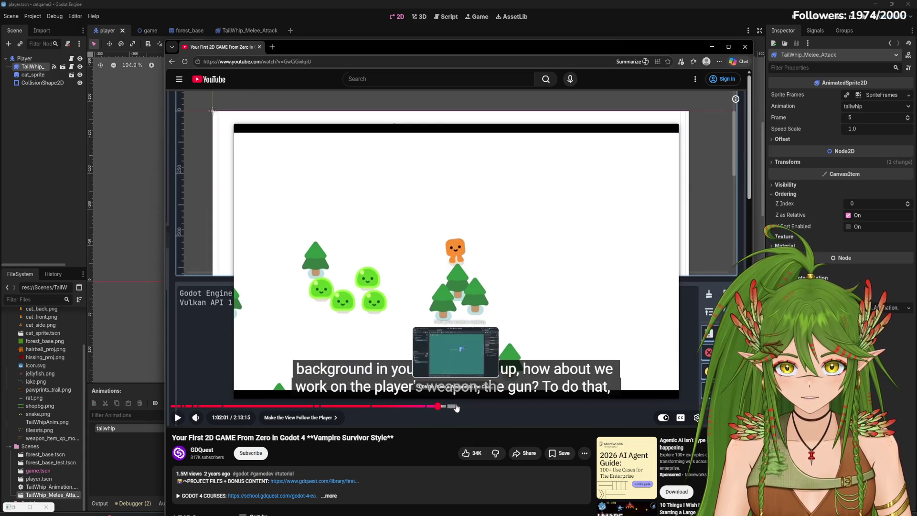
pyautogui.click(428, 406)
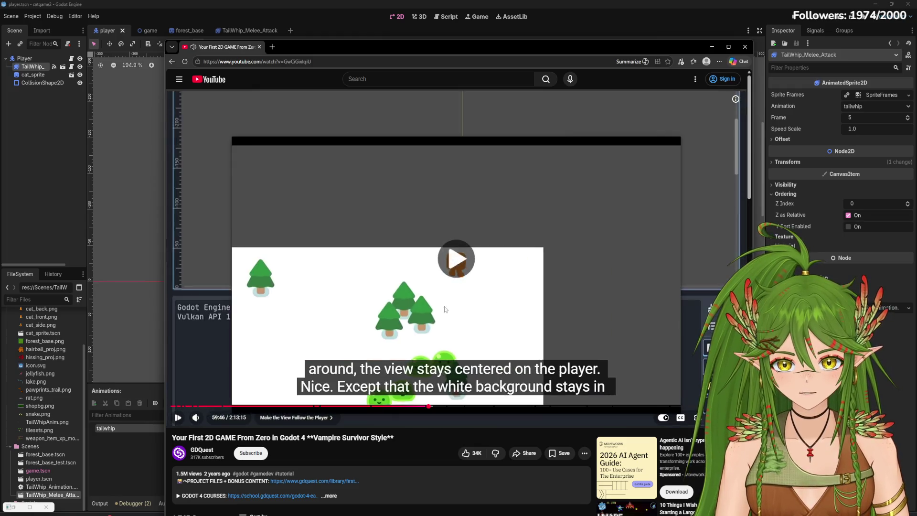
pyautogui.click(444, 309)
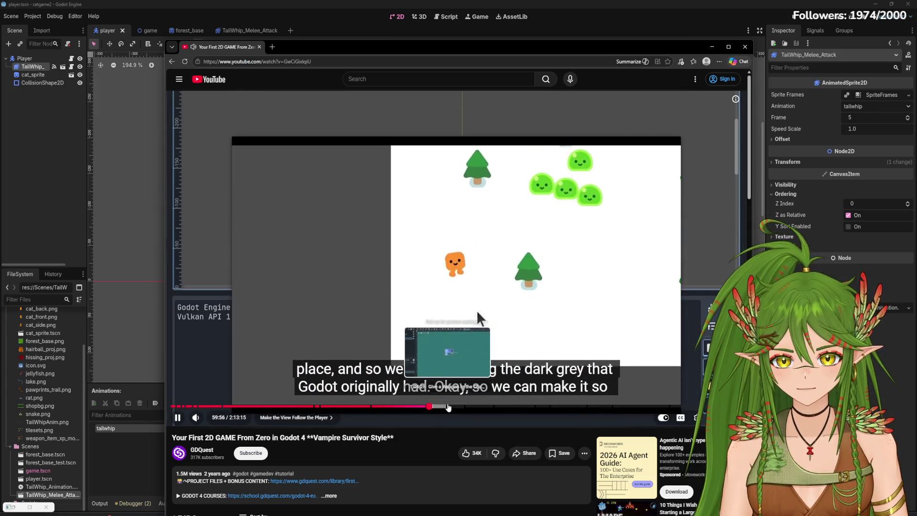
# Skip ahead through 1:03:37 to the weapon chapter near 1:07 and on to the gun script.
pyautogui.click(445, 407)
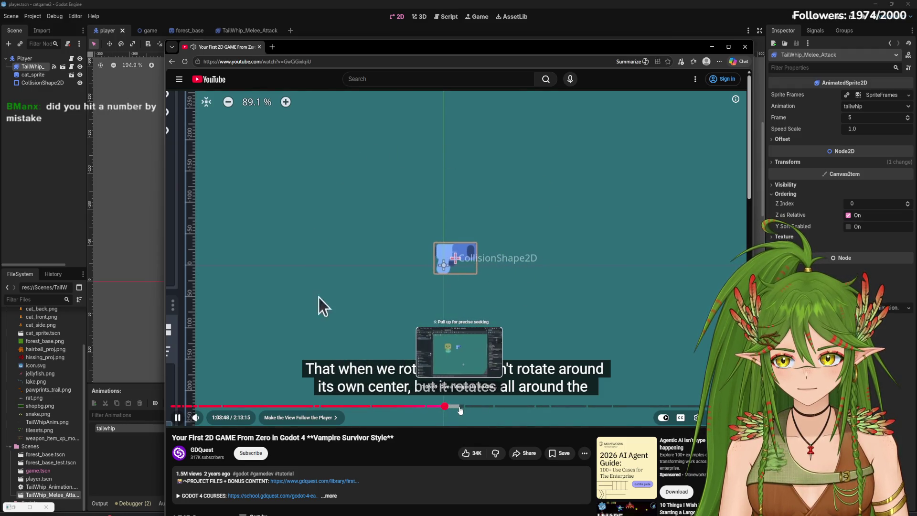
pyautogui.click(462, 407)
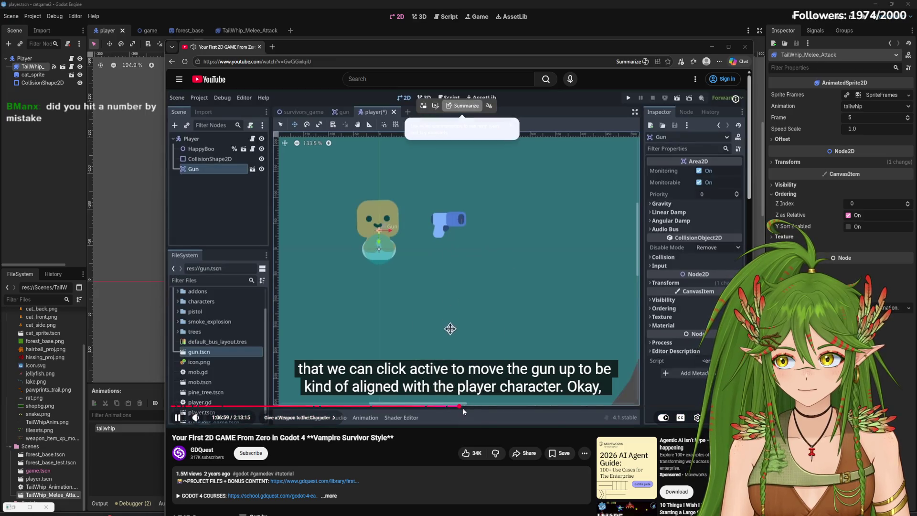
pyautogui.click(429, 279)
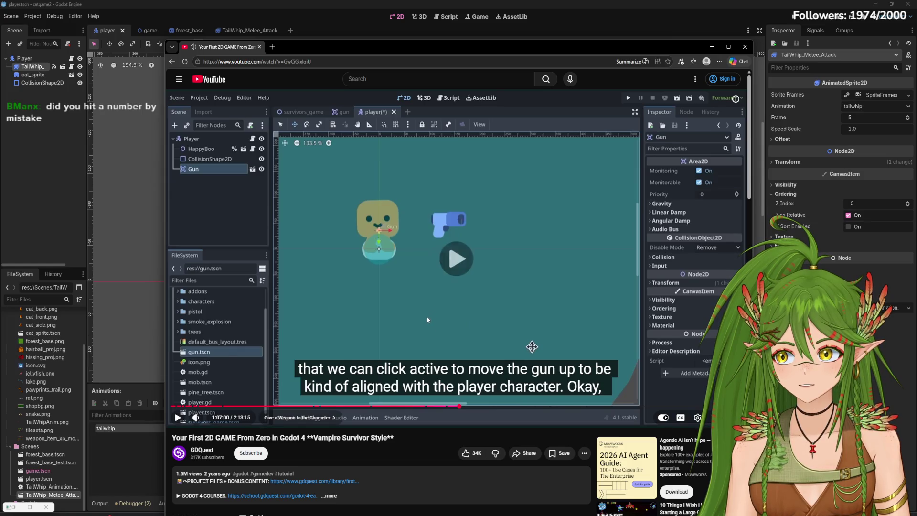
pyautogui.click(471, 407)
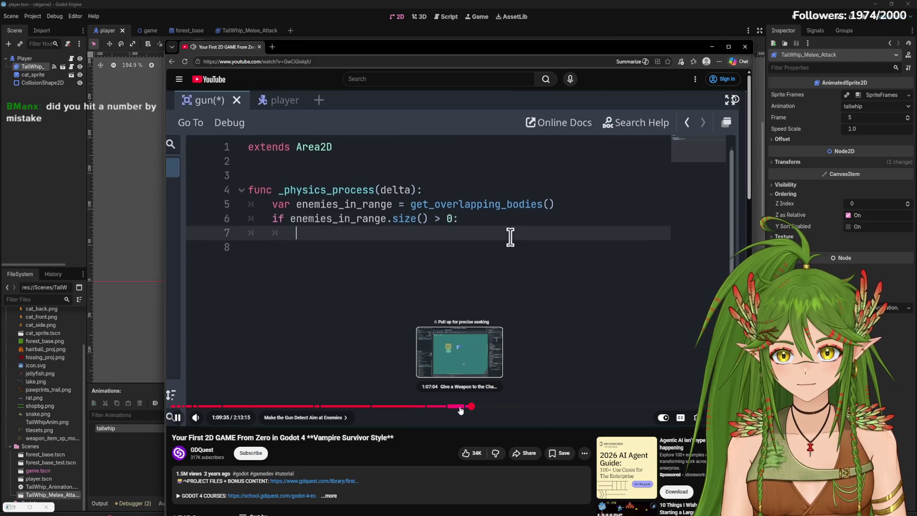
# Jump to about 1:10:50 to watch the gun aiming section, then skip ahead to the bullet scene.
pyautogui.click(476, 408)
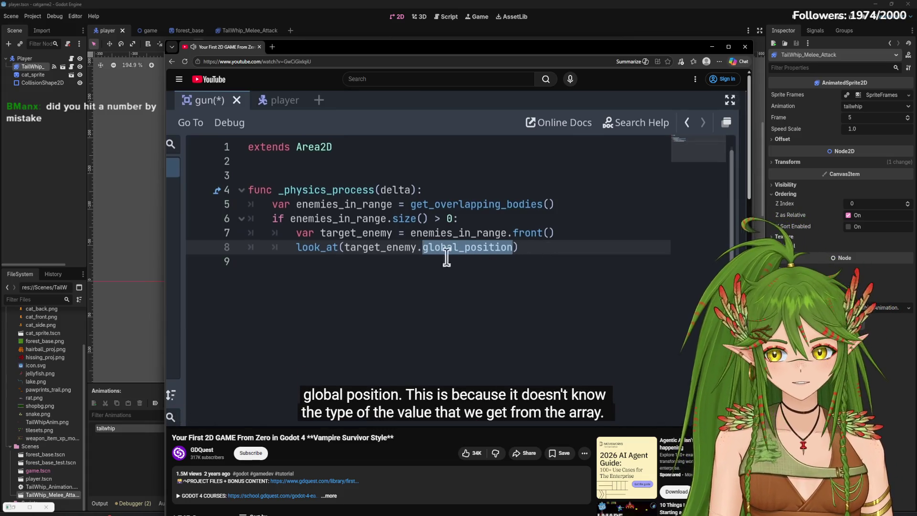
pyautogui.moveTo(503, 284)
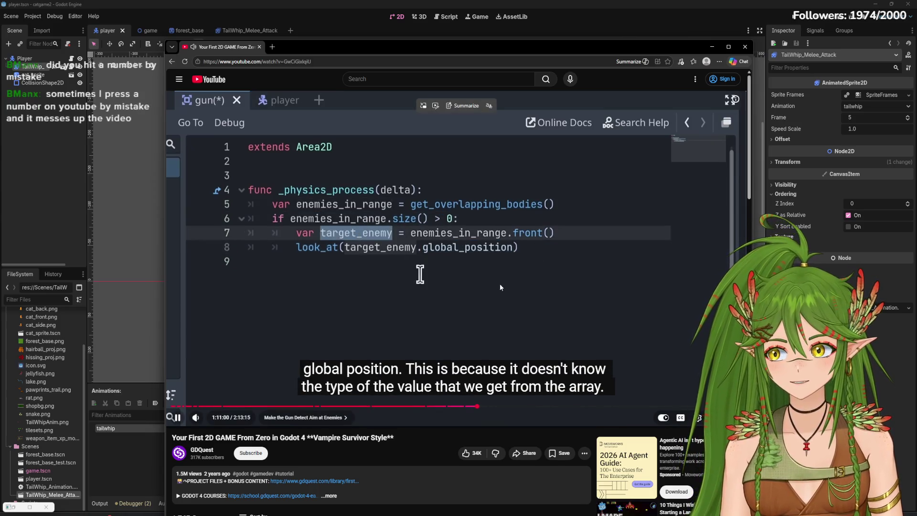
pyautogui.click(329, 288)
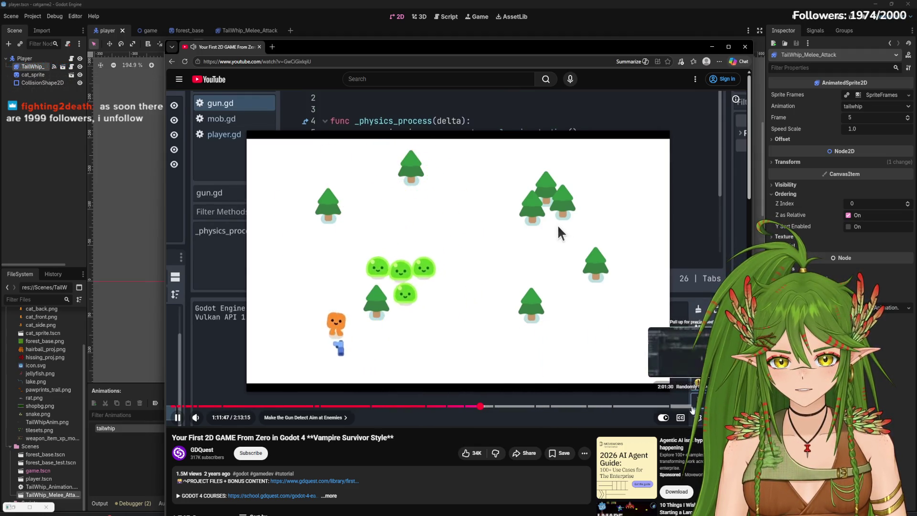
pyautogui.click(556, 225)
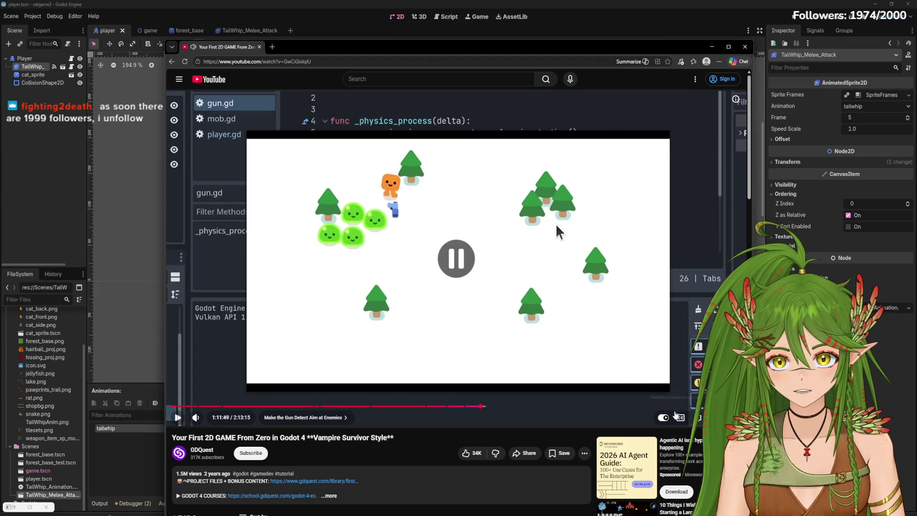
pyautogui.click(541, 364)
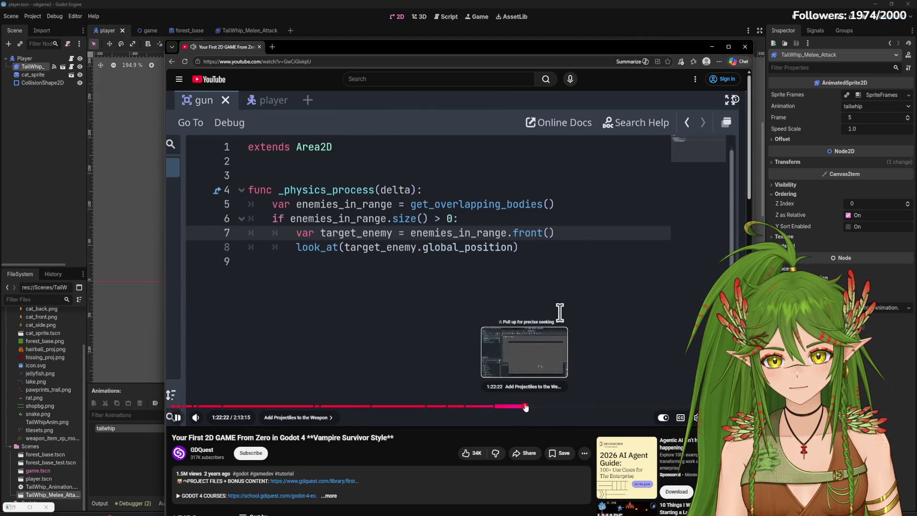
pyautogui.click(525, 407)
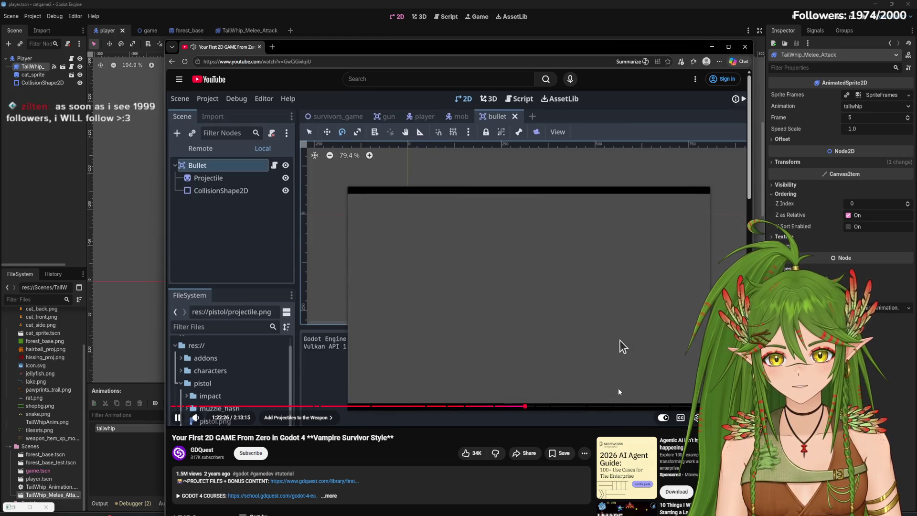
# Watch more of the tutorial, move the browser aside, and jump to a later chapter.
pyautogui.click(586, 320)
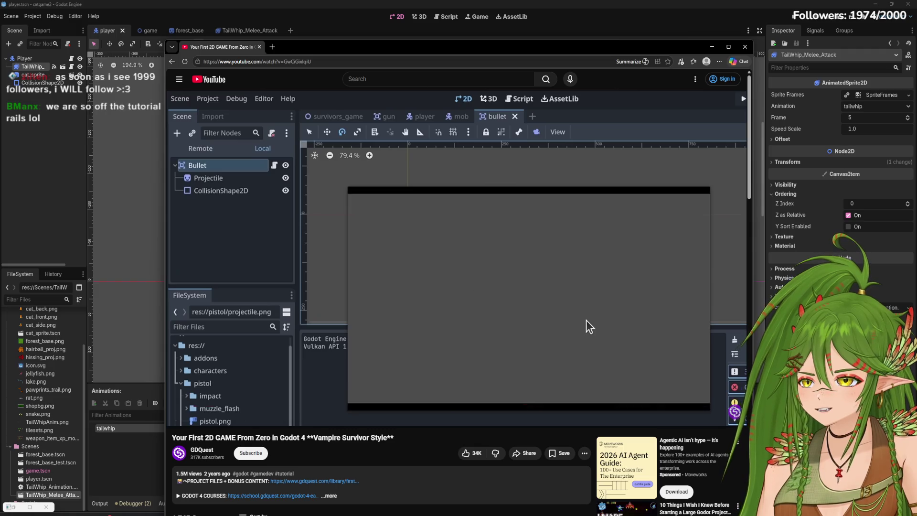
pyautogui.click(586, 320)
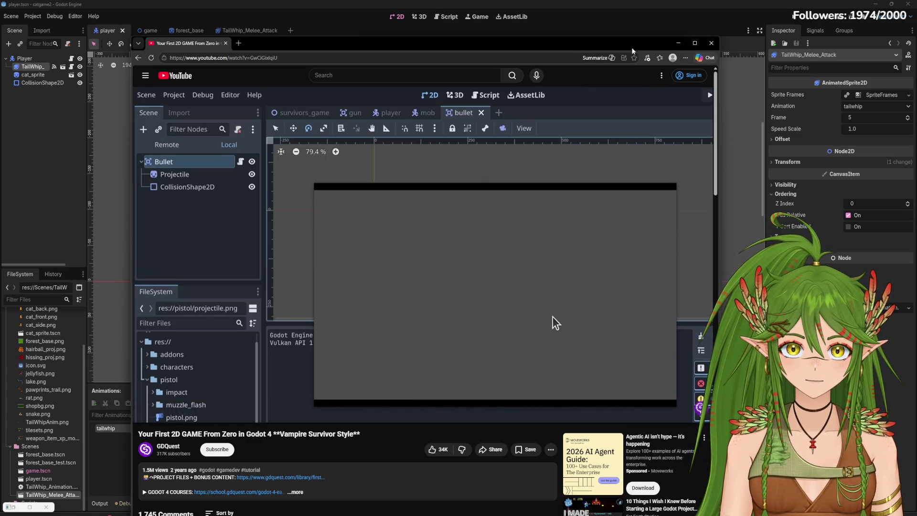
pyautogui.click(637, 351)
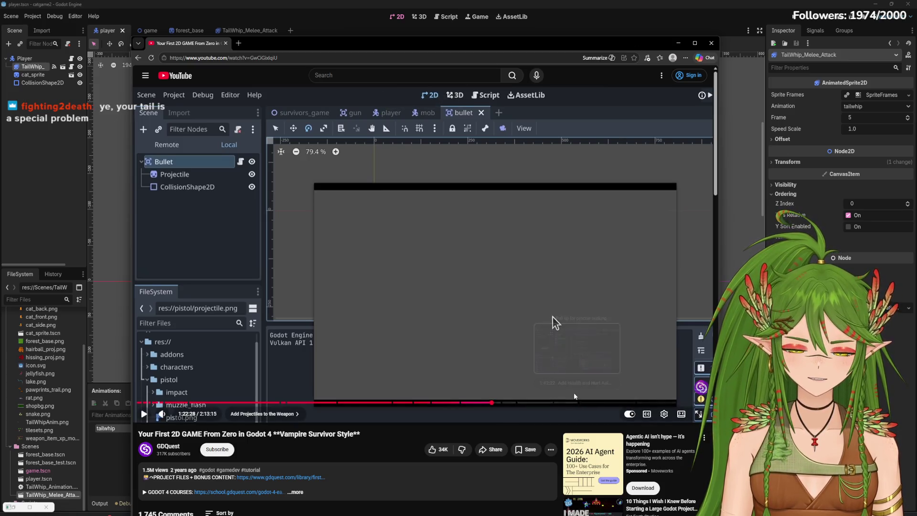
pyautogui.moveTo(621, 43)
pyautogui.mouseDown()
pyautogui.moveTo(541, 92)
pyautogui.moveTo(632, 149)
pyautogui.moveTo(685, 47)
pyautogui.moveTo(645, 43)
pyautogui.mouseUp()
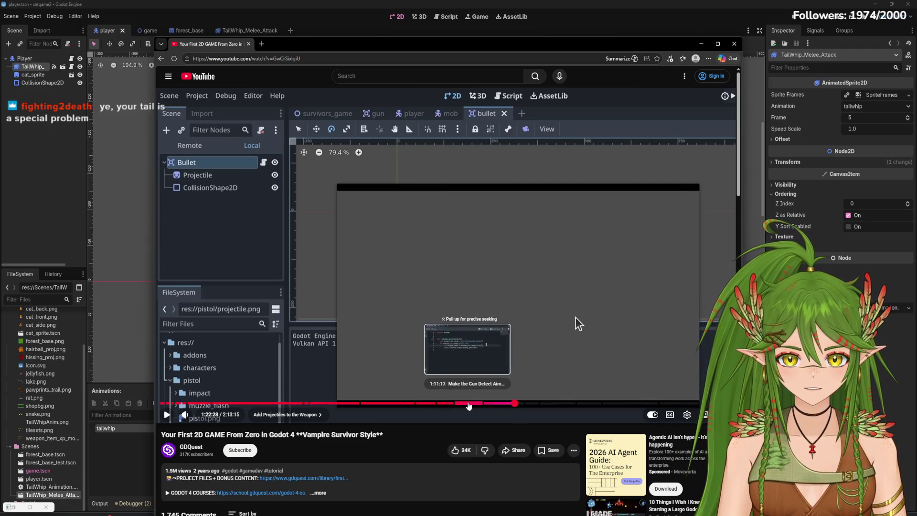
pyautogui.click(468, 405)
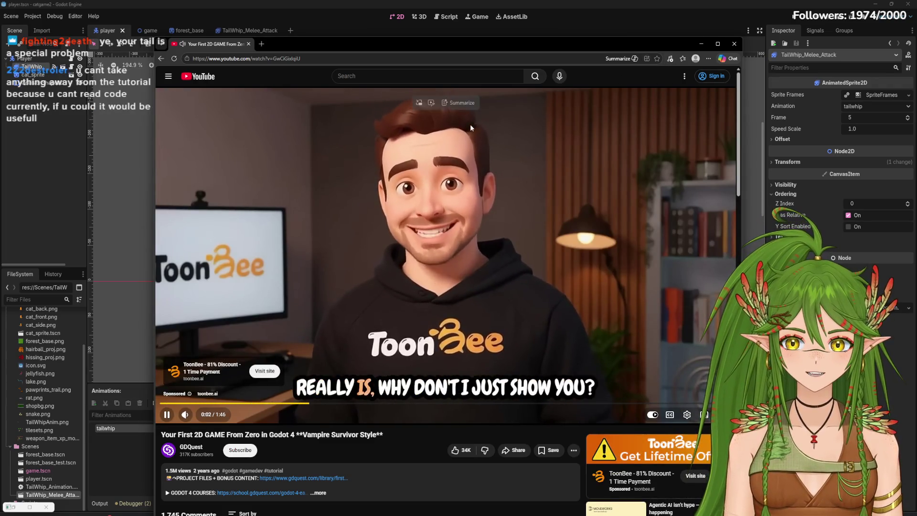
# Bring Godot to the front and open the TailWhip_Melee_Attack scene with its tailwhip animation.
pyautogui.click(763, 78)
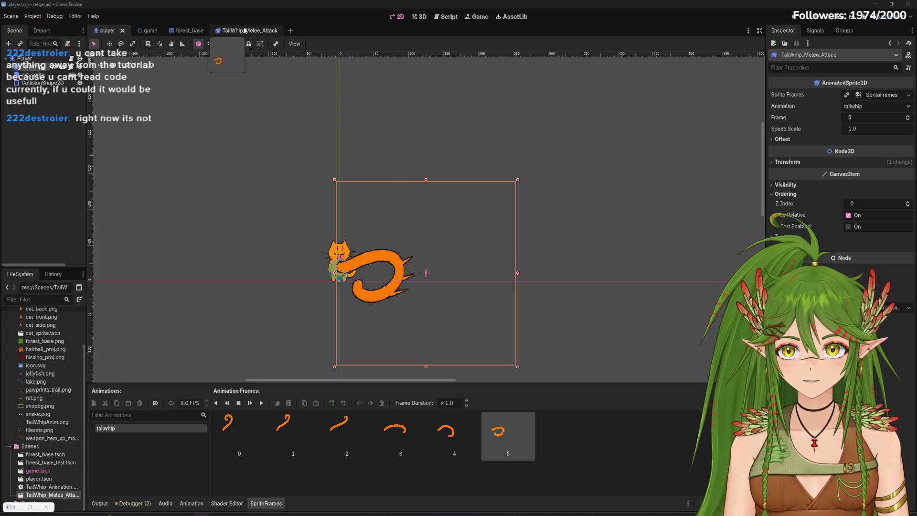
pyautogui.click(230, 29)
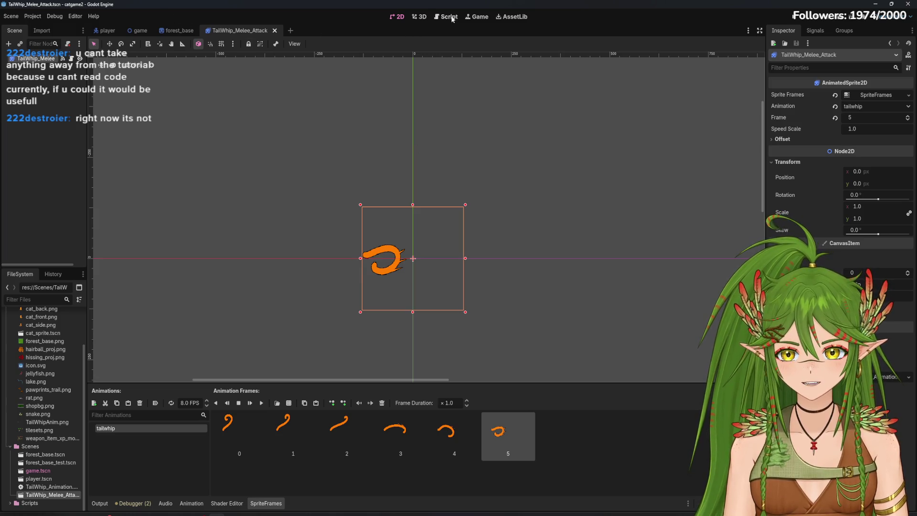
pyautogui.click(105, 30)
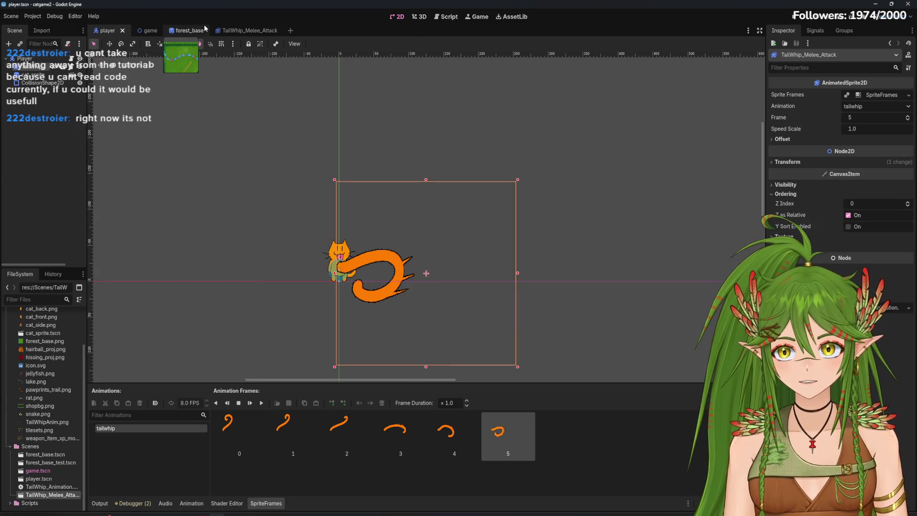
pyautogui.hotkey('ctrl', 'shift', 'Tab')
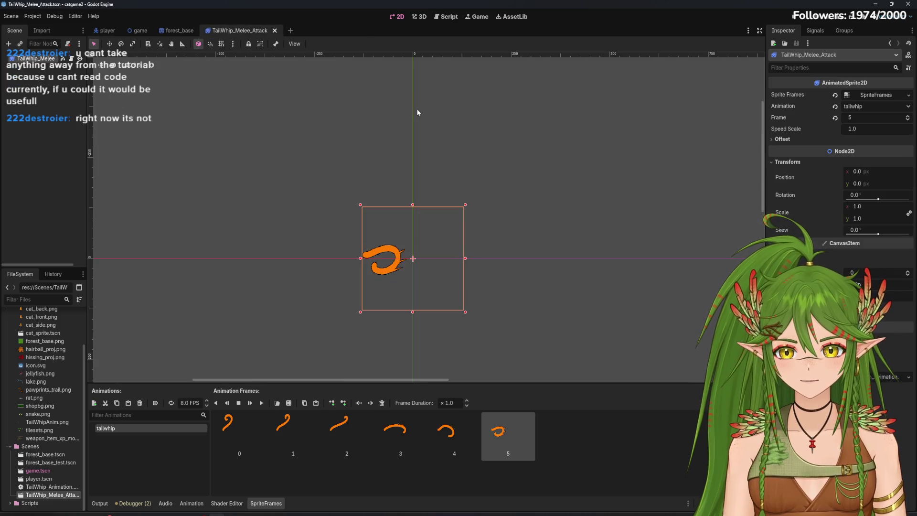
# Remove blank line 13 from TailWhip_Animation.gd, then save and run, triggering the tail whip twice.
pyautogui.click(447, 16)
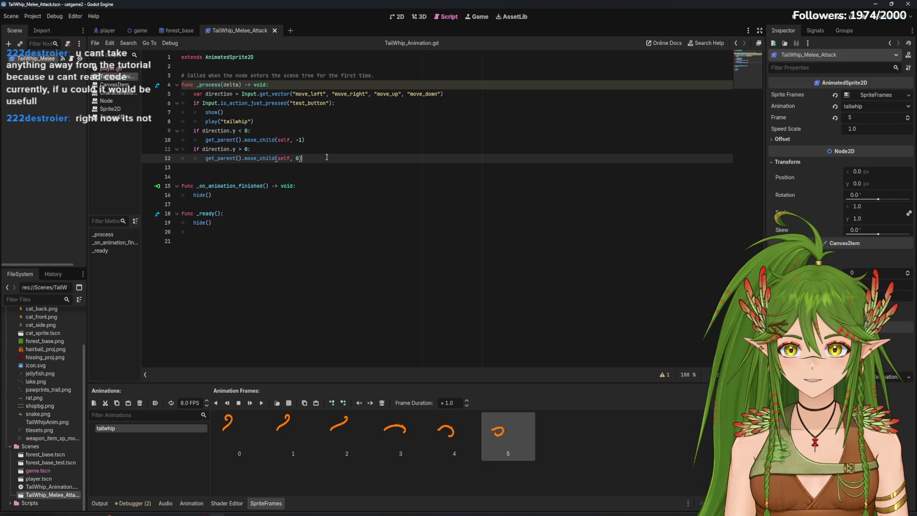
pyautogui.click(205, 168)
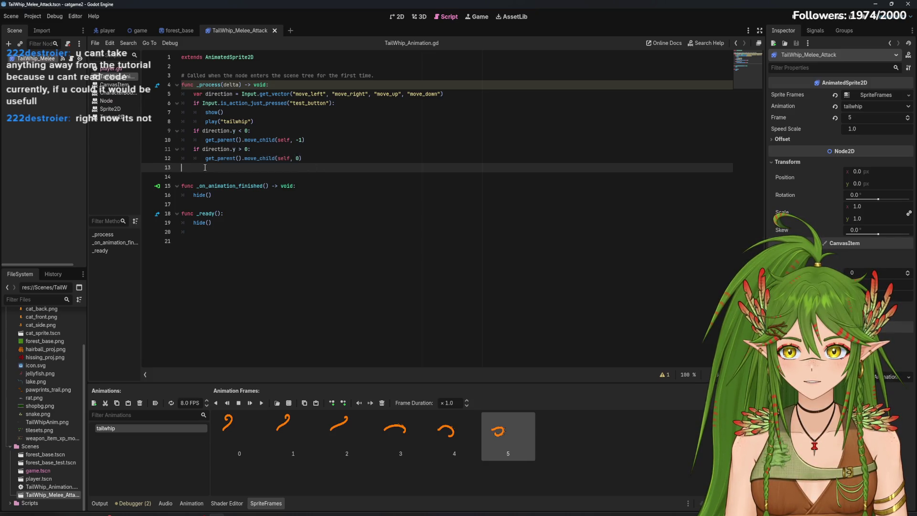
pyautogui.press('BackSpace')
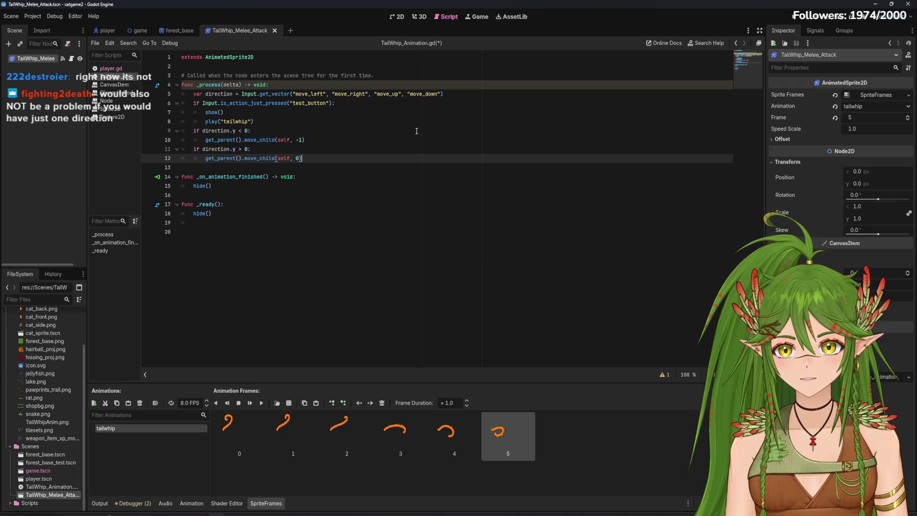
pyautogui.press('F5')
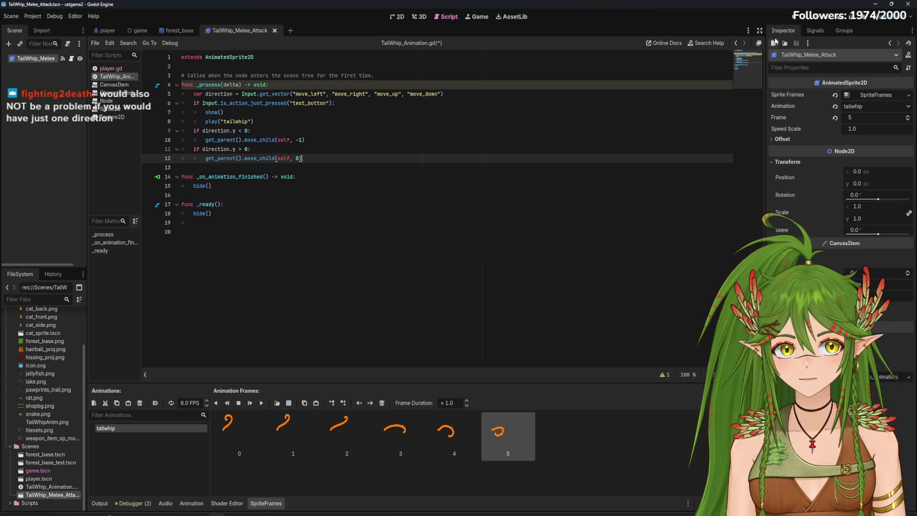
pyautogui.click(445, 281)
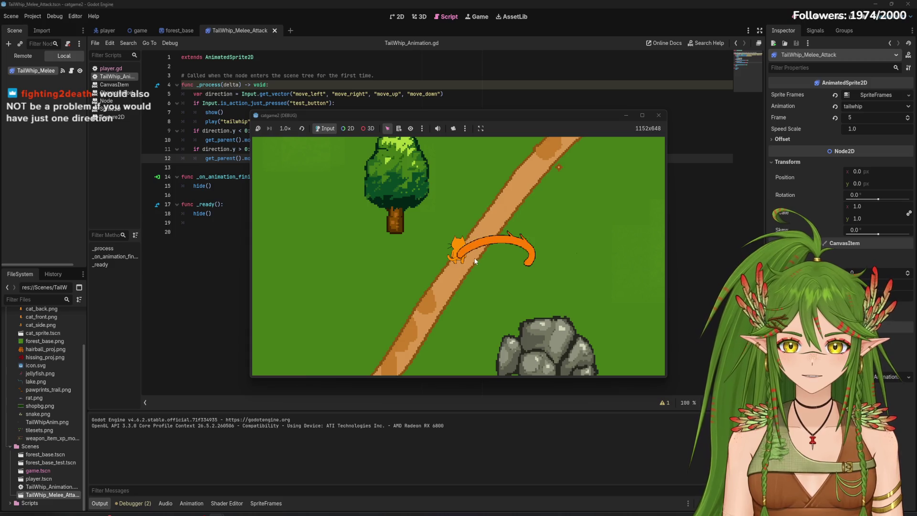
pyautogui.click(466, 255)
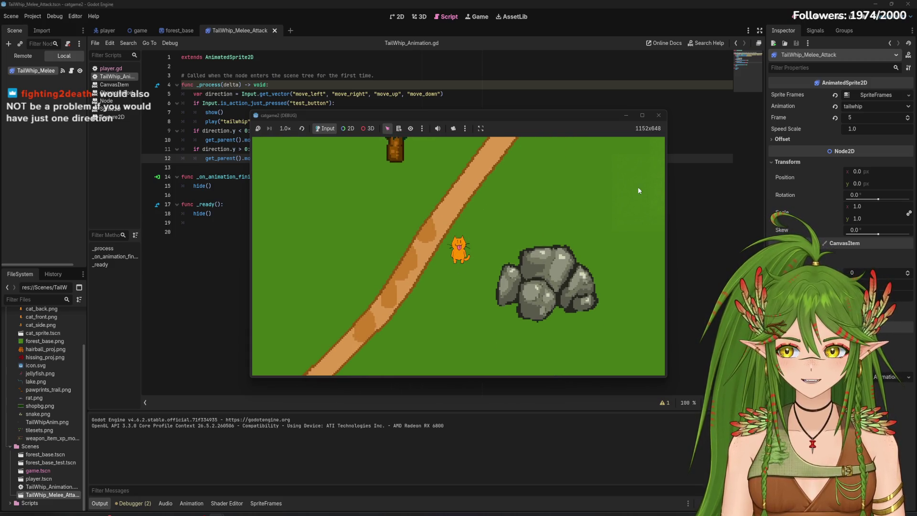
pyautogui.click(659, 115)
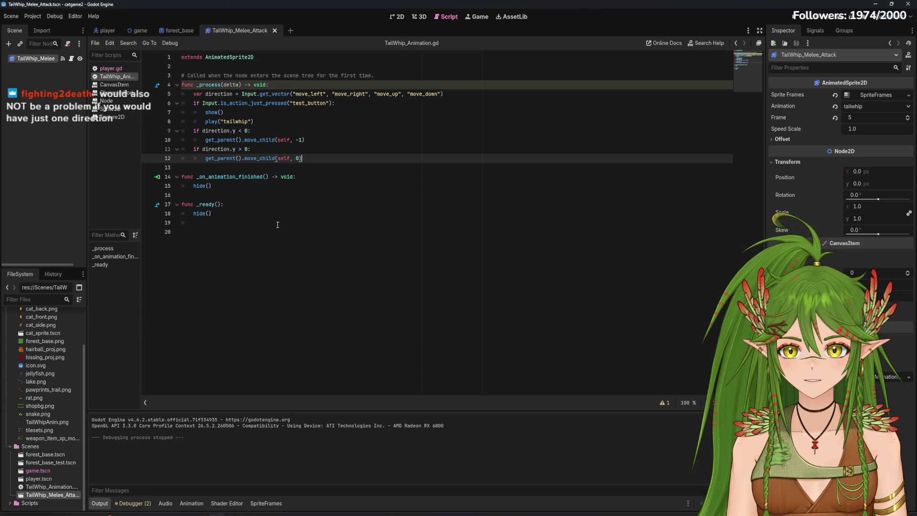
pyautogui.moveTo(303, 158)
pyautogui.mouseDown()
pyautogui.moveTo(190, 141)
pyautogui.moveTo(188, 133)
pyautogui.mouseUp()
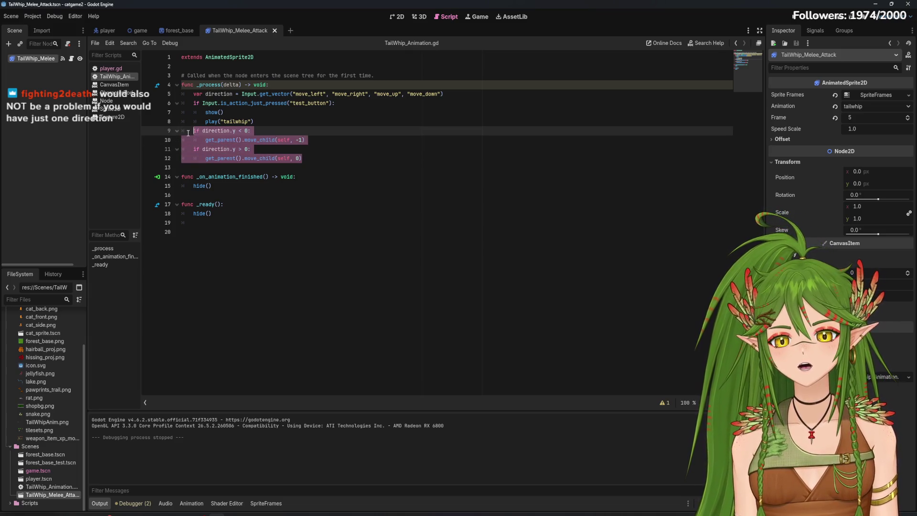
pyautogui.click(223, 204)
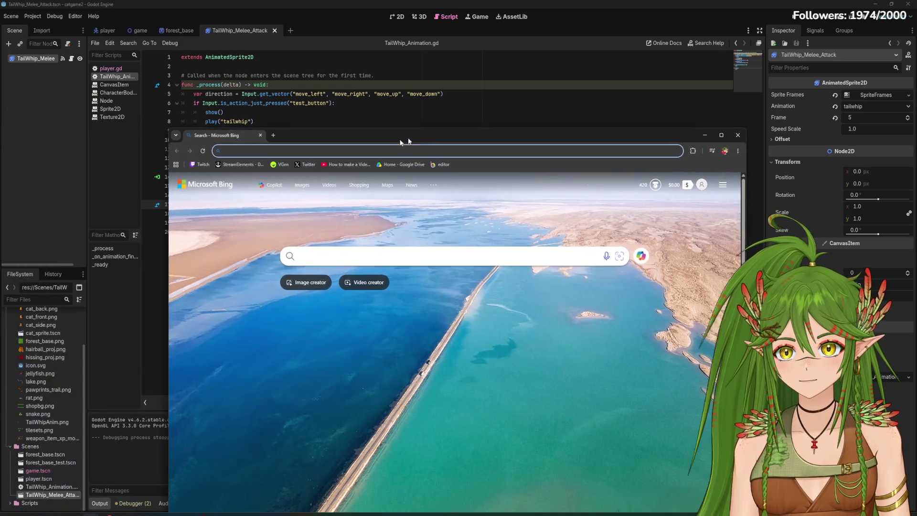
pyautogui.moveTo(535, 130)
pyautogui.mouseDown()
pyautogui.moveTo(491, 126)
pyautogui.moveTo(502, 124)
pyautogui.mouseUp()
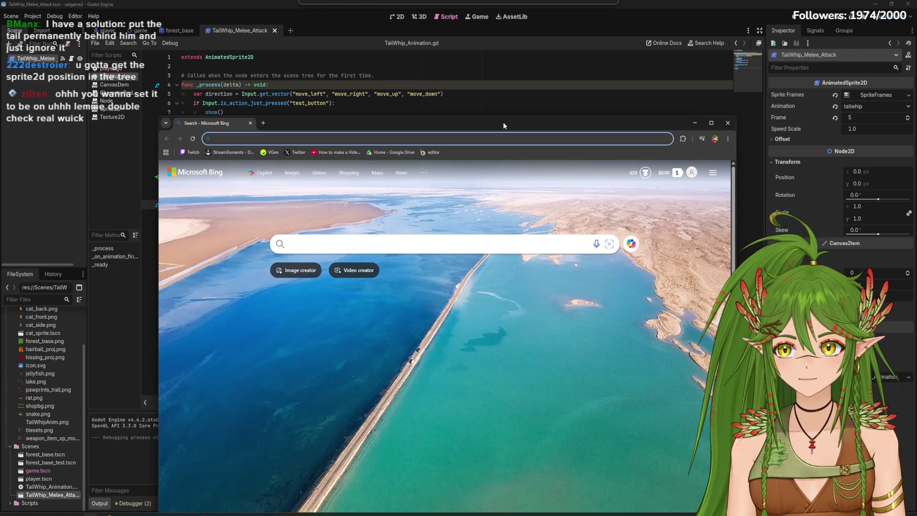
pyautogui.press('super+Down')
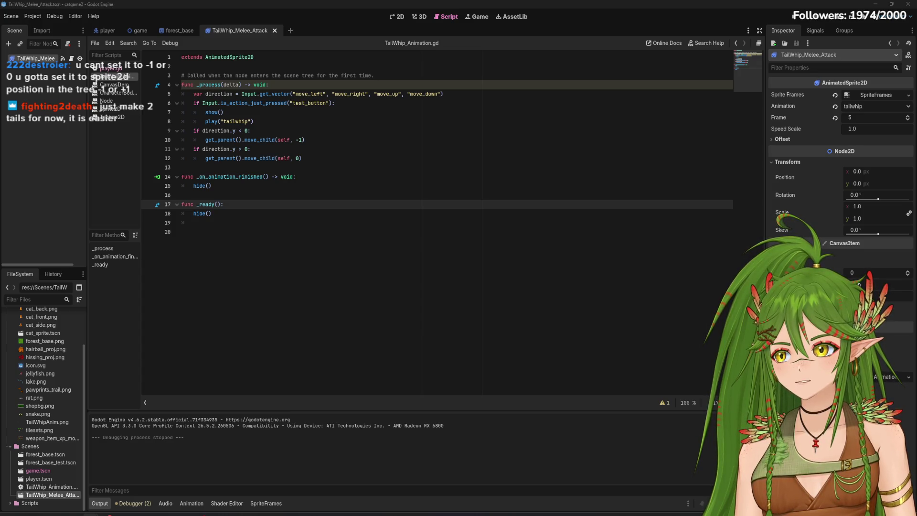
# Bring the Bing results back and read the Copilot answer on moving a node behind its parent.
pyautogui.hotkey('alt', 'Tab')
pyautogui.moveTo(641, 111)
pyautogui.mouseDown()
pyautogui.moveTo(507, 88)
pyautogui.moveTo(506, 60)
pyautogui.moveTo(526, 68)
pyautogui.mouseUp()
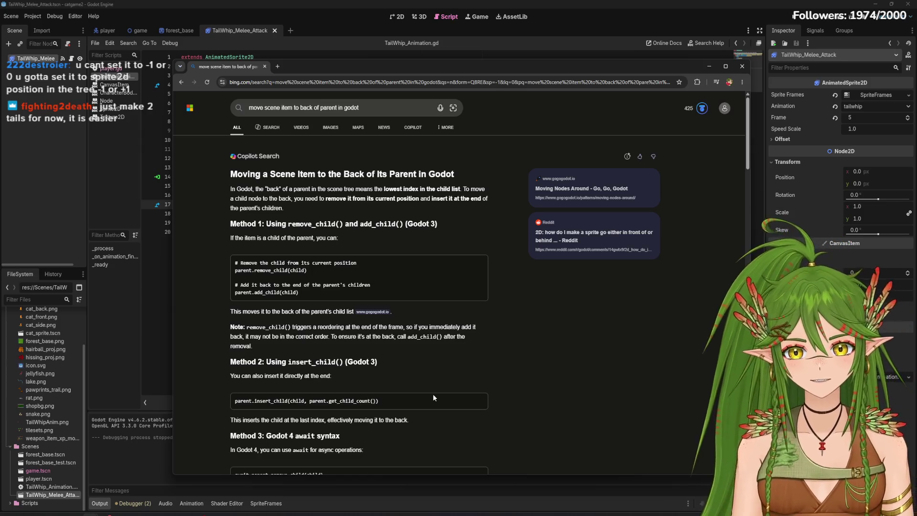
pyautogui.scroll(-3, 489, 352)
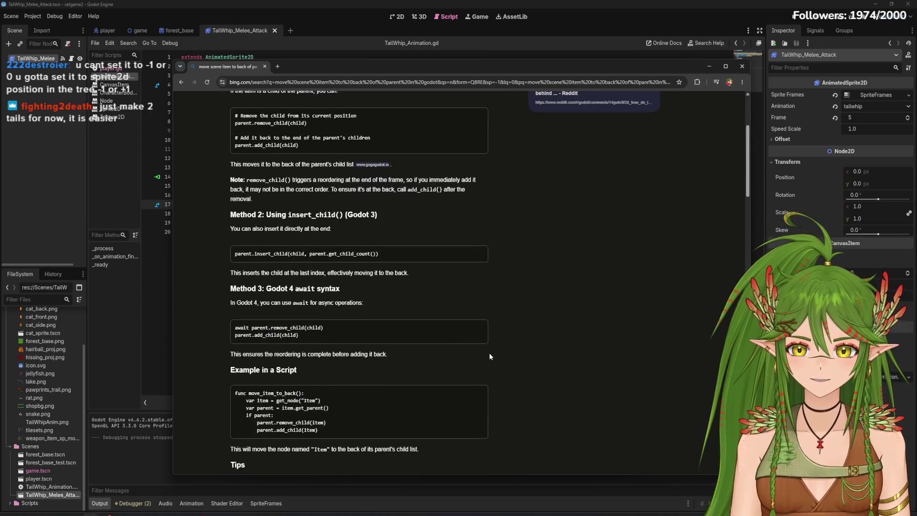
pyautogui.scroll(4, 489, 351)
pyautogui.scroll(-5, 489, 351)
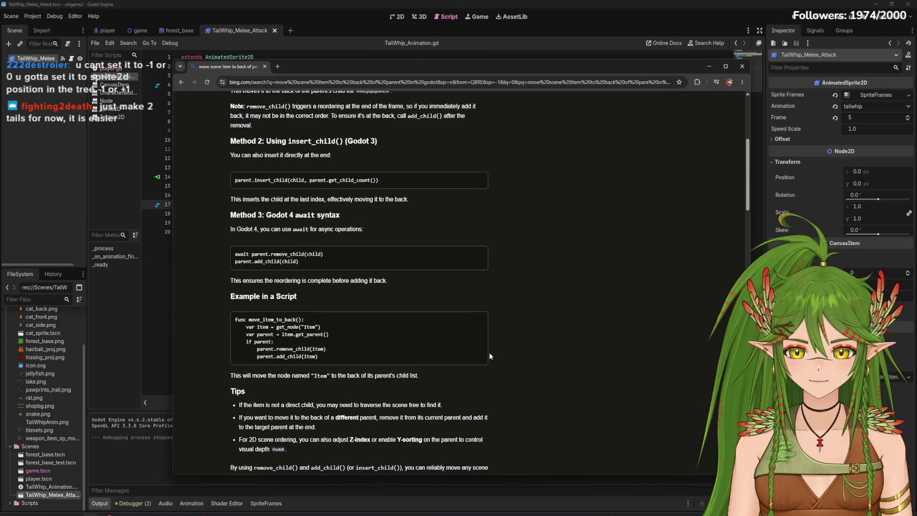
pyautogui.scroll(-5, 487, 354)
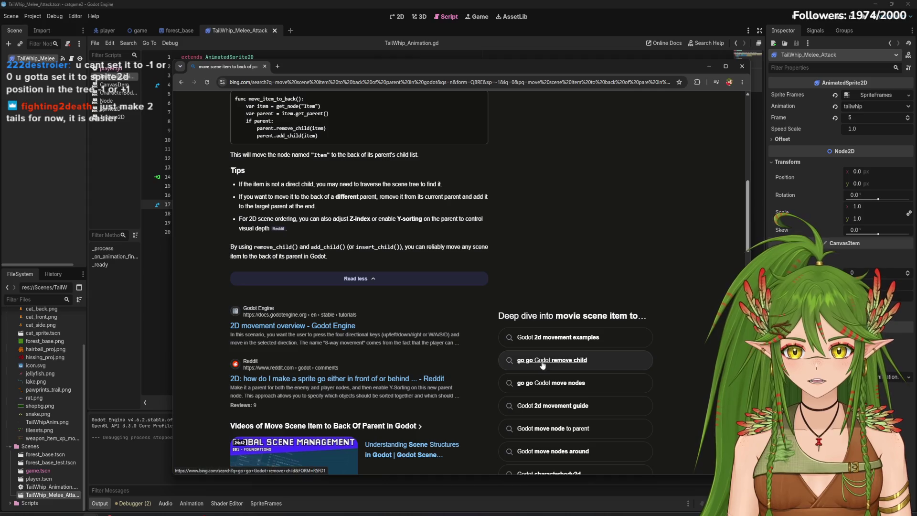
# Open the Reddit thread on sprite front/behind ordering, then bring up the YouTube Y-sorting video.
pyautogui.click(343, 379)
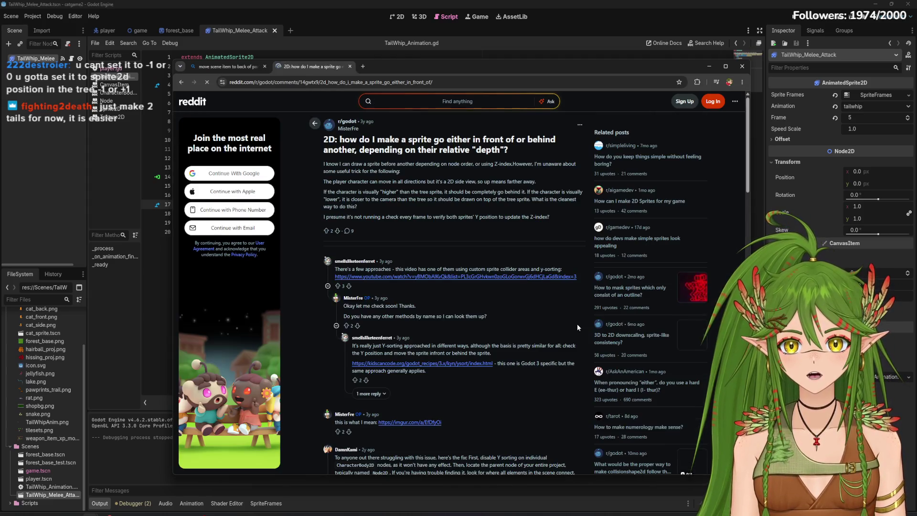
pyautogui.moveTo(578, 71); pyautogui.dragTo(0, 74)
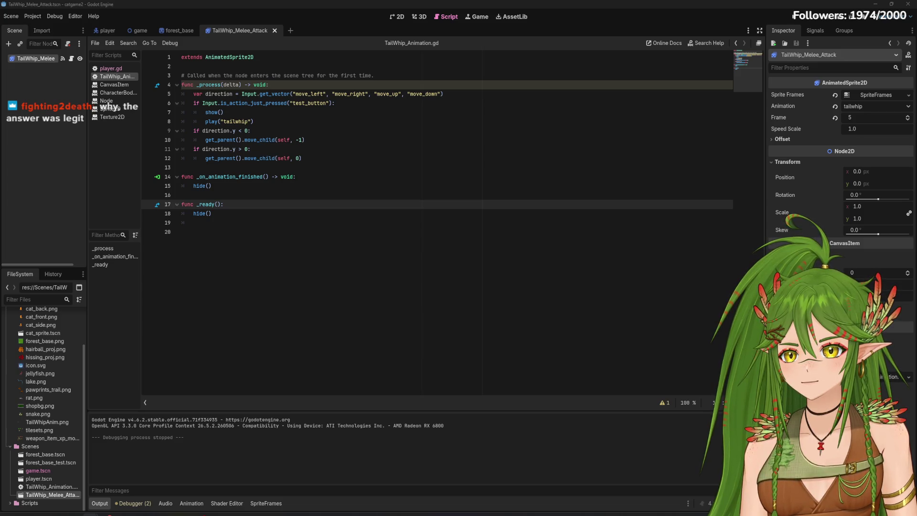
pyautogui.moveTo(371, 513)
pyautogui.mouseDown()
pyautogui.moveTo(372, 273)
pyautogui.moveTo(497, 155)
pyautogui.moveTo(489, 82)
pyautogui.mouseUp()
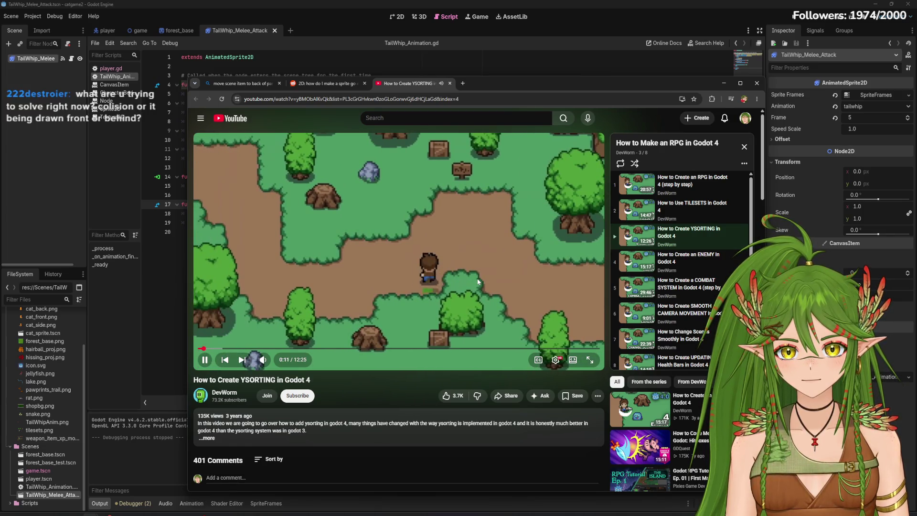
# Pause, resume and pause the Y-sorting video again.
pyautogui.click(342, 242)
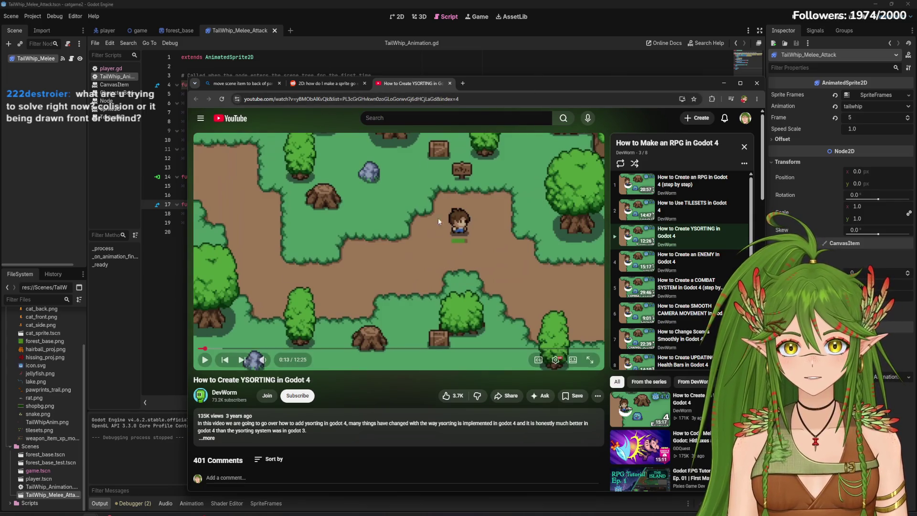
pyautogui.click(481, 256)
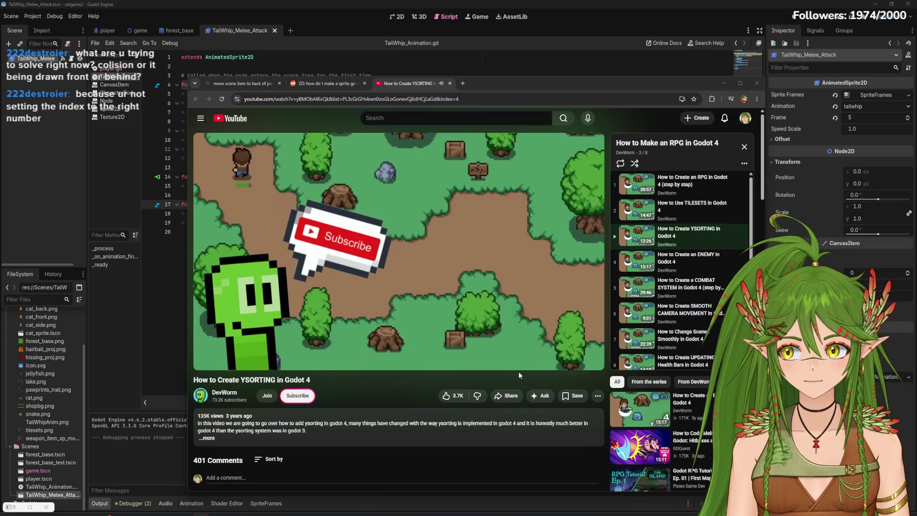
pyautogui.click(432, 221)
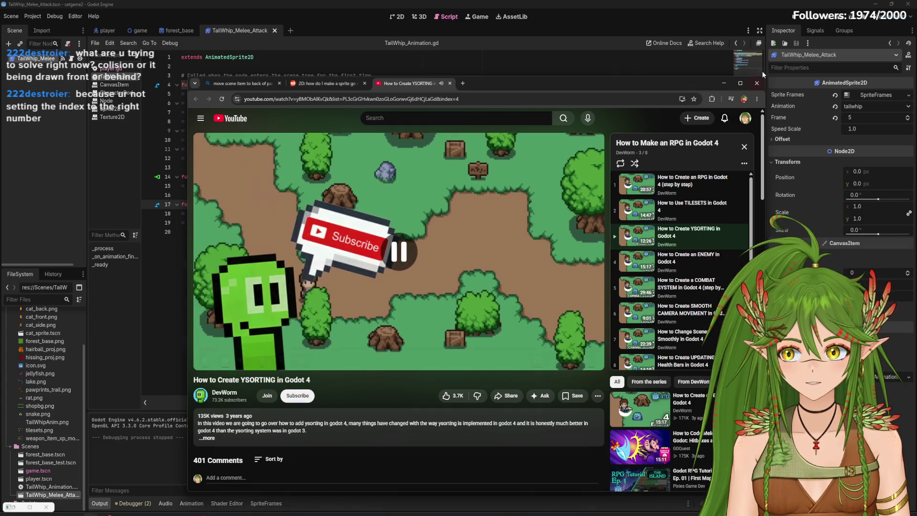
# Return to the Godot script, run the game with F5, and trigger the tail whip.
pyautogui.hotkey('alt', 'Tab')
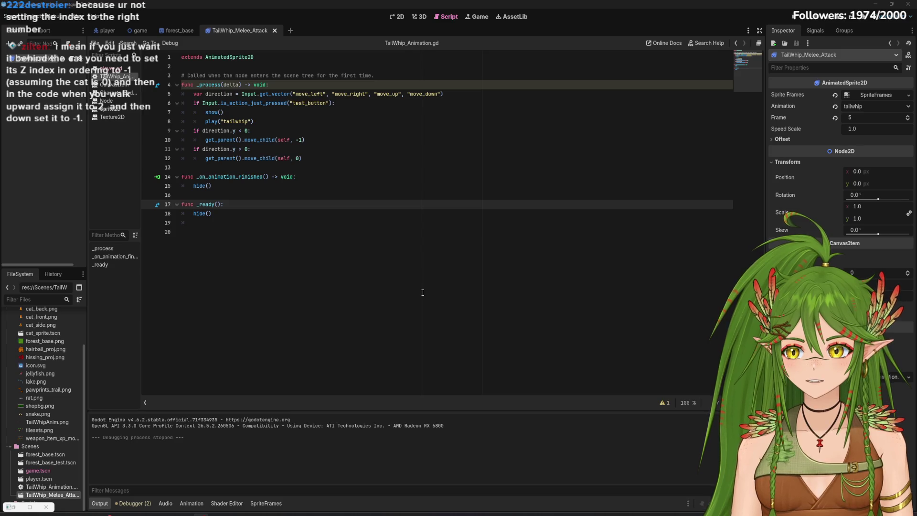
pyautogui.click(425, 292)
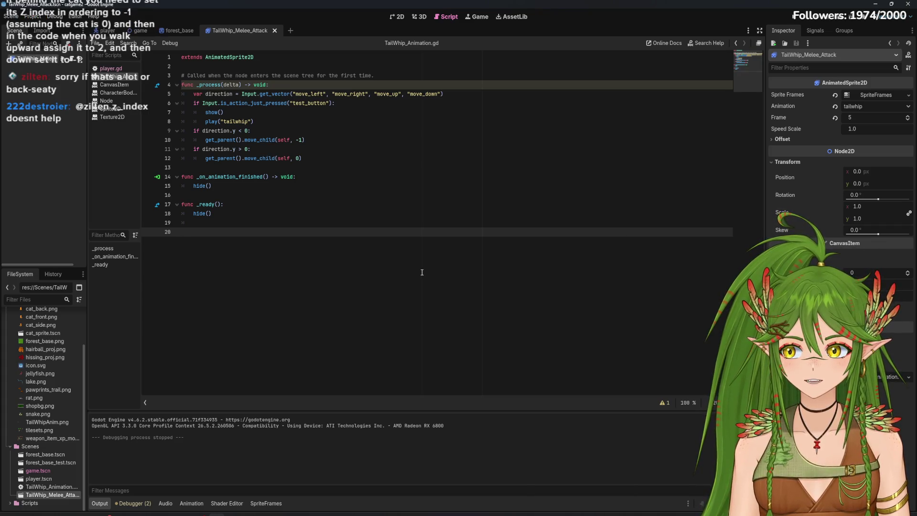
pyautogui.press('F5')
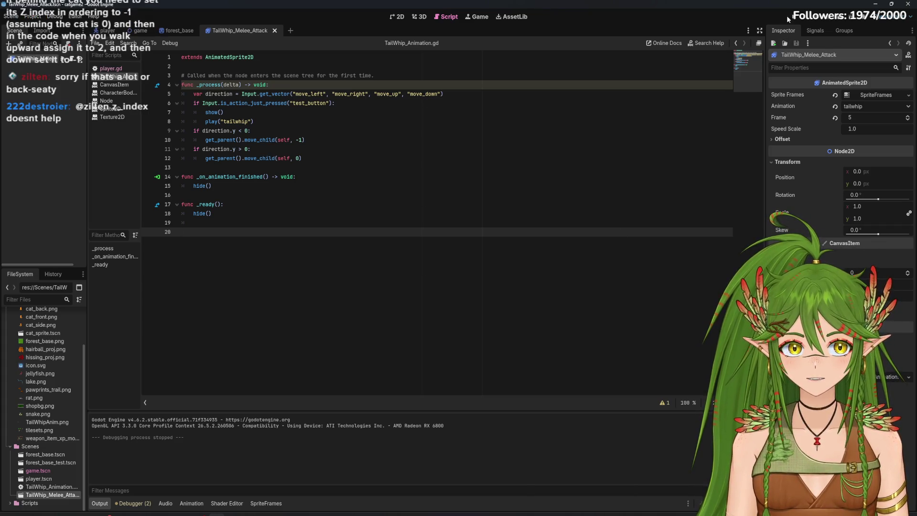
pyautogui.press('space')
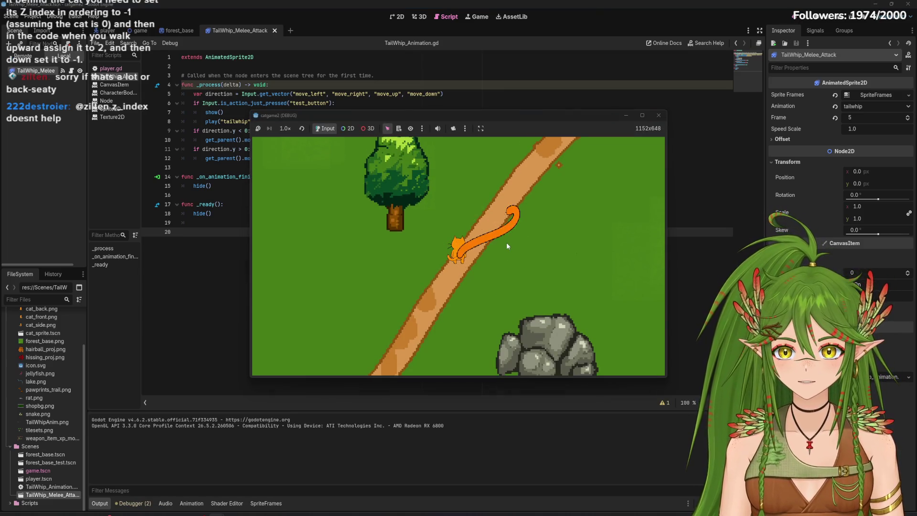
# Test the tail whip while walking the cat up and down, then stop the game.
pyautogui.press('space')
pyautogui.press('Down')
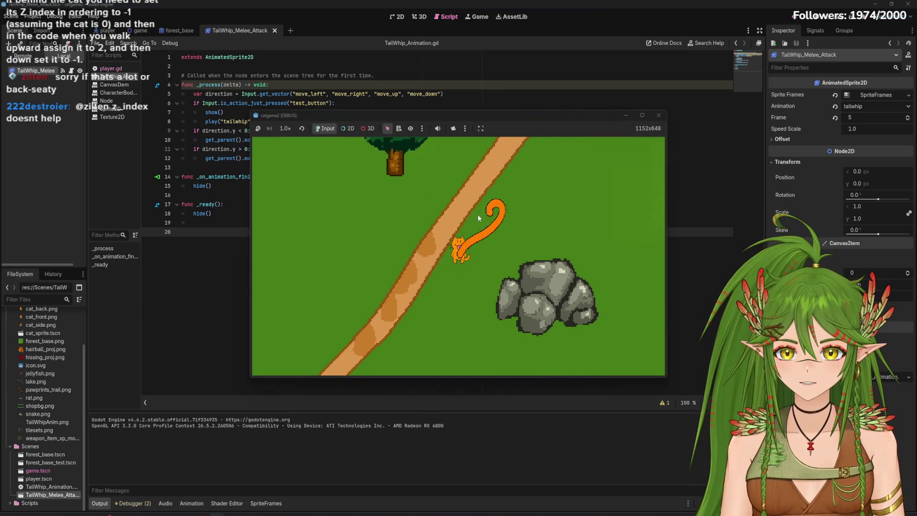
pyautogui.press('Up')
pyautogui.press('space')
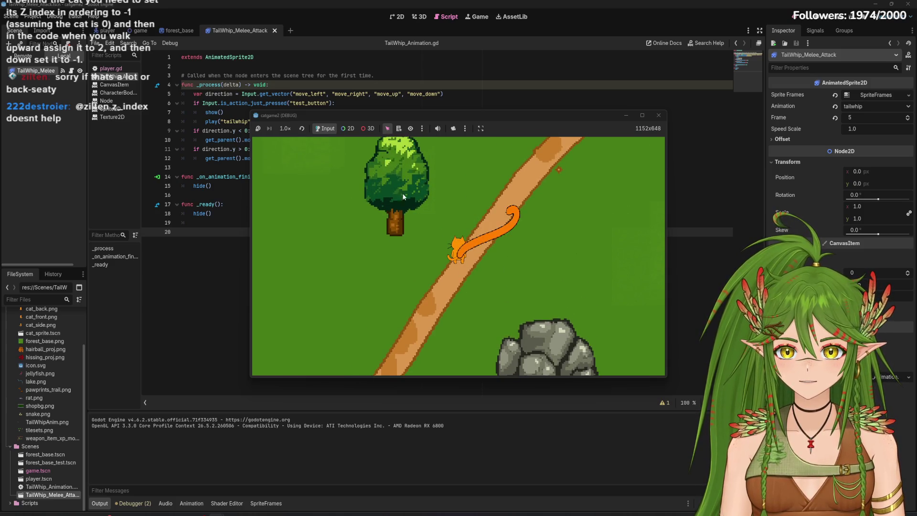
pyautogui.press('space')
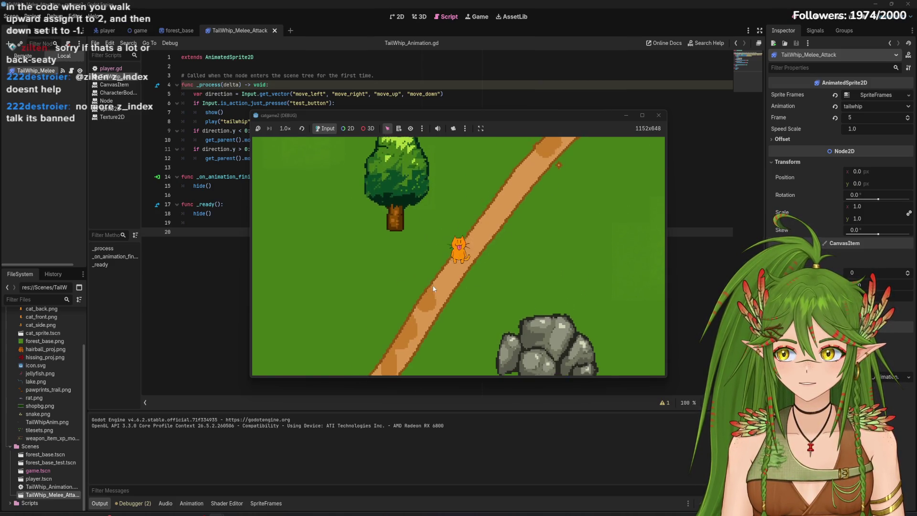
pyautogui.press('Down')
pyautogui.press('space')
pyautogui.press('space')
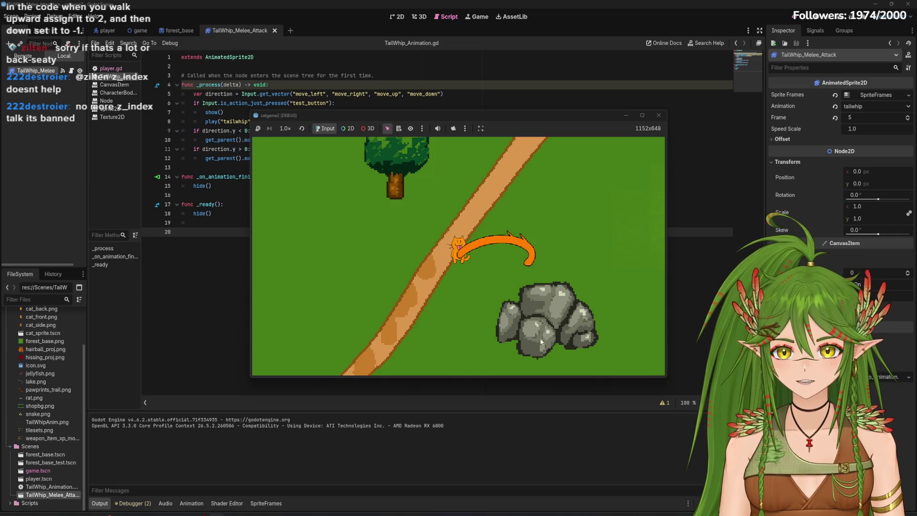
pyautogui.click(658, 115)
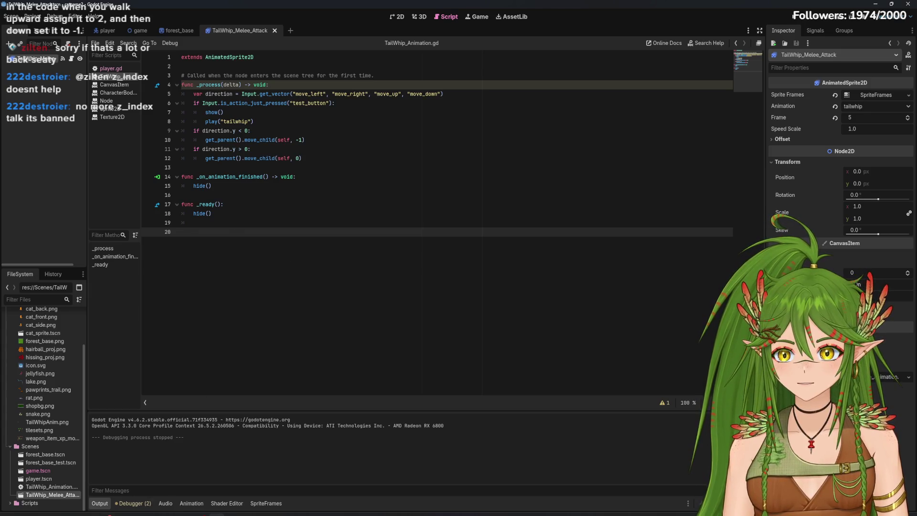
# Watch the enlarged Y-sorting tutorial skipped ahead to editor footage, then pause it and return to Godot.
pyautogui.click(127, 498)
pyautogui.click(522, 292)
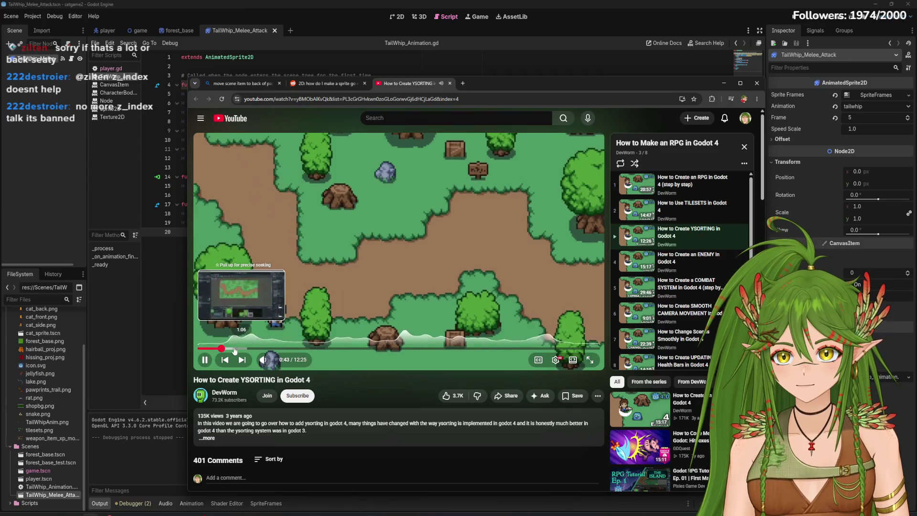
pyautogui.moveTo(234, 348)
pyautogui.mouseDown()
pyautogui.moveTo(270, 349)
pyautogui.moveTo(256, 349)
pyautogui.mouseUp()
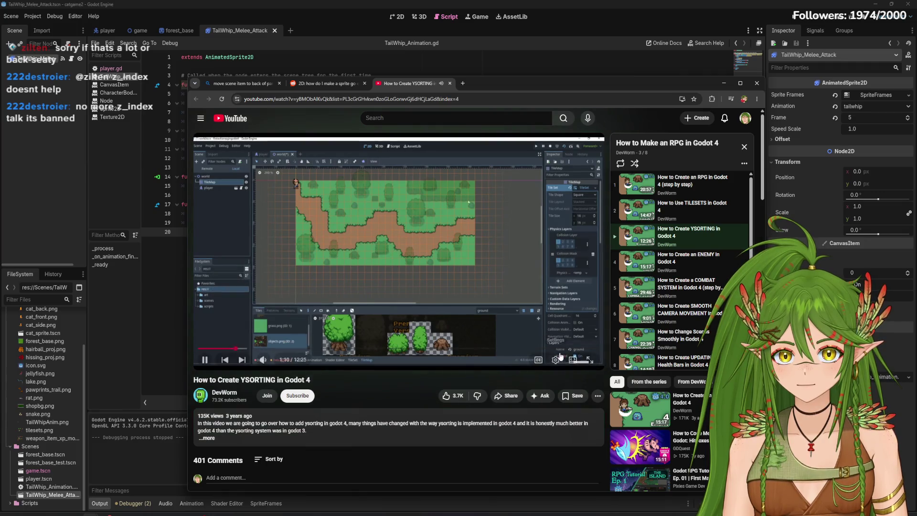
pyautogui.click(574, 364)
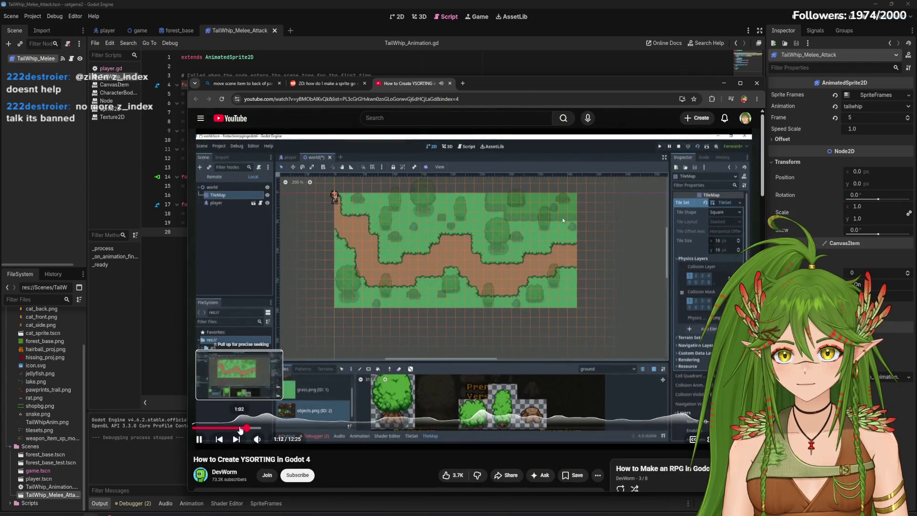
pyautogui.click(254, 426)
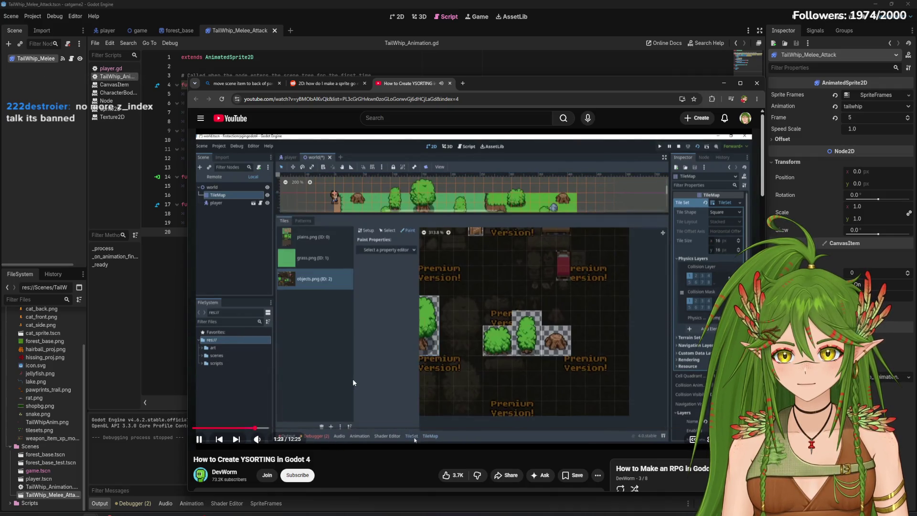
pyautogui.press('space')
pyautogui.click(724, 83)
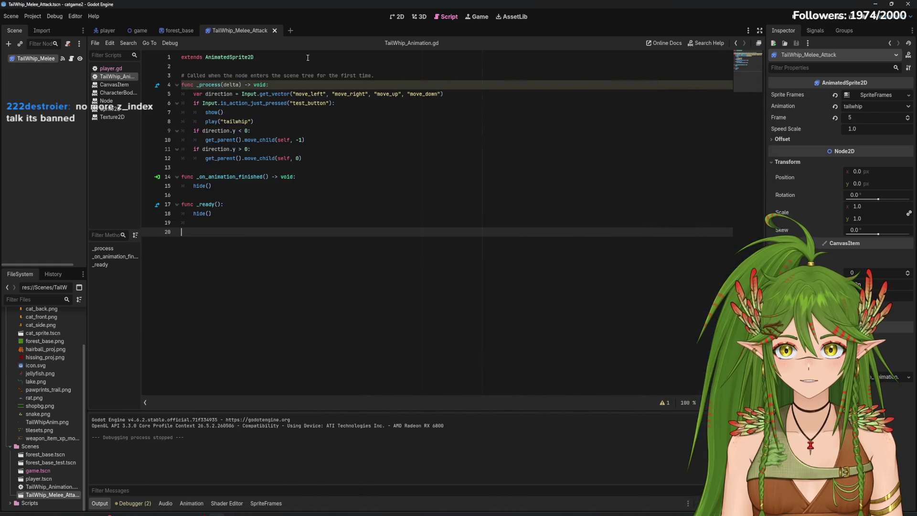
# Look through the game, player and forest_base scenes, widening the Scene dock, then open TailWhip_Melee_Attack's script.
pyautogui.click(397, 17)
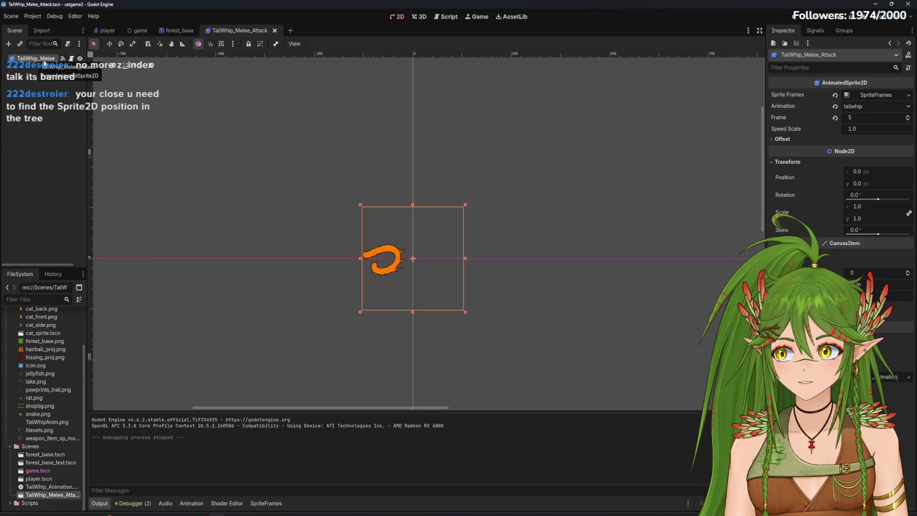
pyautogui.click(141, 30)
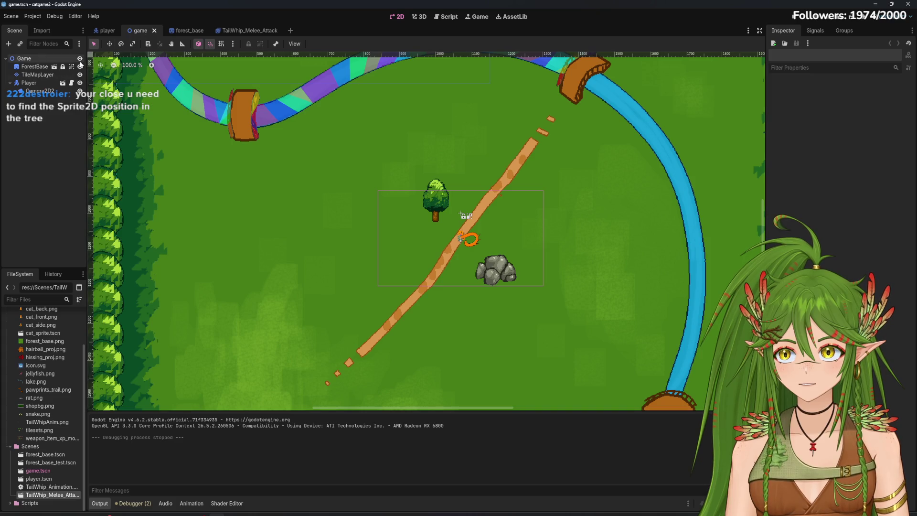
pyautogui.click(105, 30)
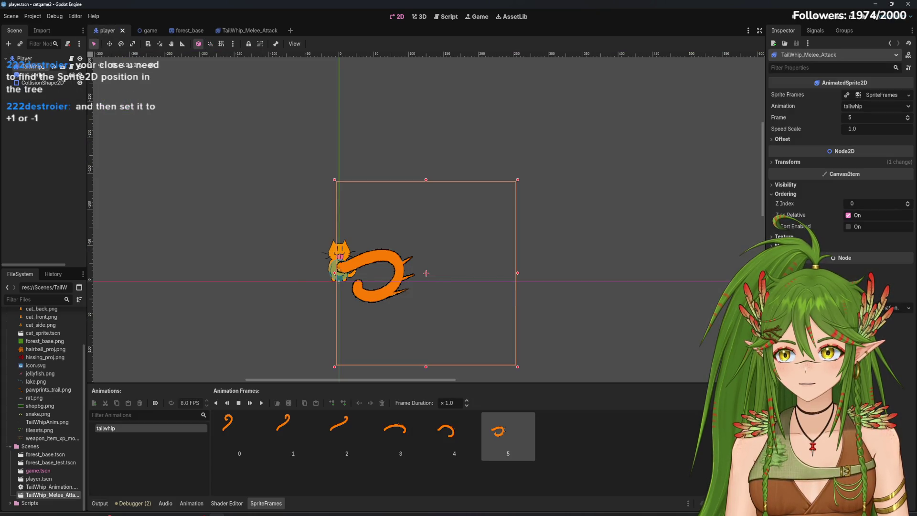
pyautogui.click(36, 75)
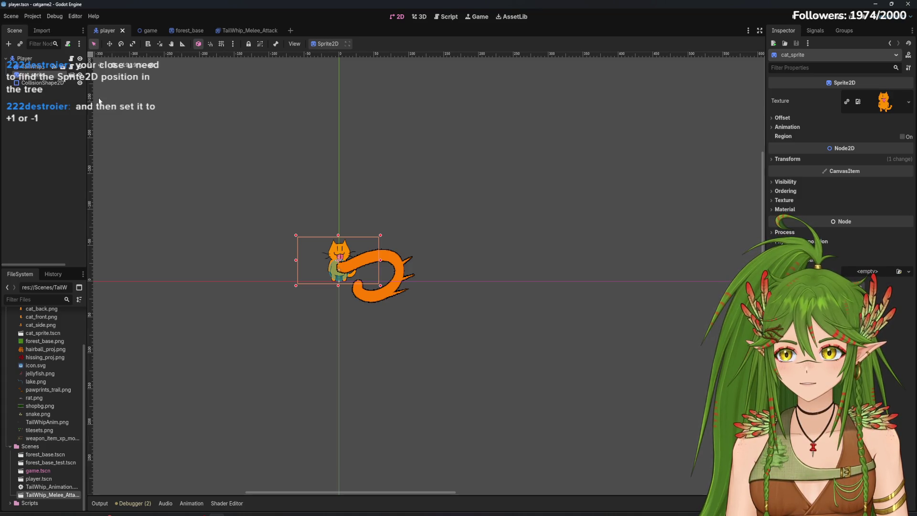
pyautogui.moveTo(86, 126)
pyautogui.mouseDown()
pyautogui.moveTo(295, 149)
pyautogui.moveTo(116, 131)
pyautogui.mouseUp()
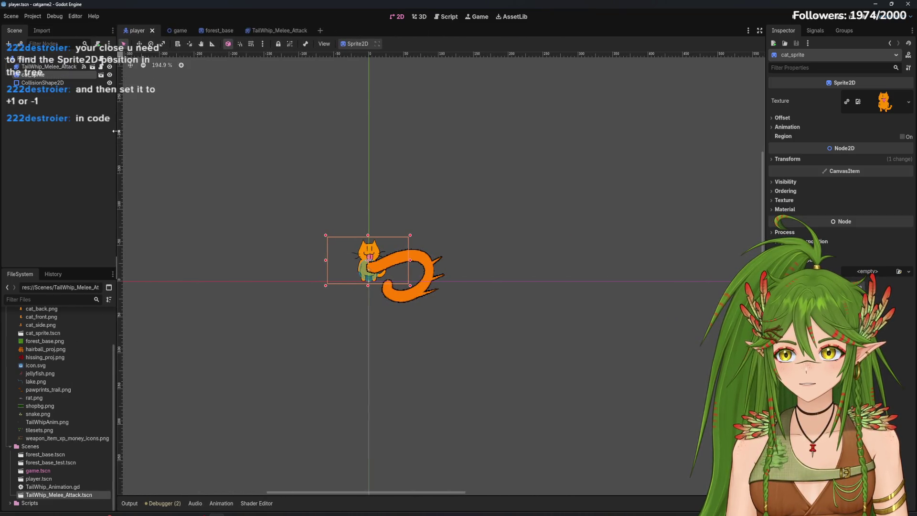
pyautogui.click(203, 31)
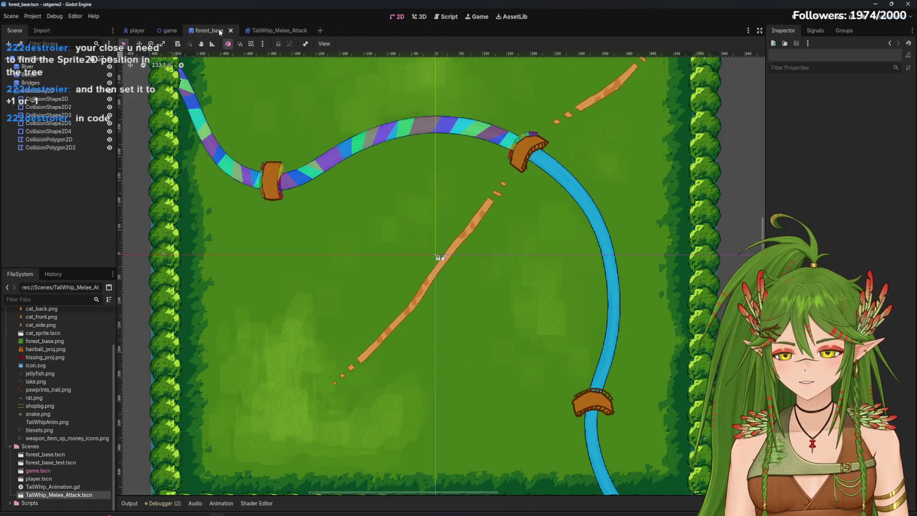
pyautogui.click(255, 31)
pyautogui.click(419, 16)
# Change line 12 to move_child(self, 1) and save TailWhip_Animation.gd.
pyautogui.click(445, 16)
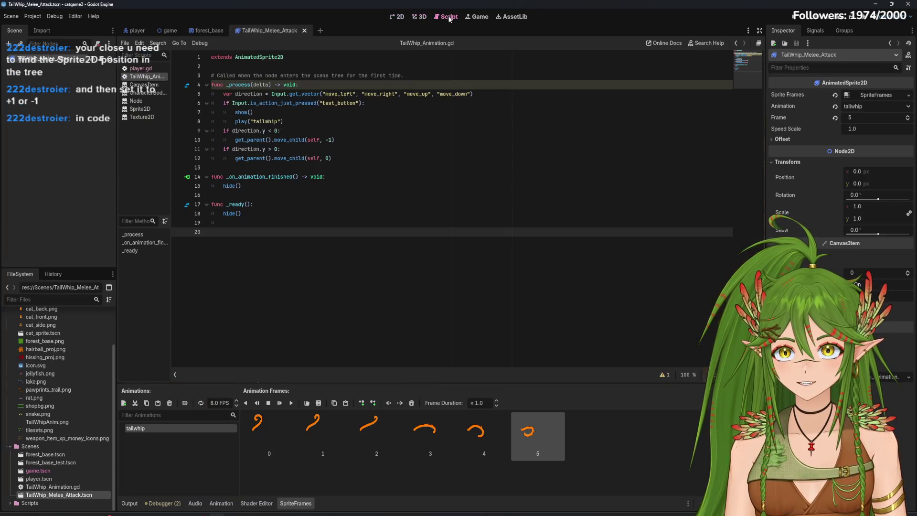
pyautogui.click(329, 158)
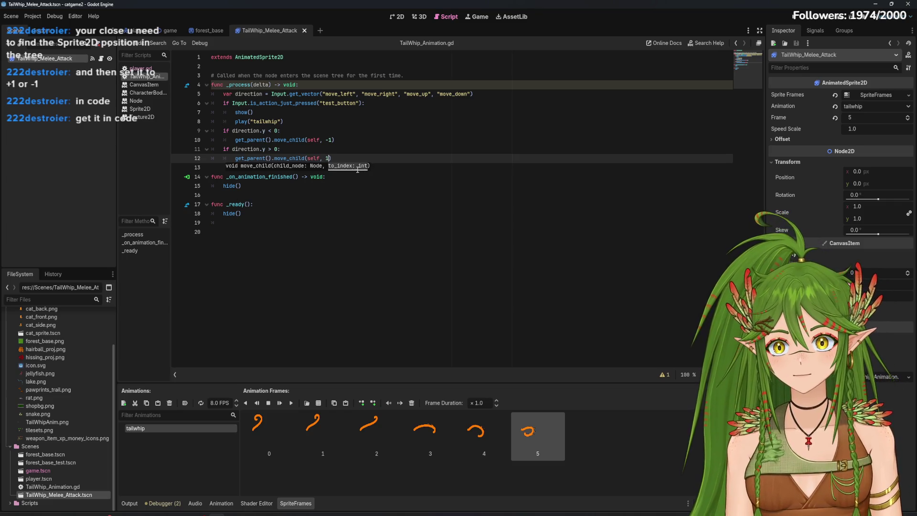
pyautogui.click(465, 164)
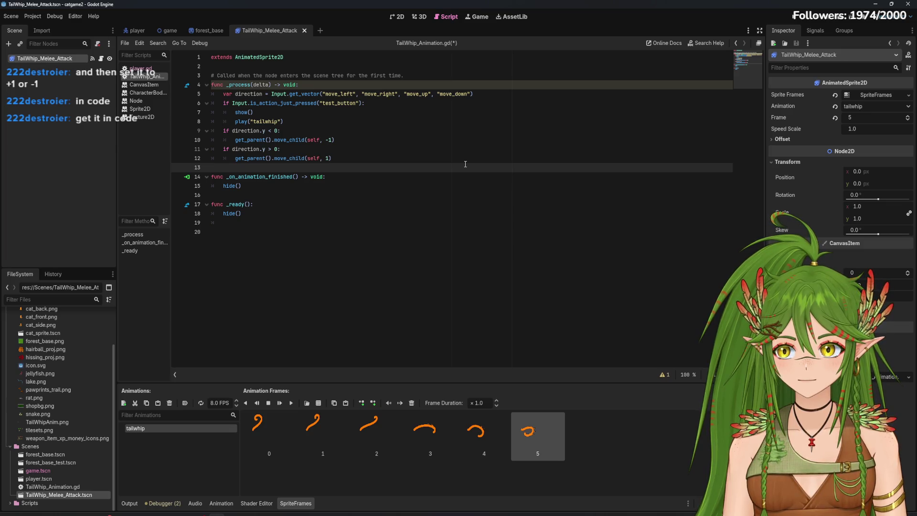
pyautogui.hotkey('ctrl', 's')
# In the player scene, check cat_sprite and TailWhip_Melee_Attack, then open player.gd.
pyautogui.click(133, 31)
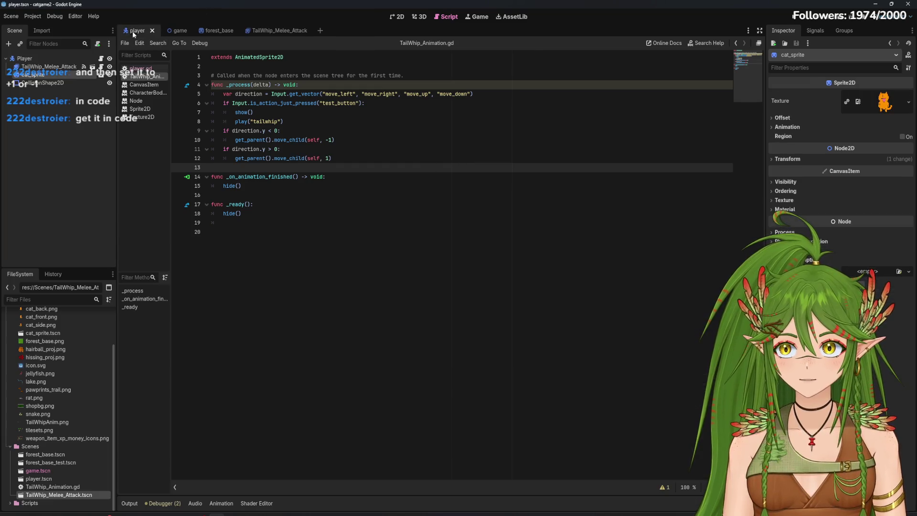
pyautogui.click(47, 82)
pyautogui.click(52, 74)
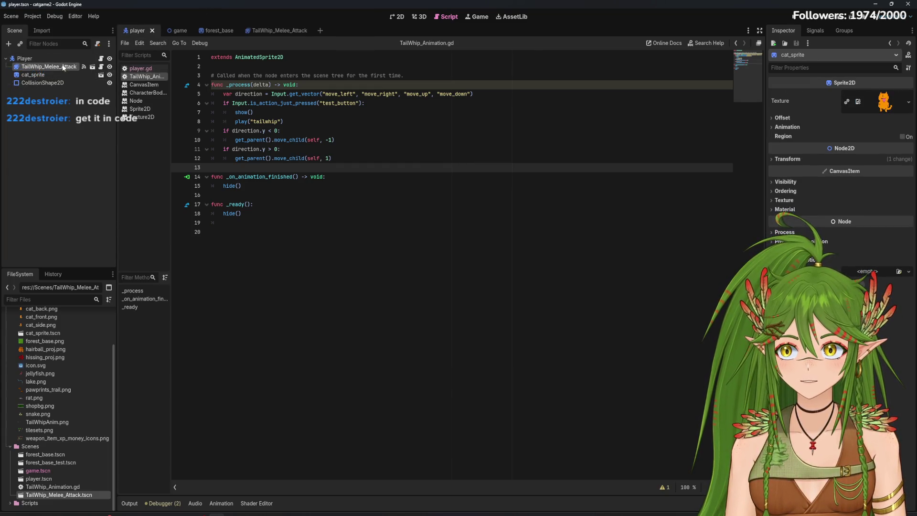
pyautogui.click(63, 67)
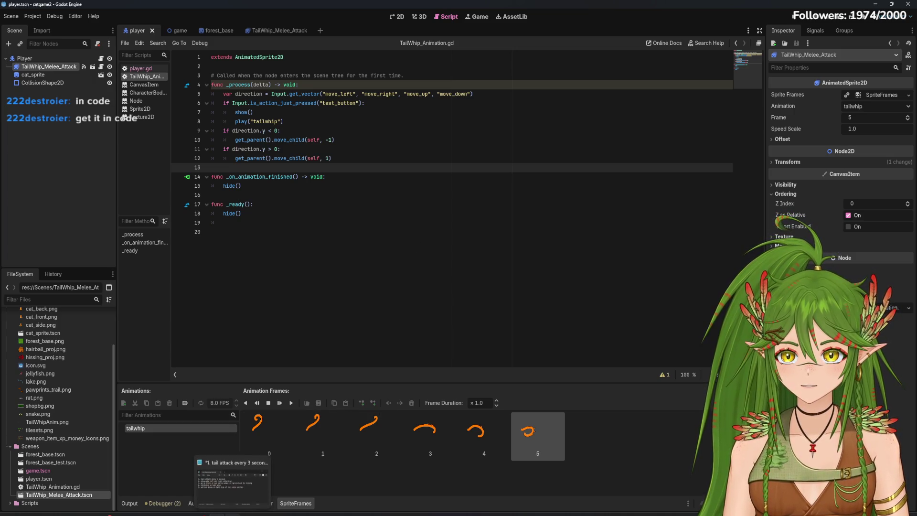
pyautogui.moveTo(232, 514)
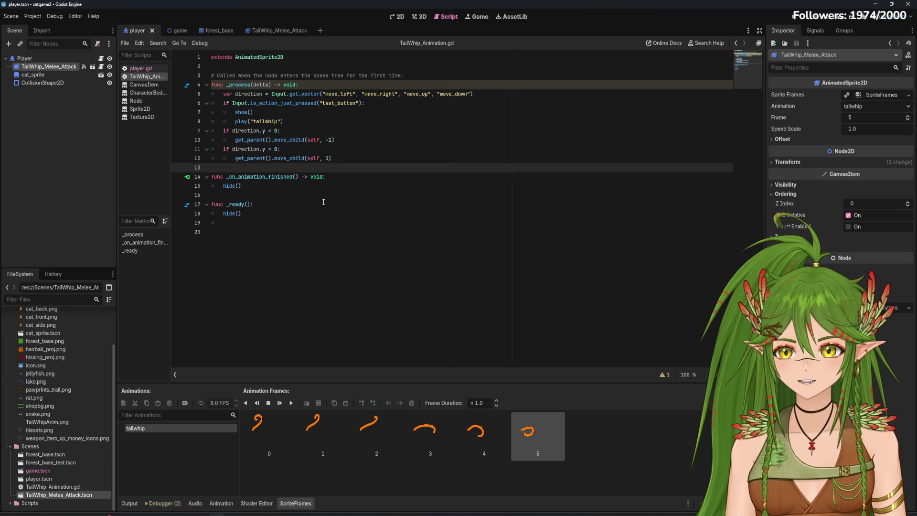
pyautogui.click(142, 69)
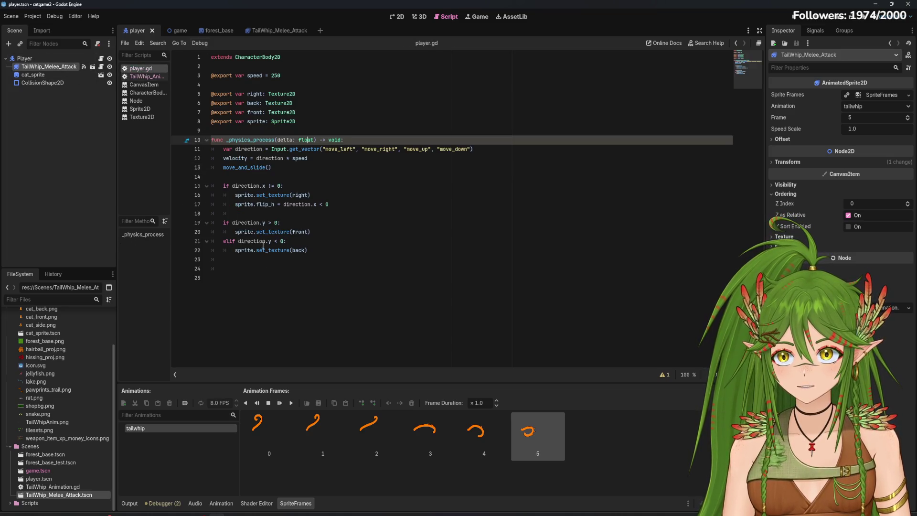
# Start a get_child call on line 24 of player.gd, referring to the tail-whip script's move_child line.
pyautogui.click(339, 267)
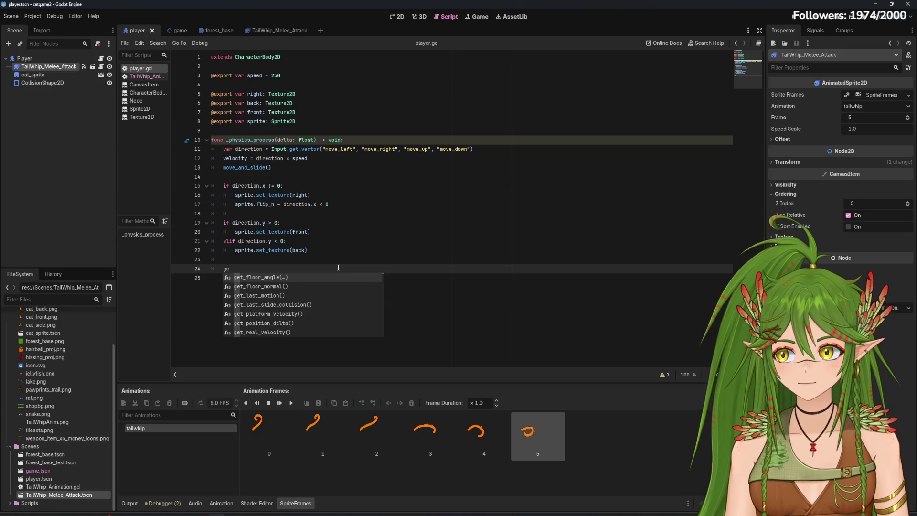
pyautogui.click(146, 77)
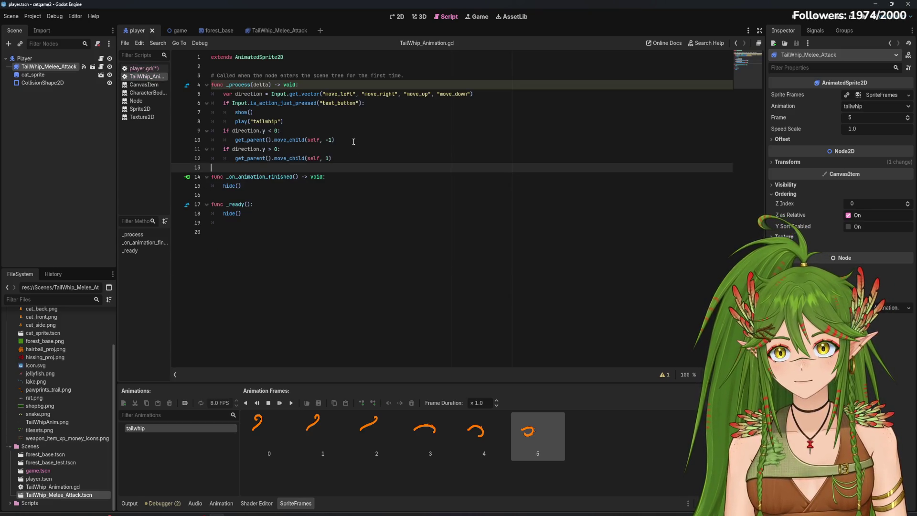
pyautogui.moveTo(236, 140); pyautogui.dragTo(335, 140)
pyautogui.hotkey('ctrl', 'c')
pyautogui.click(310, 158)
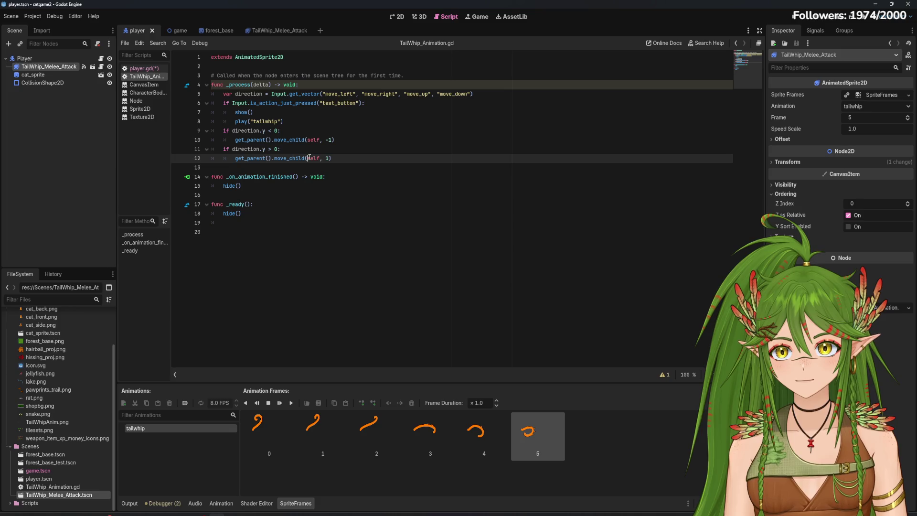
pyautogui.click(142, 69)
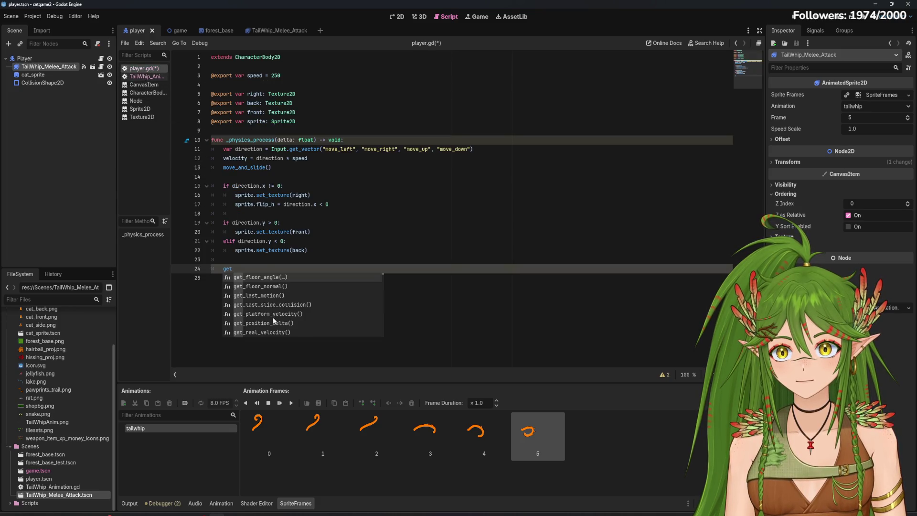
pyautogui.write('_chi')
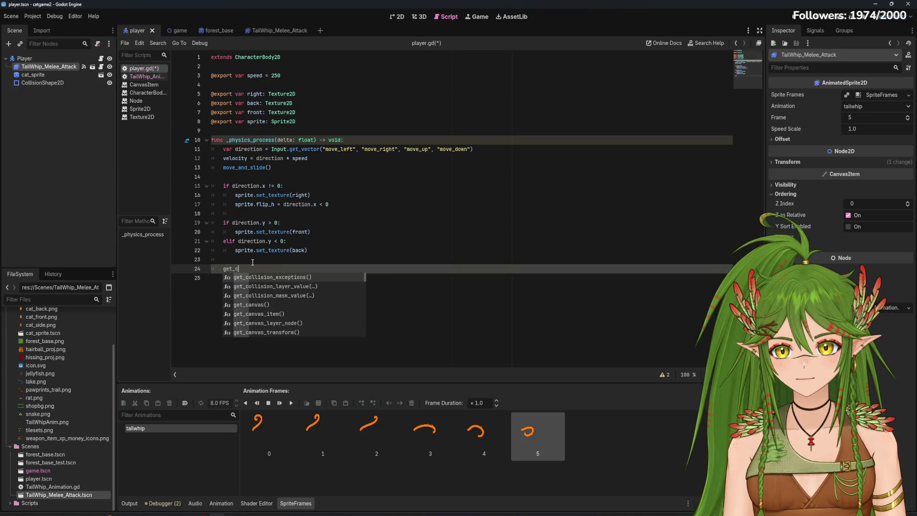
pyautogui.write('ld')
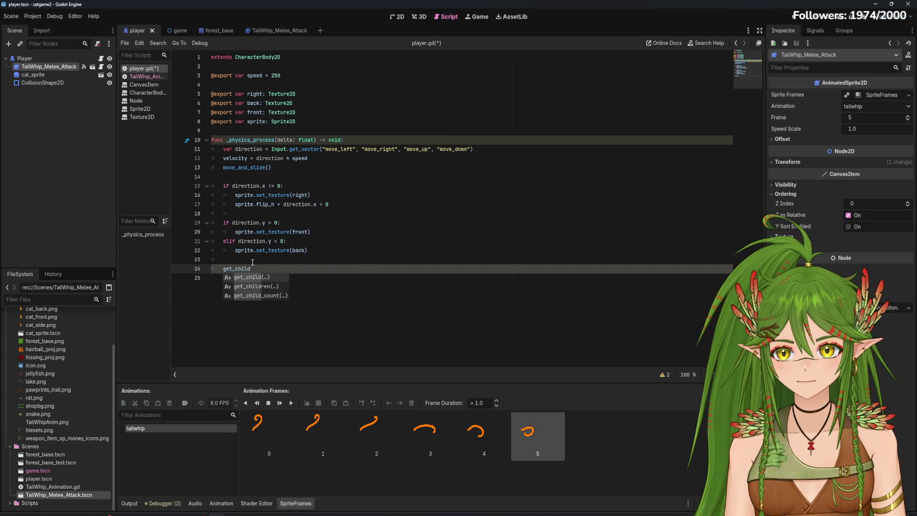
pyautogui.write('.')
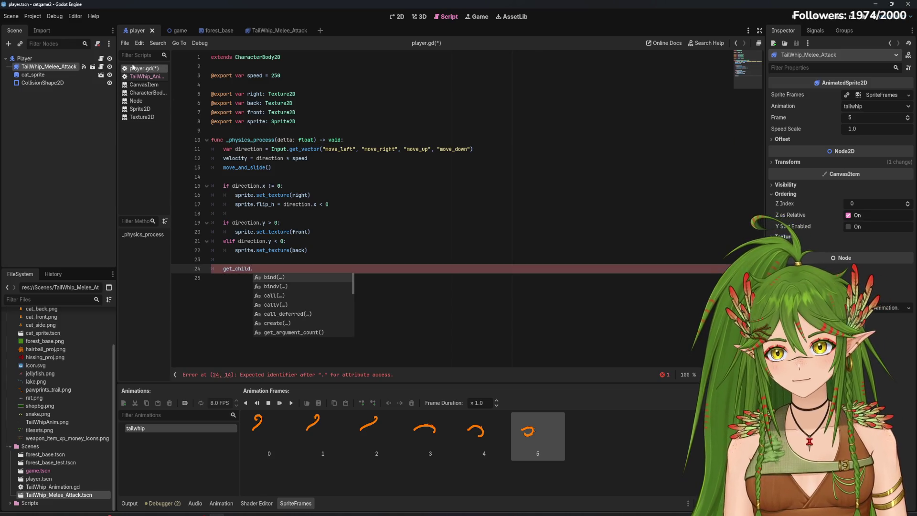
# Copy the tail-whip script's move_child call and paste it into player.gd line 24.
pyautogui.click(145, 76)
pyautogui.moveTo(334, 139)
pyautogui.mouseDown()
pyautogui.moveTo(248, 132)
pyautogui.moveTo(235, 140)
pyautogui.mouseUp()
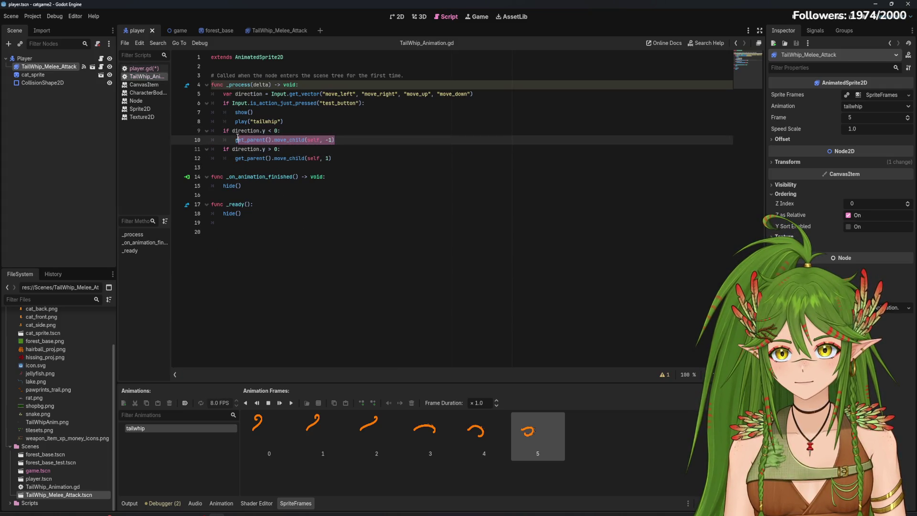
pyautogui.click(144, 68)
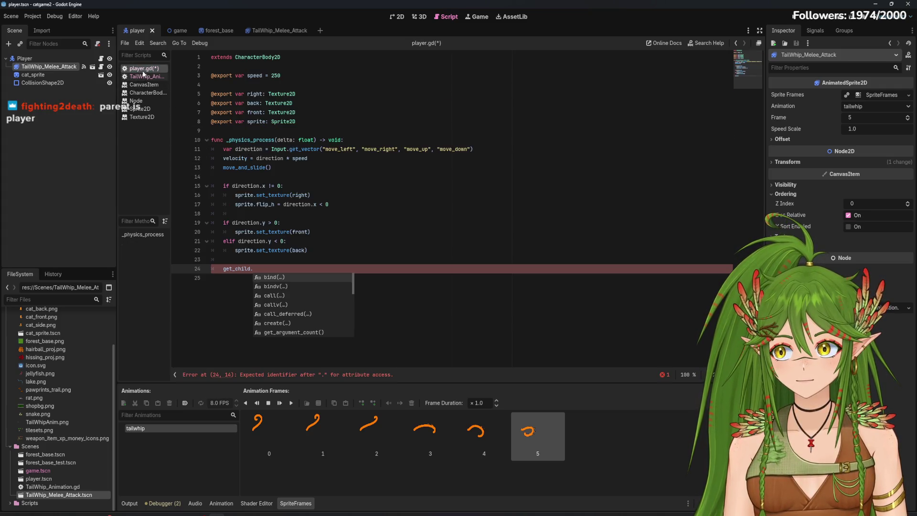
pyautogui.click(410, 277)
pyautogui.click(269, 268)
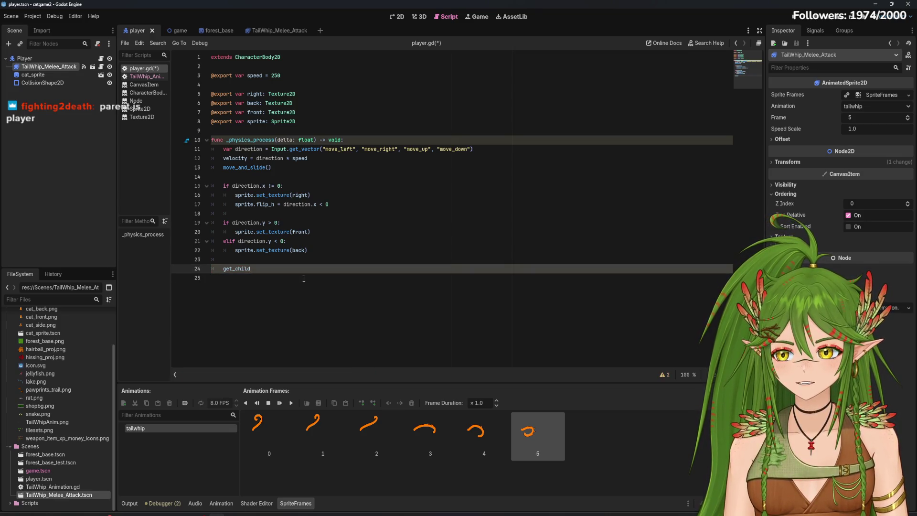
pyautogui.hotkey('ctrl', 'v')
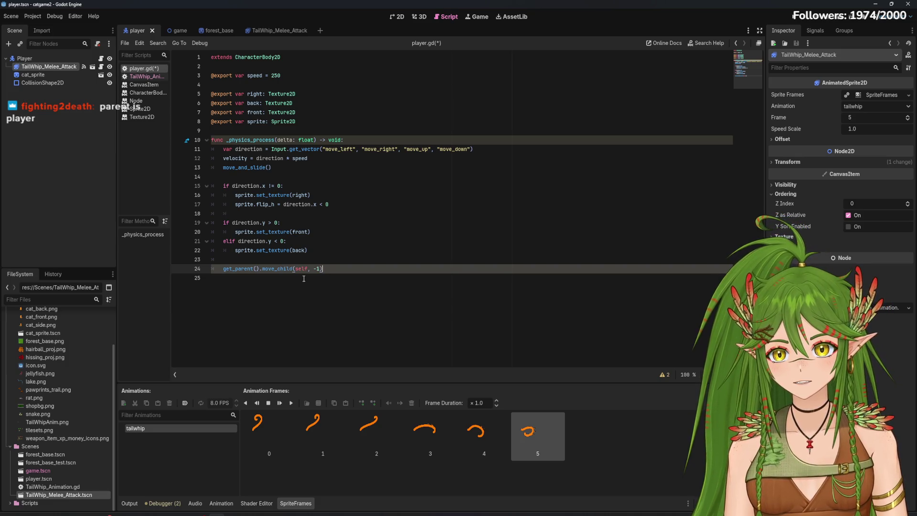
# Try editing the pasted call toward get_c suggestions, then delete the whole trial line.
pyautogui.press('BackSpace')
pyautogui.press('BackSpace')
pyautogui.press('BackSpace')
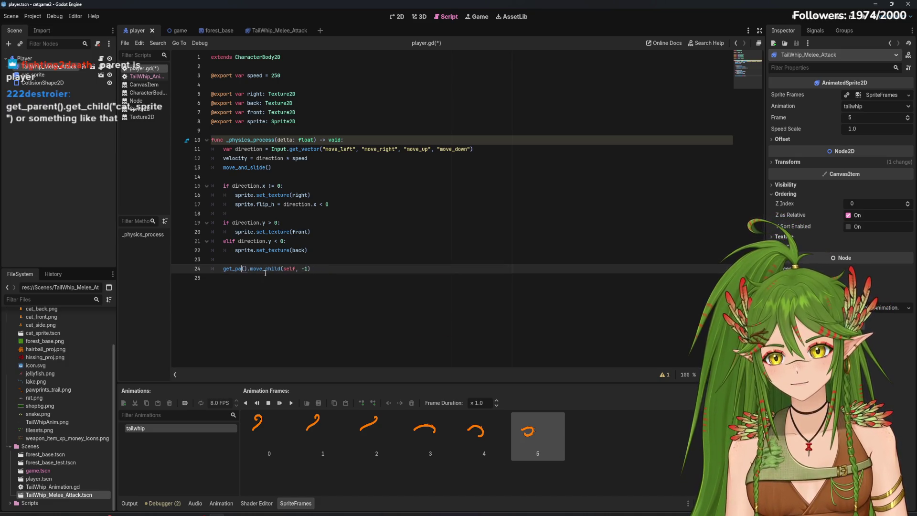
pyautogui.write('cg')
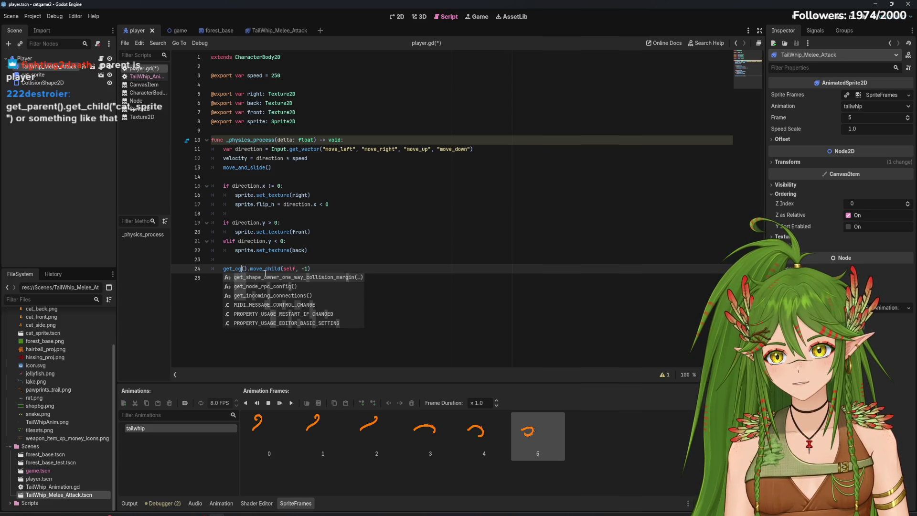
pyautogui.press('BackSpace')
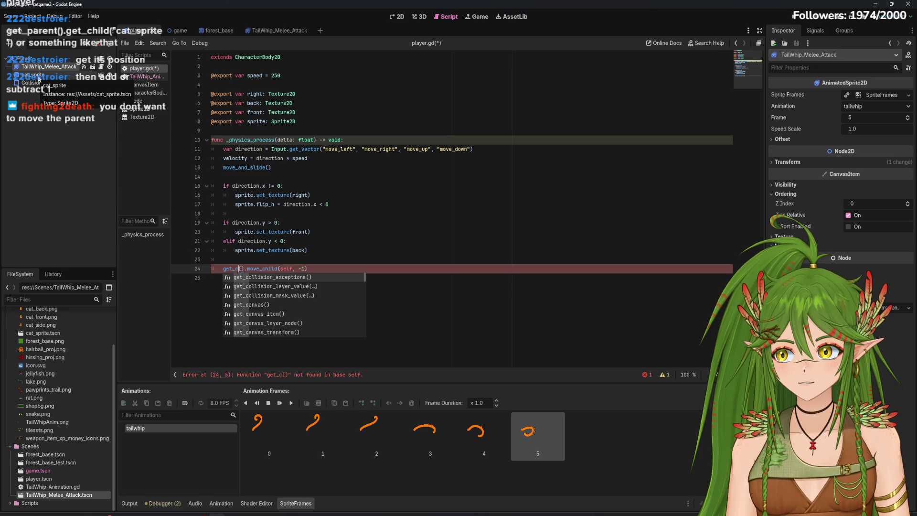
pyautogui.moveTo(308, 269); pyautogui.dragTo(223, 268)
pyautogui.press('BackSpace')
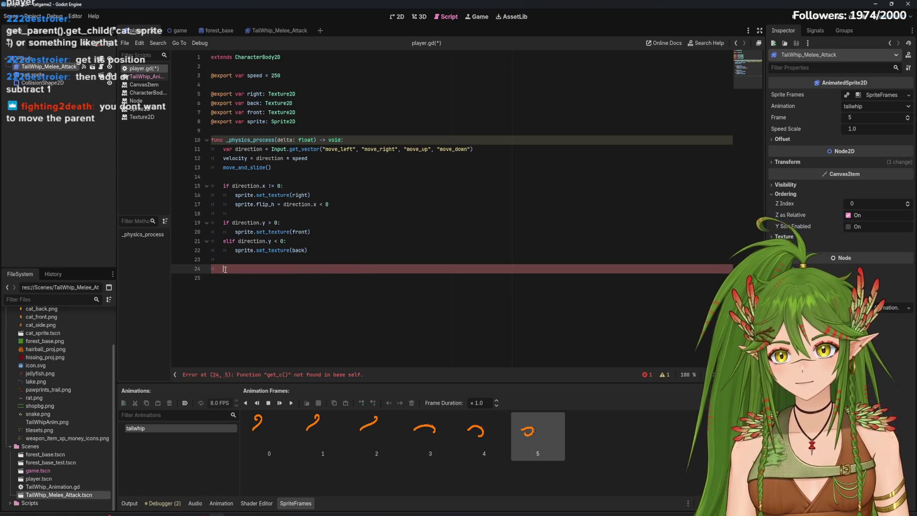
# Add get_parent().get_child(cat_sprite) under the upward-direction check in TailWhip_Animation.gd.
pyautogui.click(145, 76)
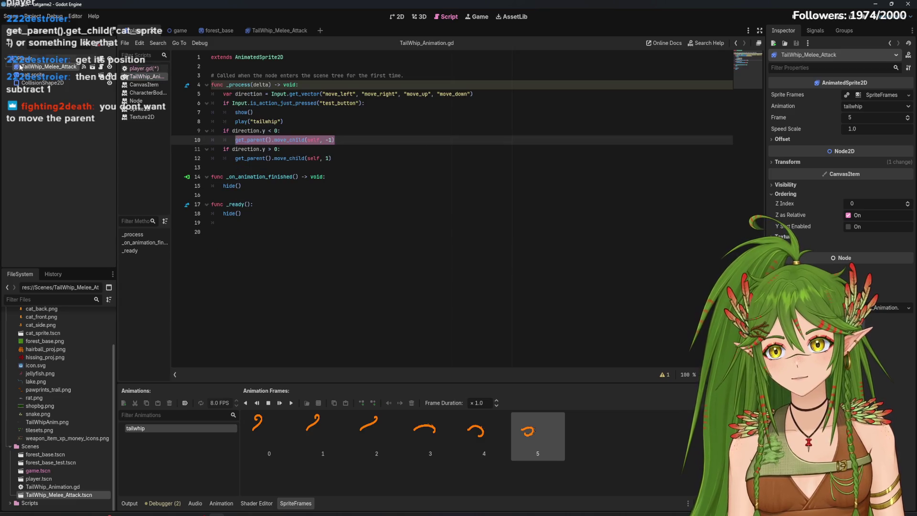
pyautogui.click(341, 145)
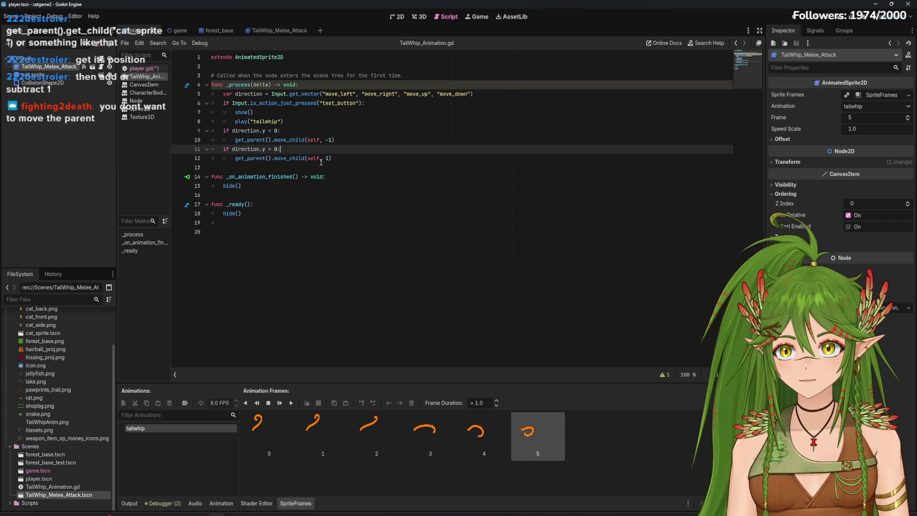
pyautogui.moveTo(264, 149)
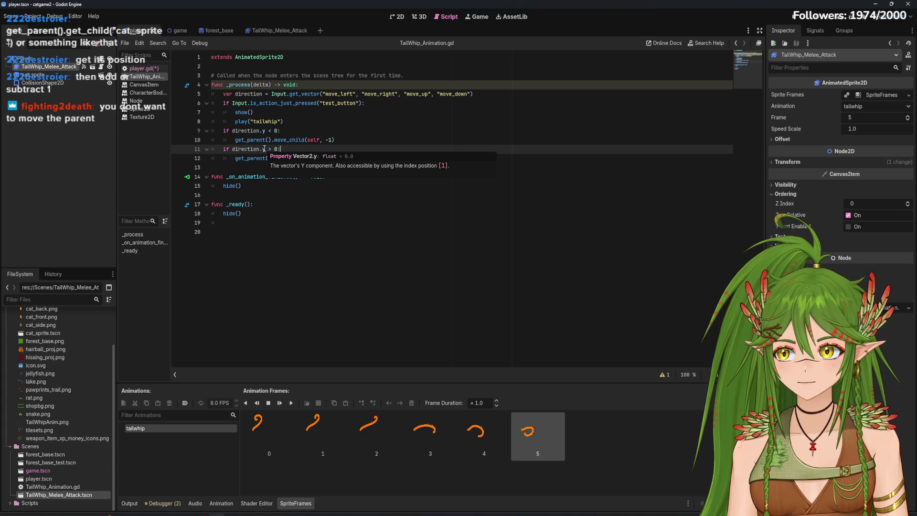
pyautogui.click(320, 131)
pyautogui.press('Return')
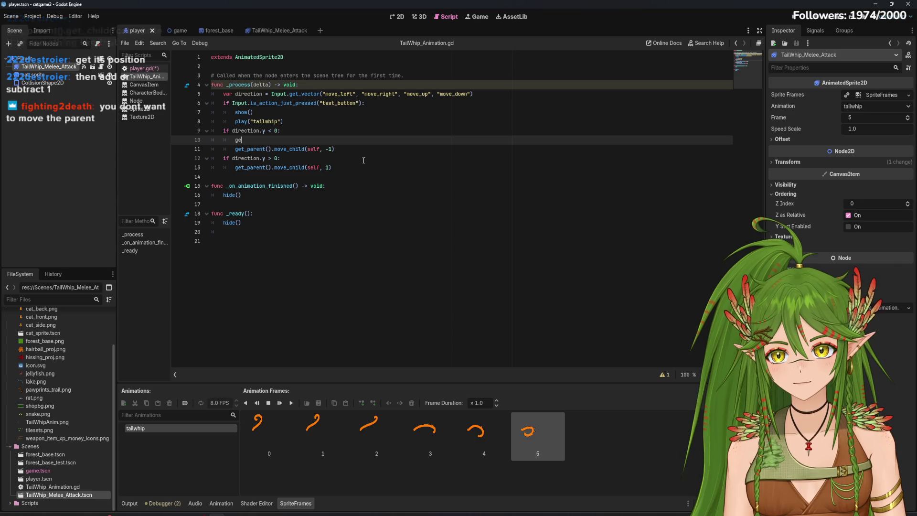
pyautogui.write('get_parent().get_')
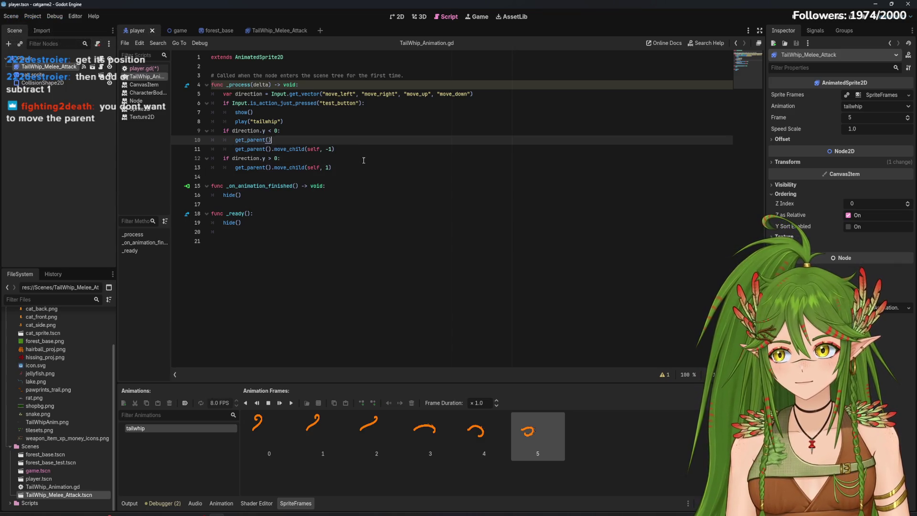
pyautogui.write('child(')
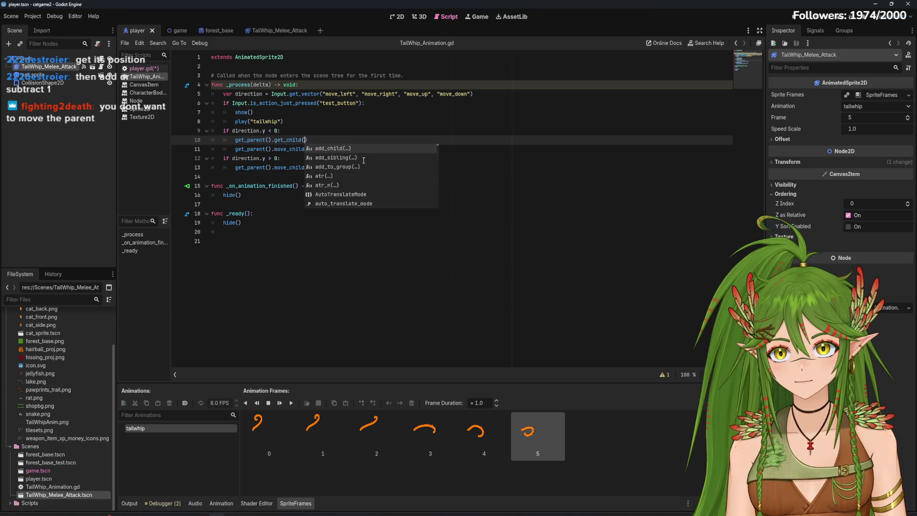
pyautogui.press('Return')
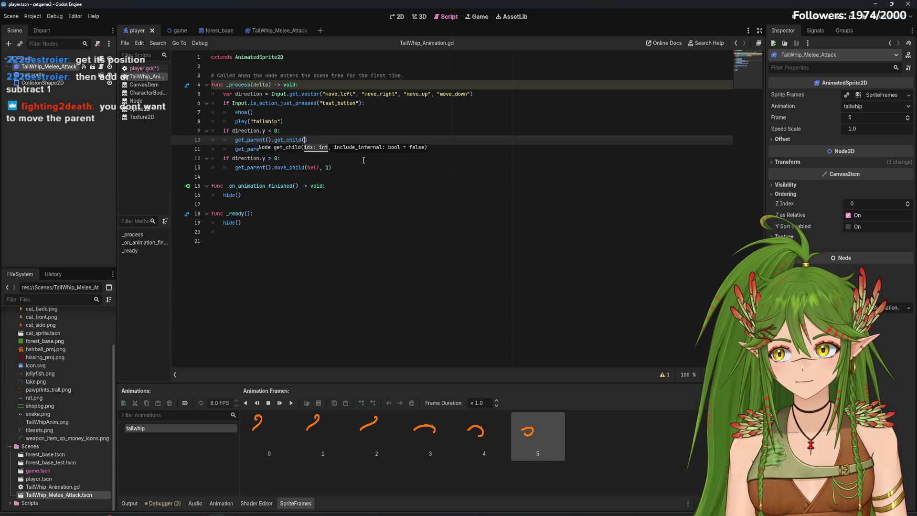
pyautogui.write('cat_sprite')
# Delete the trial get_child line and switch to the TailWhip_Melee_Attack scene.
pyautogui.press('Down')
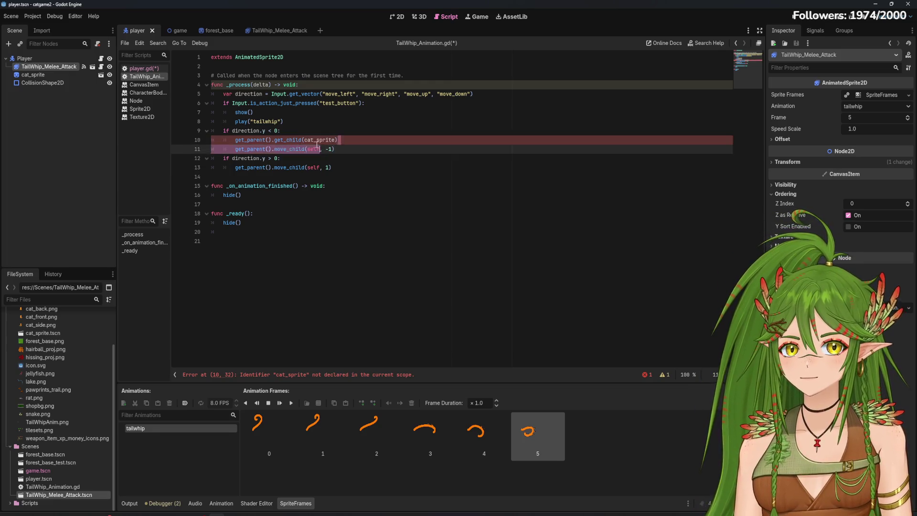
pyautogui.moveTo(357, 143); pyautogui.dragTo(232, 143)
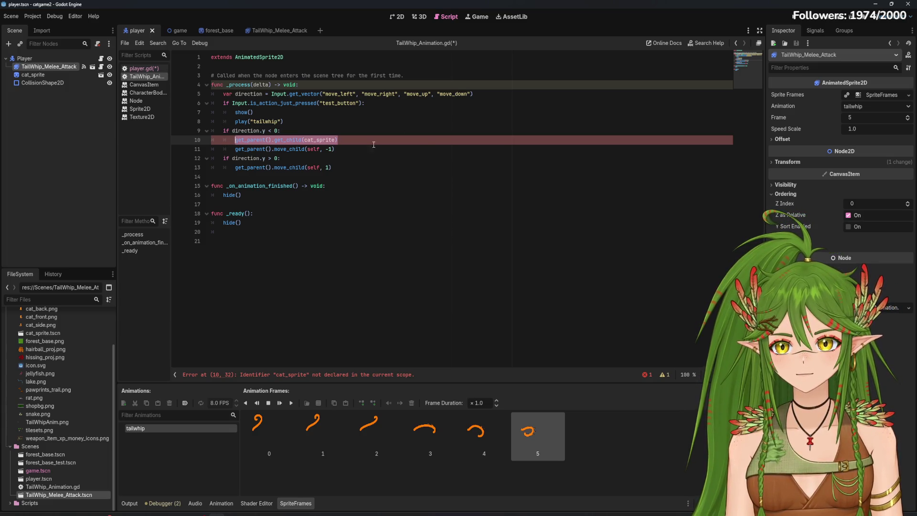
pyautogui.press('BackSpace')
pyautogui.press('BackSpace')
pyautogui.press('BackSpace')
pyautogui.press('BackSpace')
pyautogui.click(280, 30)
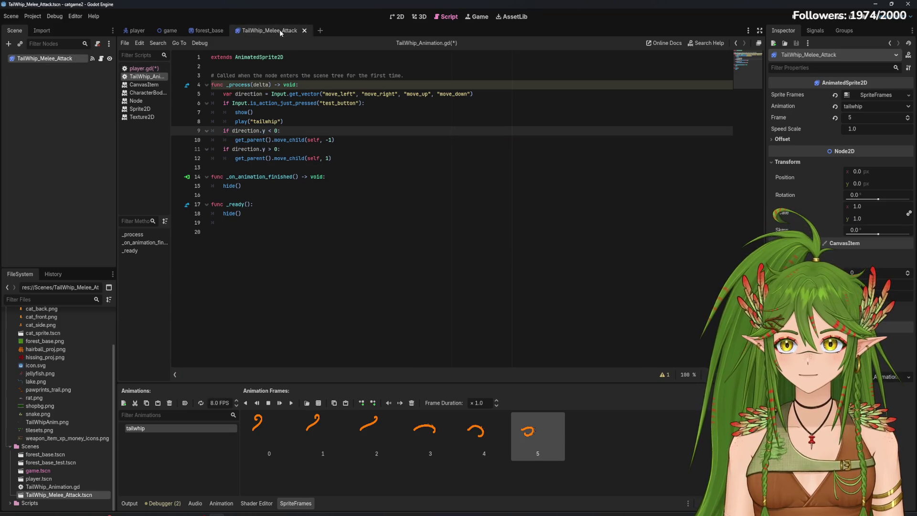
# Show the tail sprite in the 2D view, open the Animation panel, and reselect TailWhip_Melee_Attack.
pyautogui.click(398, 17)
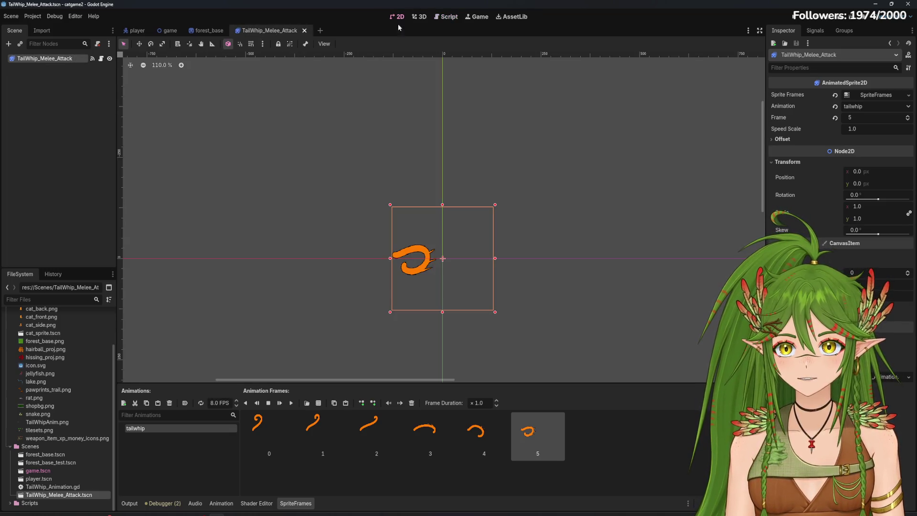
pyautogui.click(584, 276)
pyautogui.click(234, 504)
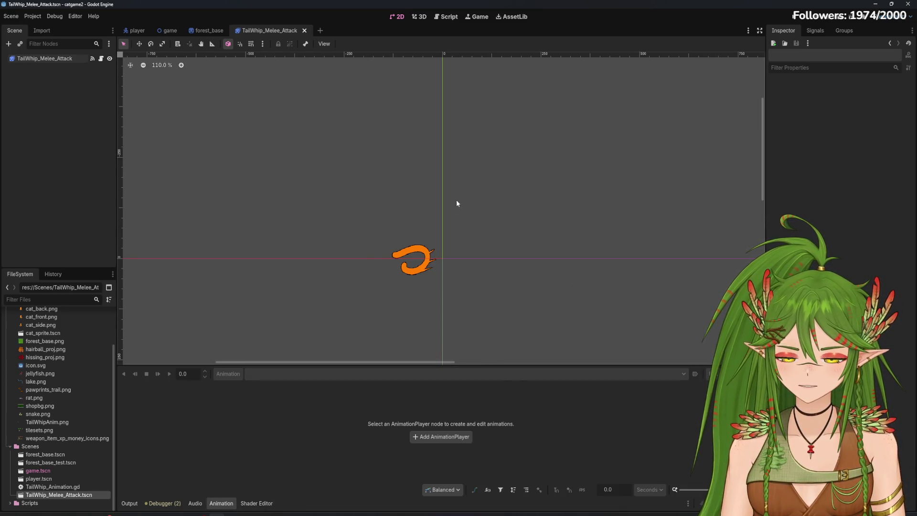
pyautogui.click(49, 59)
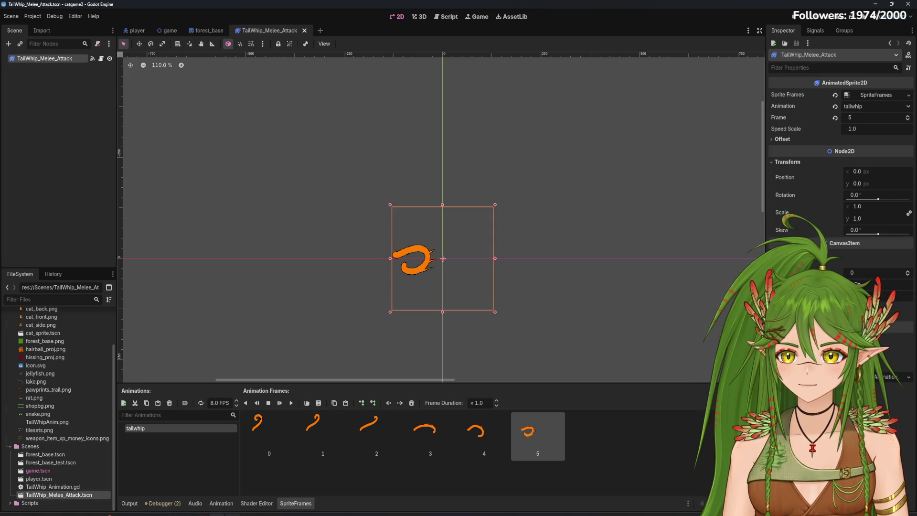
# Bring the YouTube Y-sorting tutorial forward and resume playing it.
pyautogui.moveTo(89, 509)
pyautogui.click(416, 336)
pyautogui.click(416, 336)
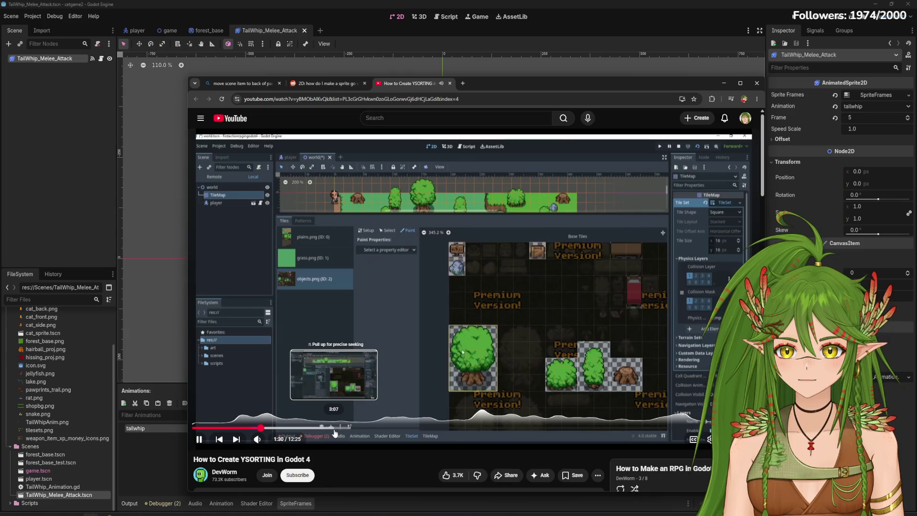
# Skim the Y-sorting tutorial from 4:10 through 11:56, then restart it from the beginning and pause.
pyautogui.click(380, 427)
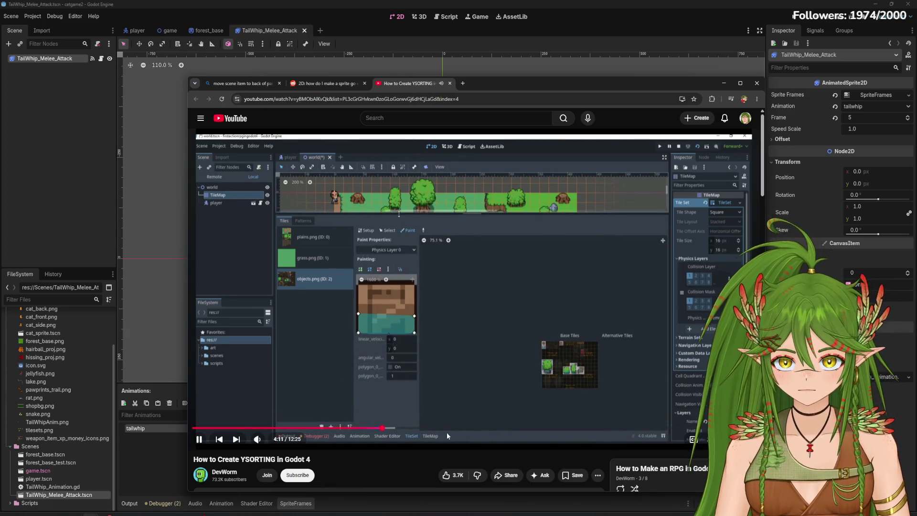
pyautogui.moveTo(406, 428); pyautogui.dragTo(418, 432)
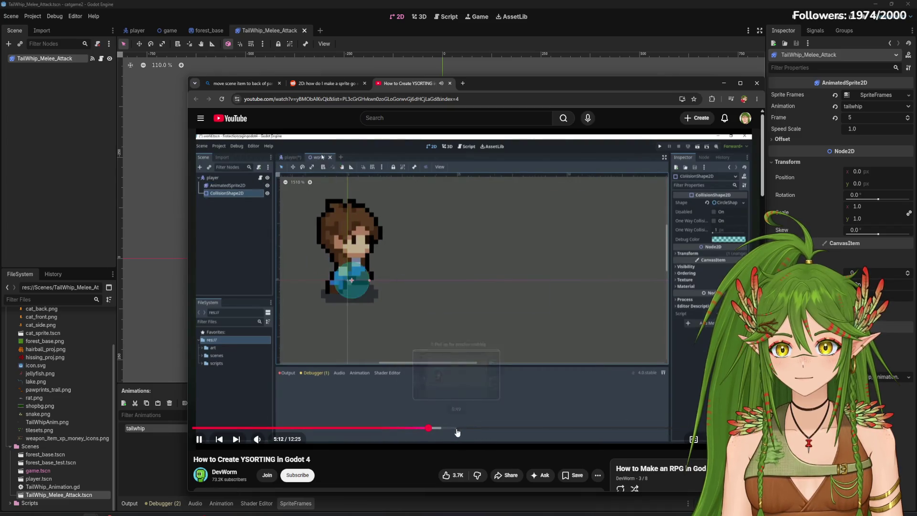
pyautogui.click(428, 428)
pyautogui.click(516, 428)
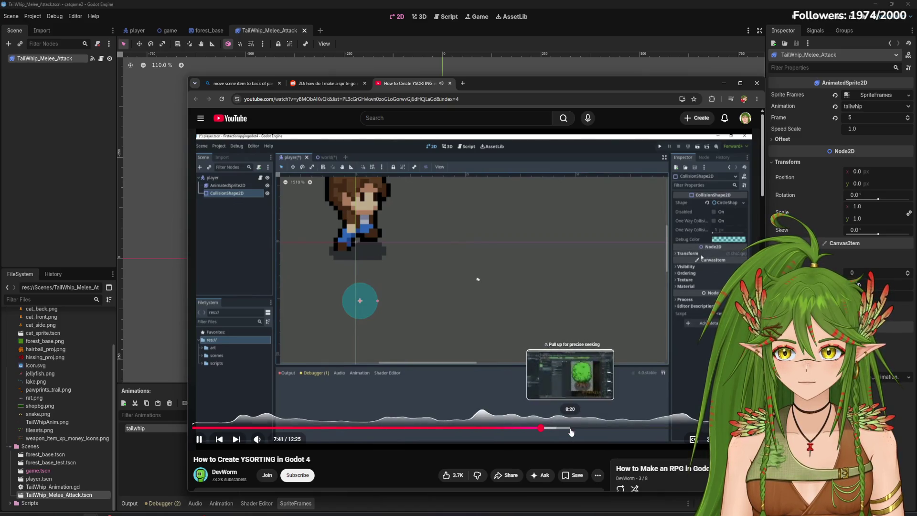
pyautogui.click(541, 428)
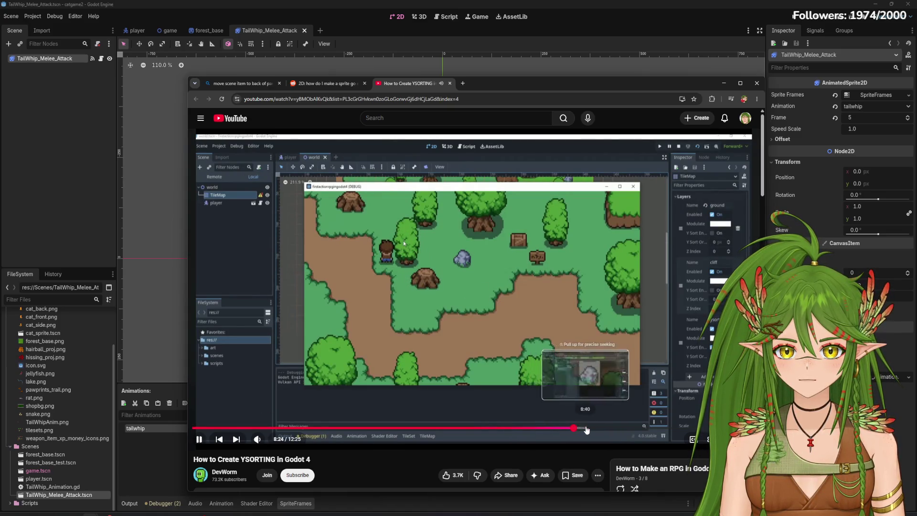
pyautogui.click(573, 428)
pyautogui.moveTo(652, 428); pyautogui.dragTo(730, 428)
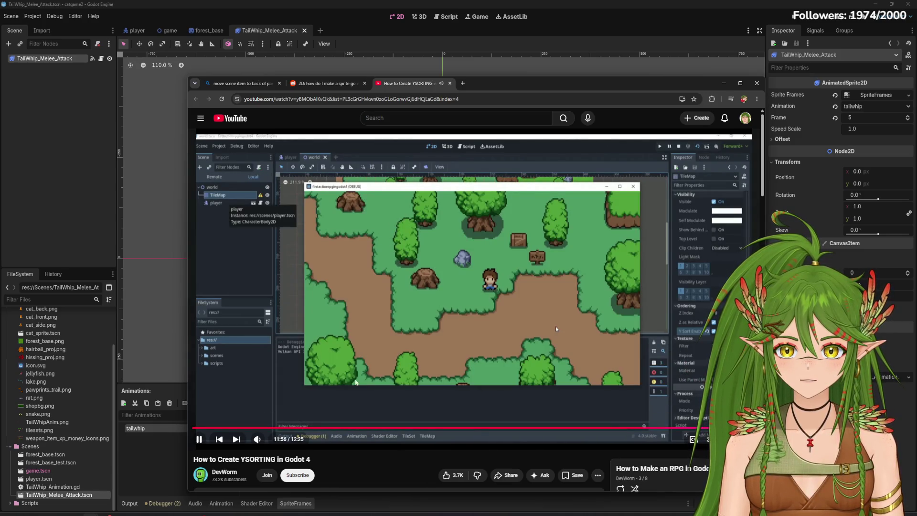
pyautogui.click(557, 329)
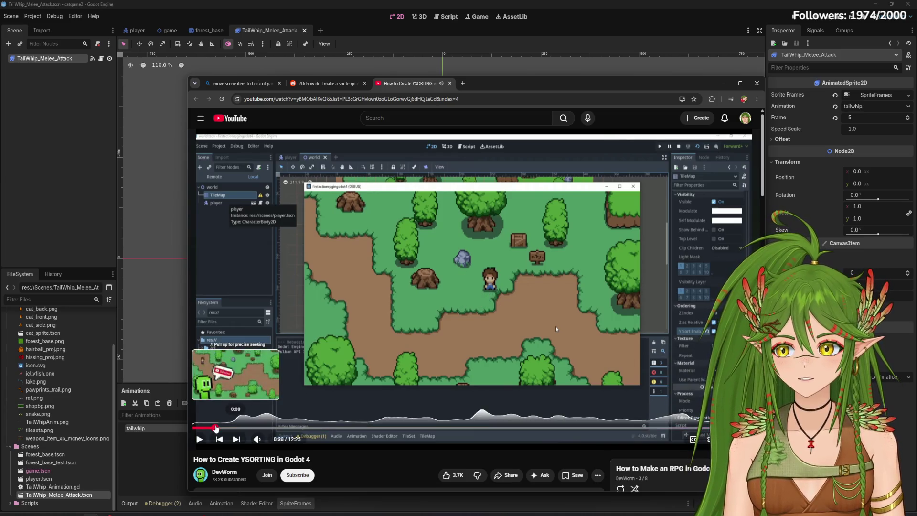
pyautogui.moveTo(212, 429)
pyautogui.mouseDown()
pyautogui.moveTo(250, 426)
pyautogui.moveTo(206, 425)
pyautogui.moveTo(239, 414)
pyautogui.mouseUp()
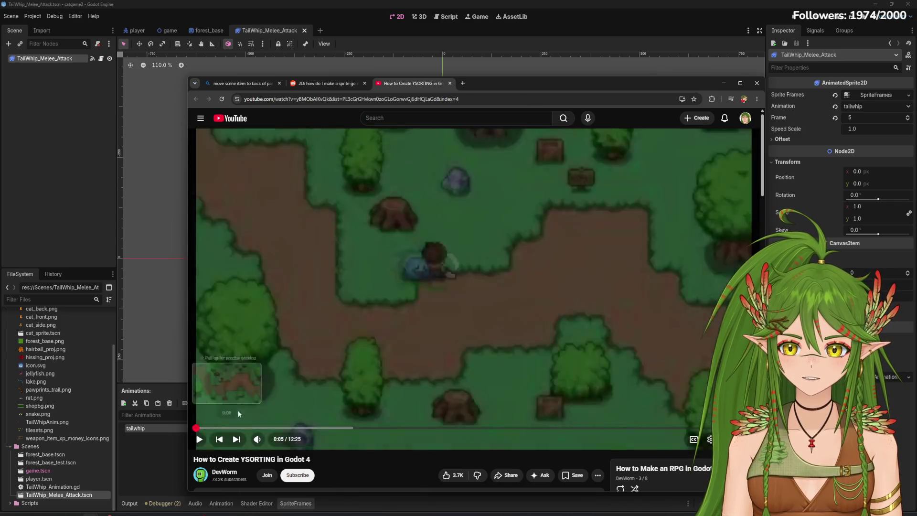
pyautogui.click(446, 316)
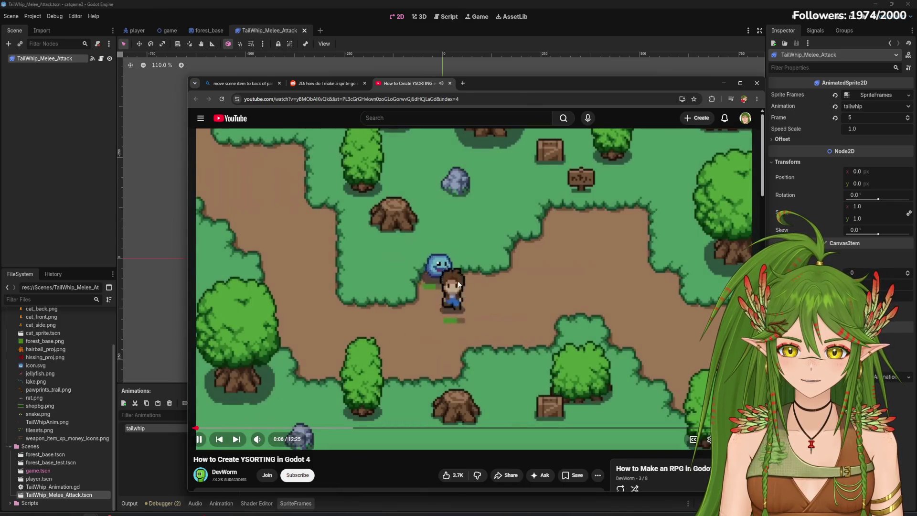
pyautogui.click(458, 284)
# Scroll down the page, switch to theater mode, and play the tutorial briefly.
pyautogui.scroll(-2, 447, 398)
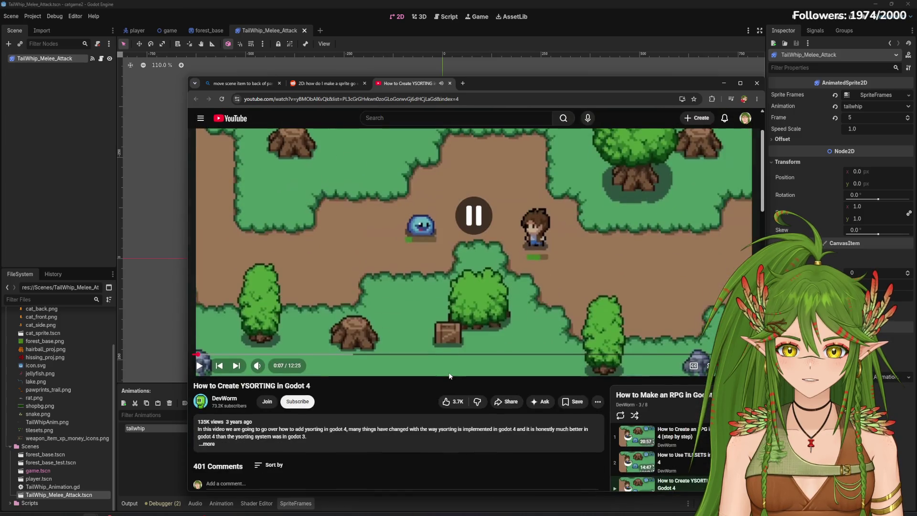
pyautogui.scroll(-2, 447, 398)
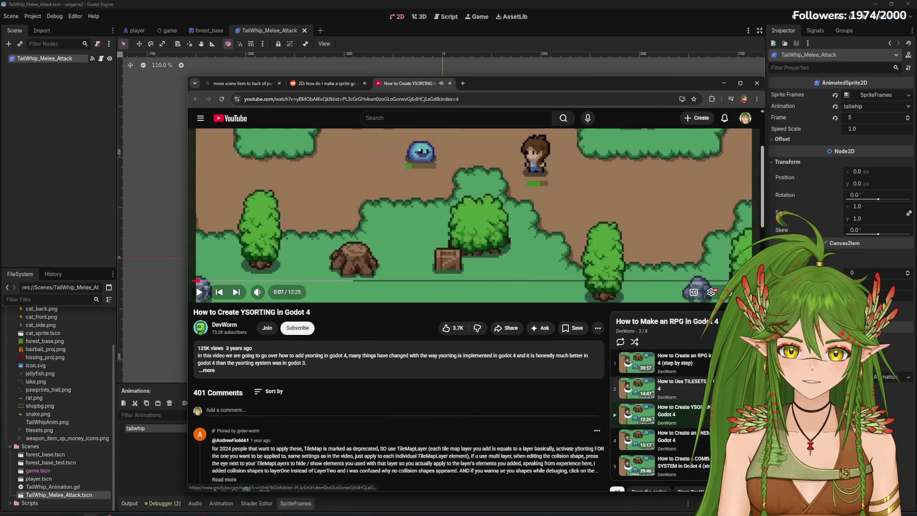
pyautogui.scroll(-3, 663, 413)
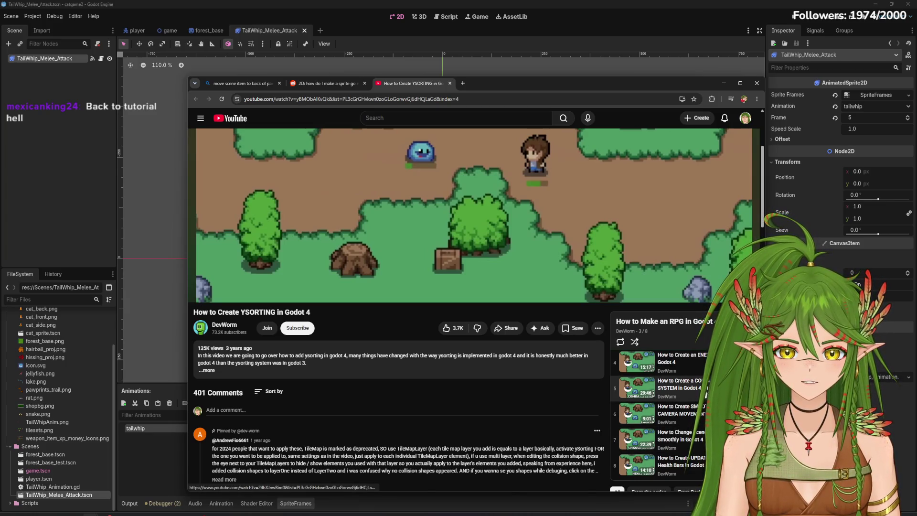
pyautogui.press('t')
pyautogui.click(520, 328)
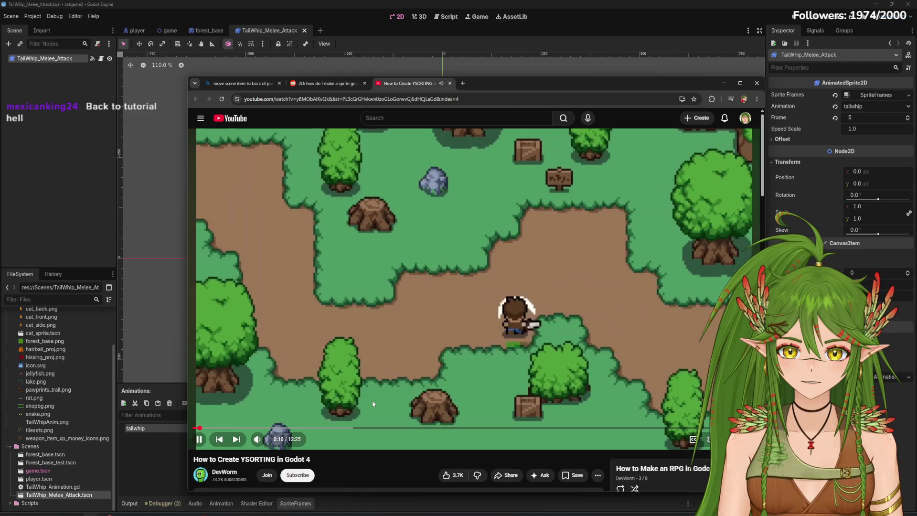
pyautogui.click(570, 293)
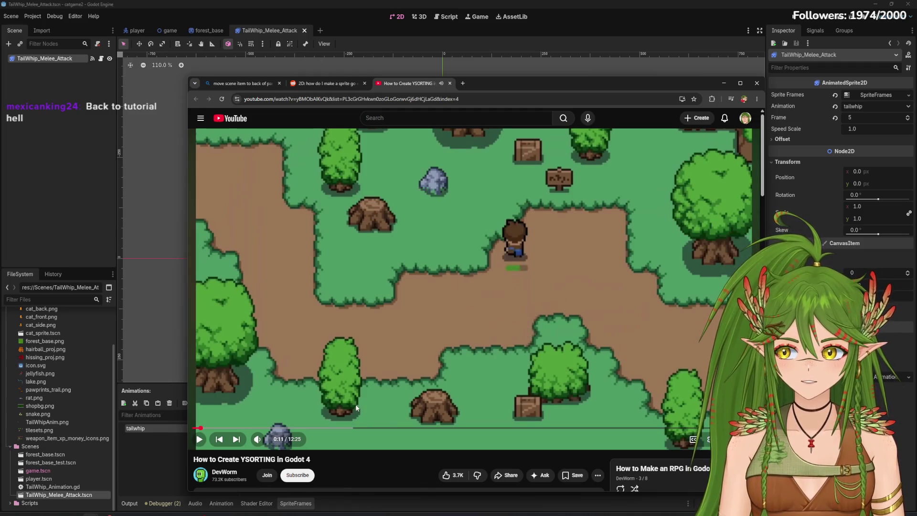
# Watch the tutorial from 2:08, jump back to about 0:15, then bring Godot to the front.
pyautogui.moveTo(344, 428); pyautogui.dragTo(289, 428)
pyautogui.click(440, 353)
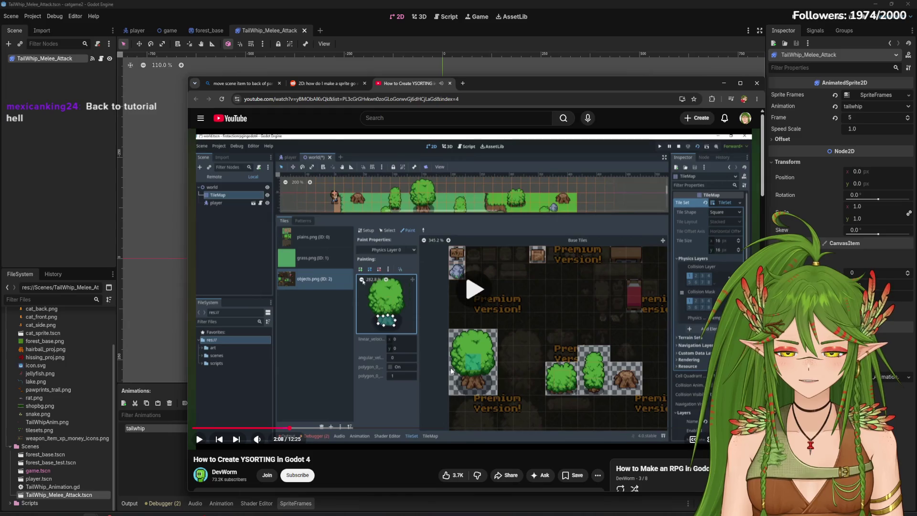
pyautogui.click(441, 328)
pyautogui.scroll(-2, 491, 399)
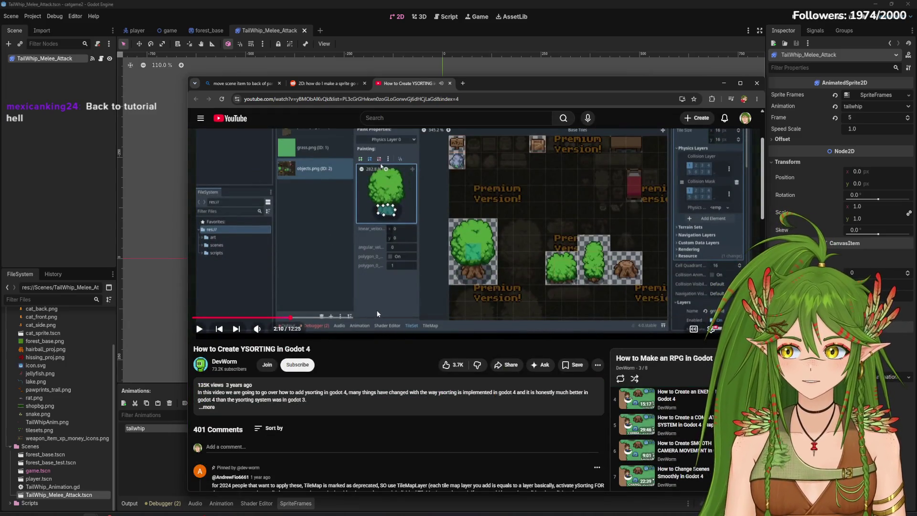
pyautogui.click(500, 228)
pyautogui.scroll(2, 506, 263)
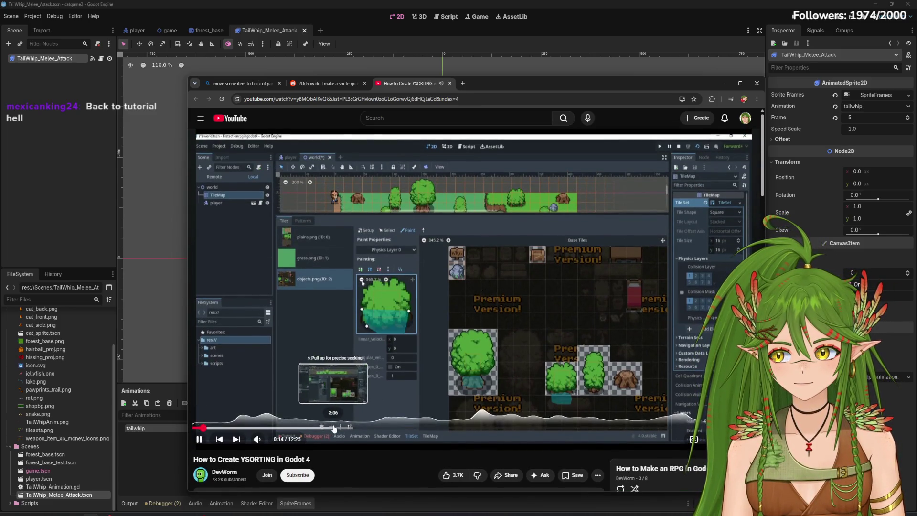
pyautogui.click(204, 427)
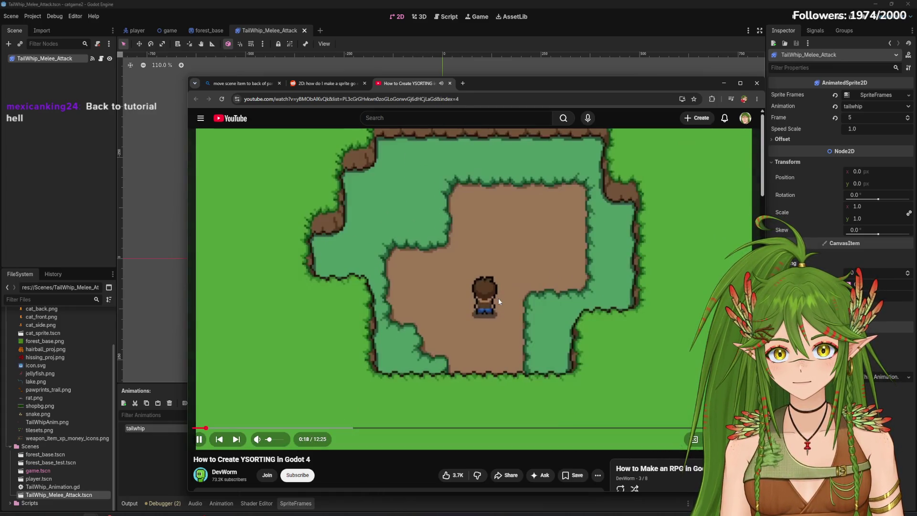
pyautogui.click(199, 8)
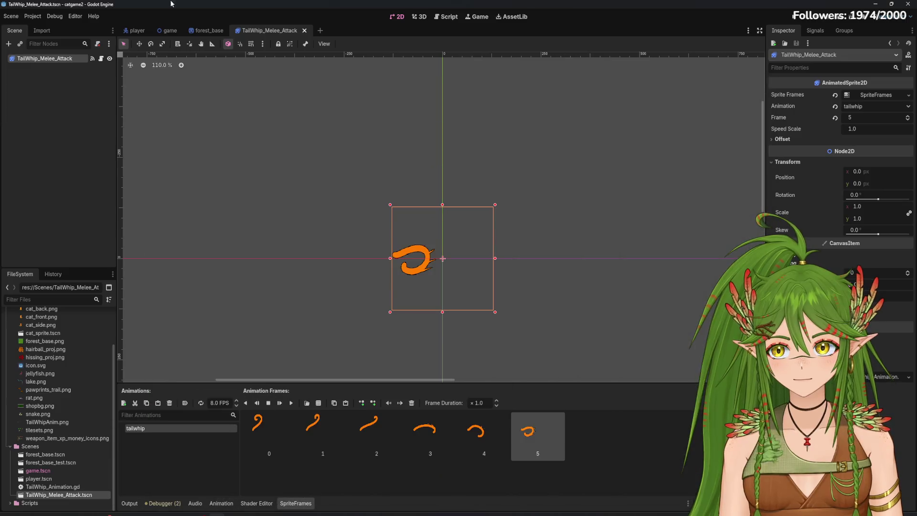
# Nest cat_sprite under TailWhip_Melee_Attack in the player scene and test-run the tail whip.
pyautogui.click(422, 19)
pyautogui.click(446, 17)
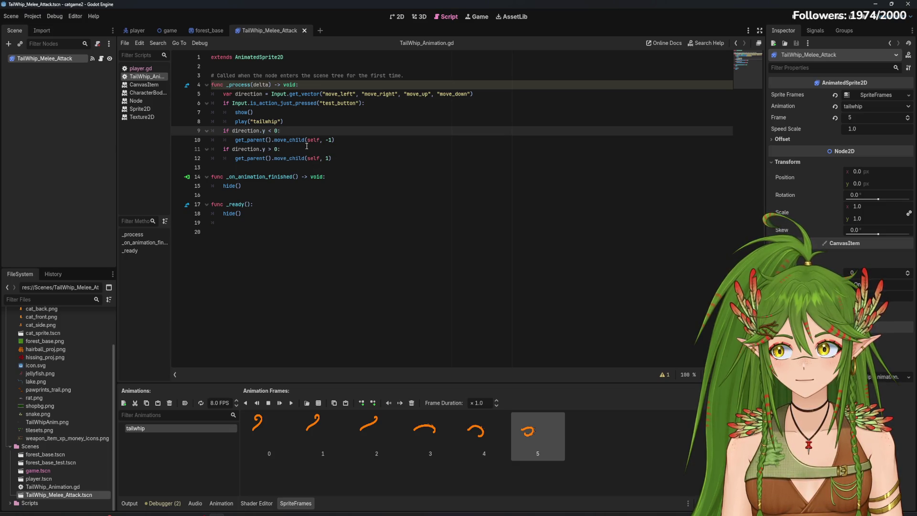
pyautogui.click(137, 32)
pyautogui.moveTo(42, 75); pyautogui.dragTo(56, 67)
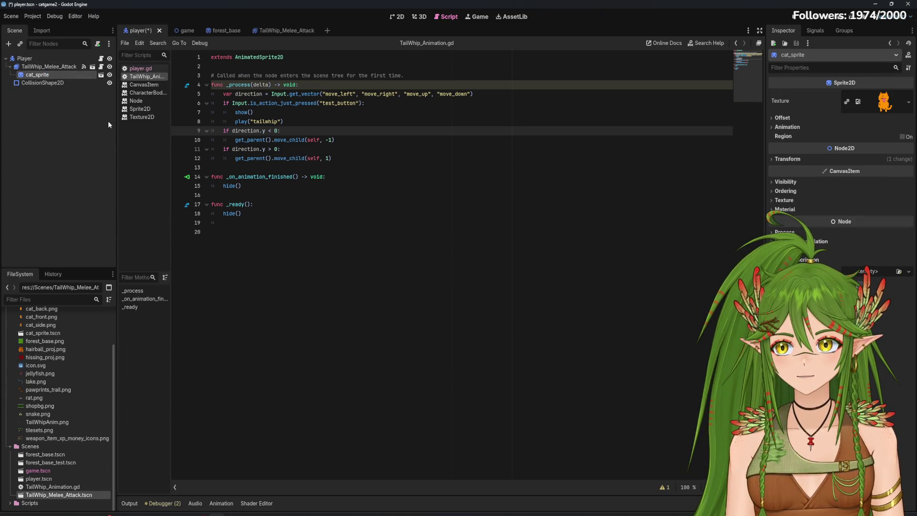
pyautogui.click(401, 16)
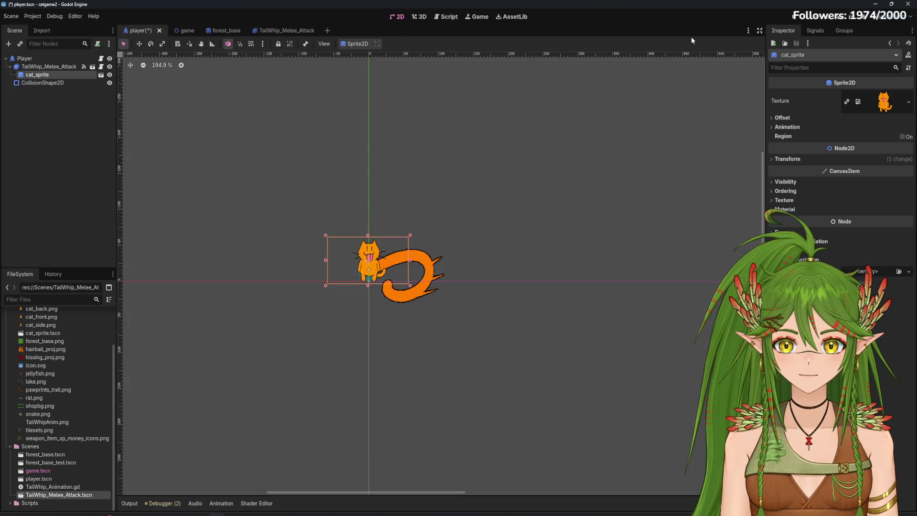
pyautogui.click(787, 18)
pyautogui.click(522, 260)
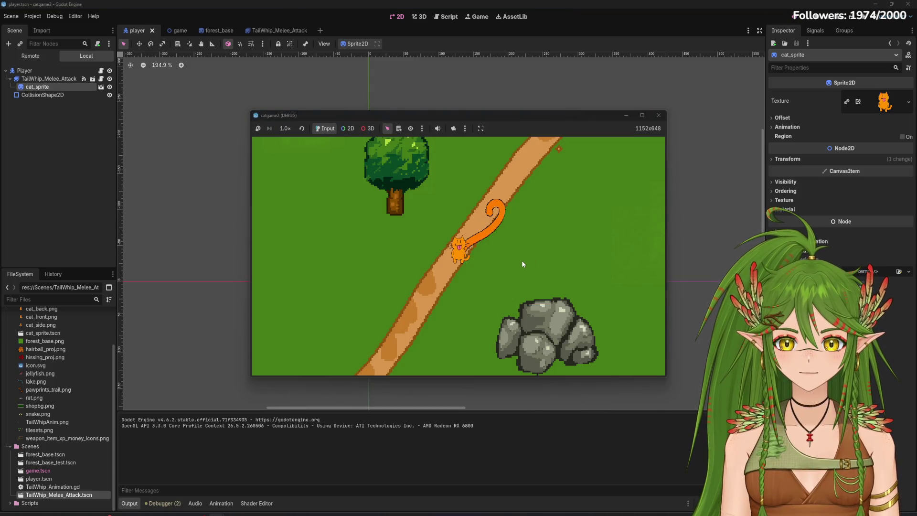
pyautogui.click(658, 116)
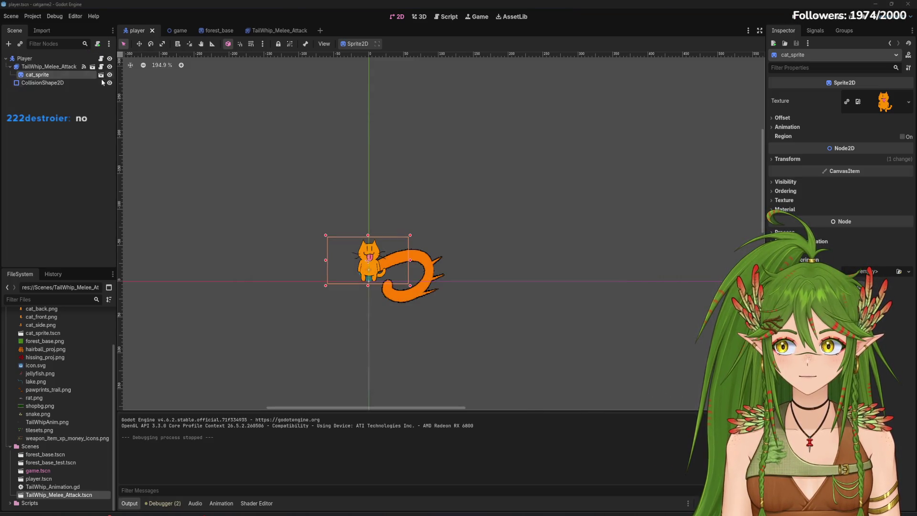
# Move cat_sprite back directly under Player, save the scene, and select TailWhip_Melee_Attack.
pyautogui.moveTo(58, 75); pyautogui.dragTo(48, 80)
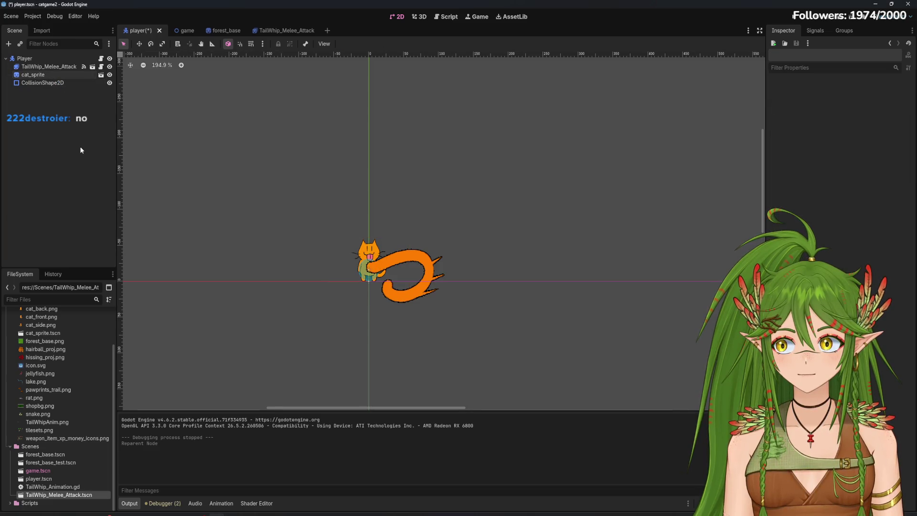
pyautogui.hotkey('ctrl', 's')
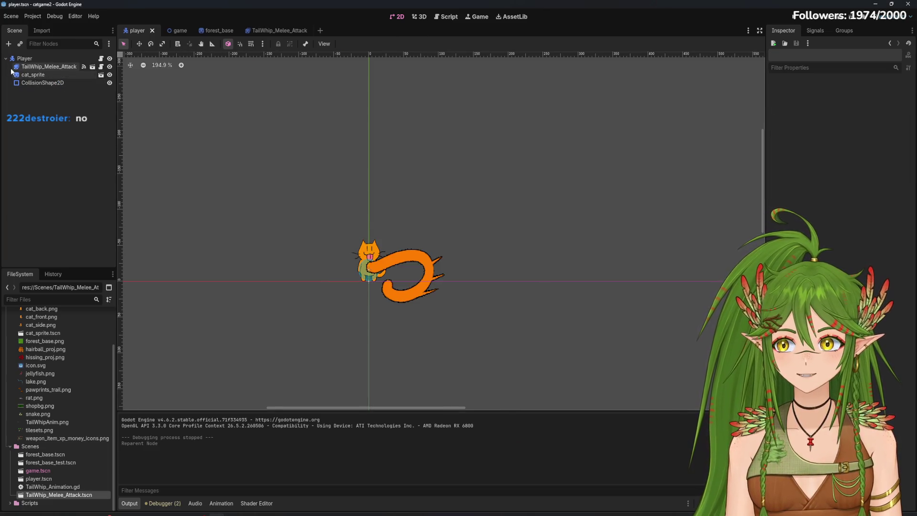
pyautogui.moveTo(223, 31)
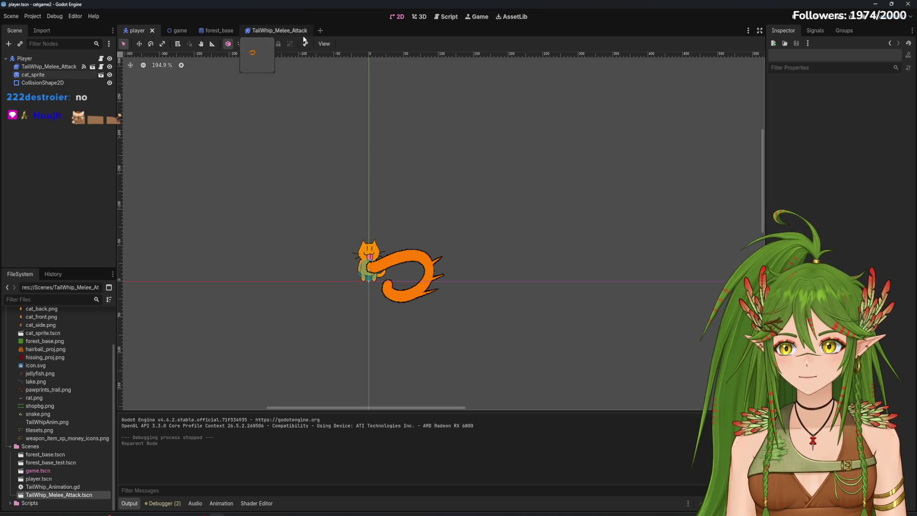
pyautogui.click(67, 69)
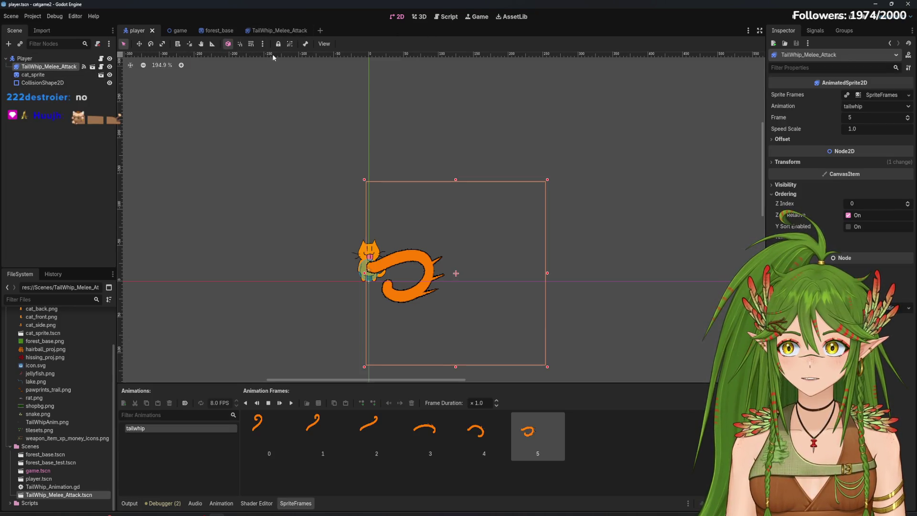
# Review the TailWhip_Melee_Attack scene and its tail whip script, then return to the player scene.
pyautogui.click(293, 31)
pyautogui.click(448, 17)
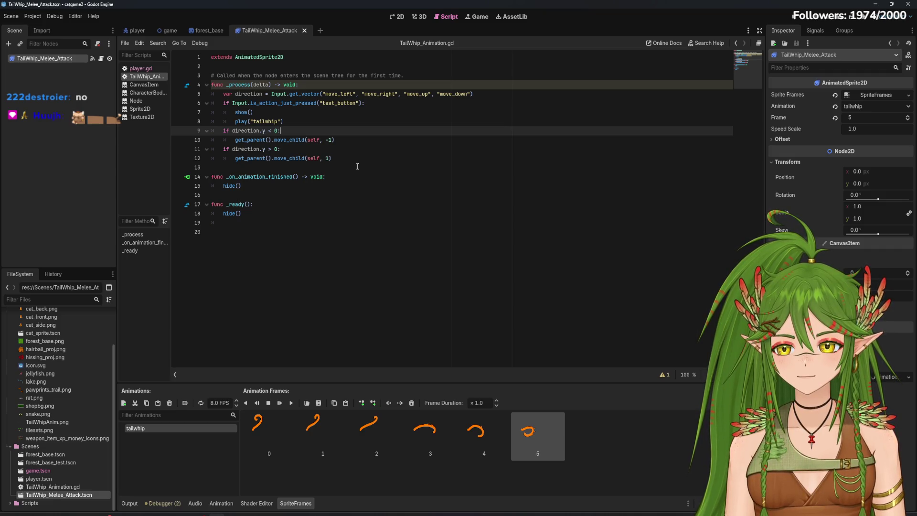
pyautogui.hotkey('ctrl', 'Tab')
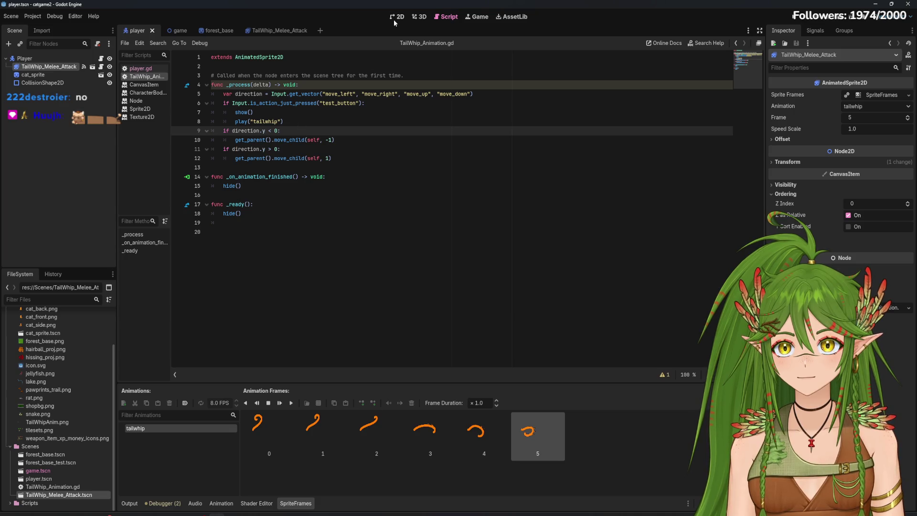
pyautogui.click(397, 17)
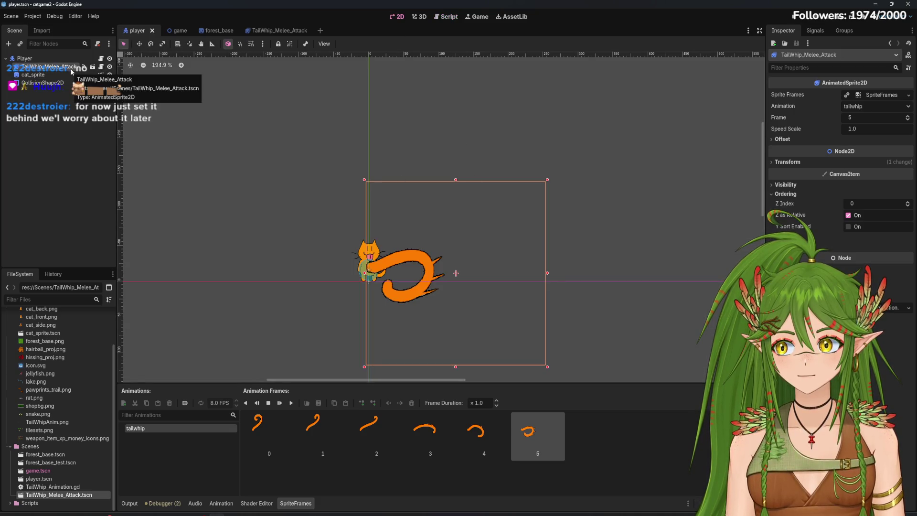
# Reorder Player's children so cat_sprite sits last, and check cat_sprite's ordering settings.
pyautogui.moveTo(70, 67)
pyautogui.mouseDown()
pyautogui.moveTo(47, 88)
pyautogui.moveTo(35, 67)
pyautogui.moveTo(49, 89)
pyautogui.moveTo(44, 74)
pyautogui.mouseUp()
pyautogui.click(43, 67)
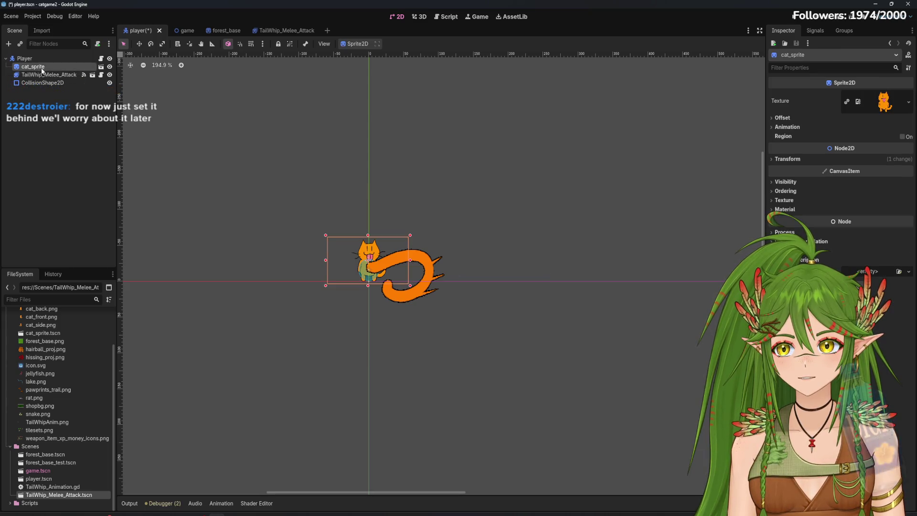
pyautogui.click(43, 82)
pyautogui.click(45, 75)
pyautogui.moveTo(43, 67); pyautogui.dragTo(44, 85)
pyautogui.click(44, 85)
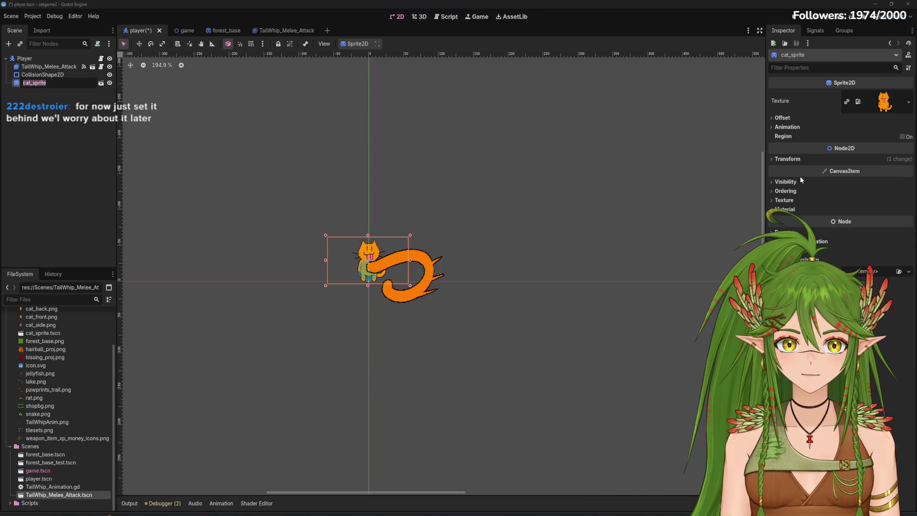
pyautogui.click(783, 191)
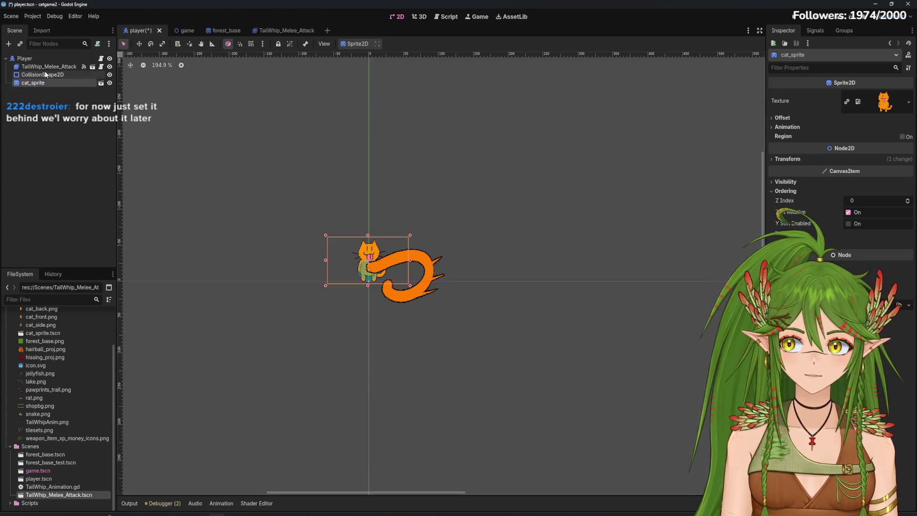
# Inspect TailWhip_Melee_Attack, CollisionShape2D, cat_sprite and Player, then save and run the game.
pyautogui.click(46, 67)
pyautogui.click(43, 76)
pyautogui.click(39, 83)
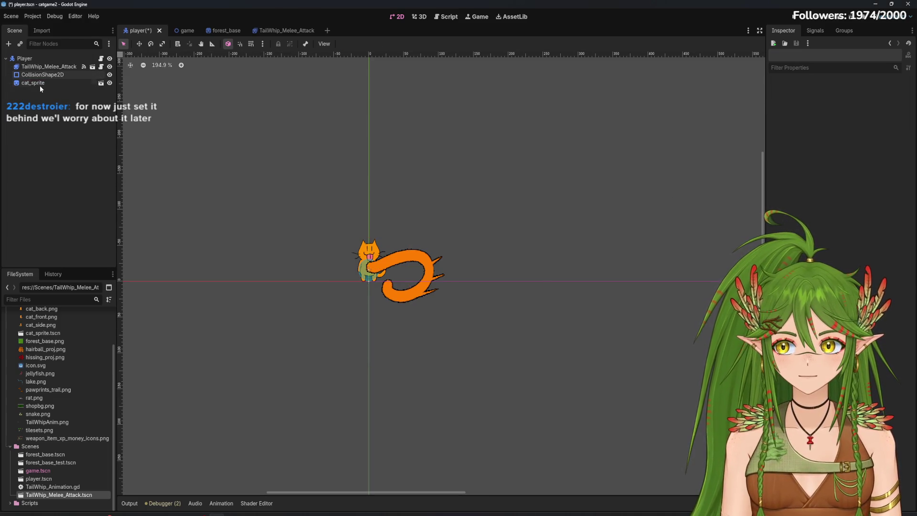
pyautogui.click(29, 58)
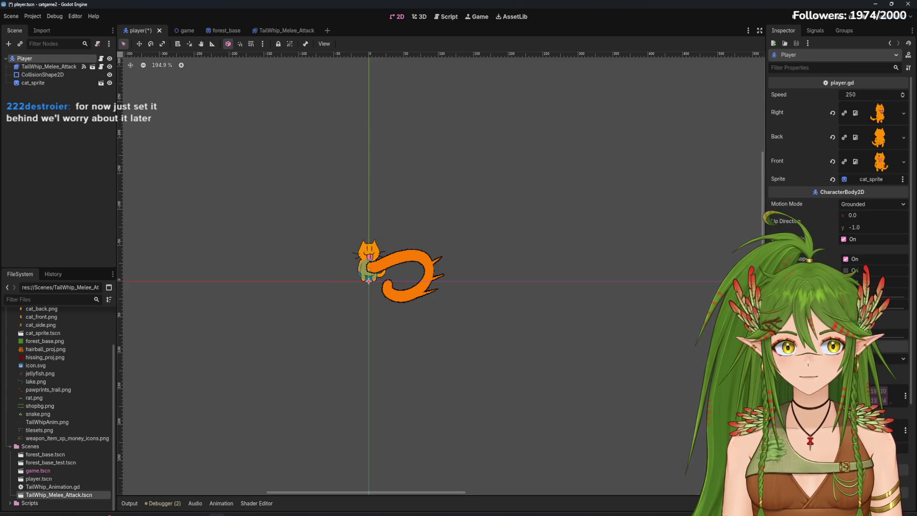
pyautogui.scroll(-3, 838, 167)
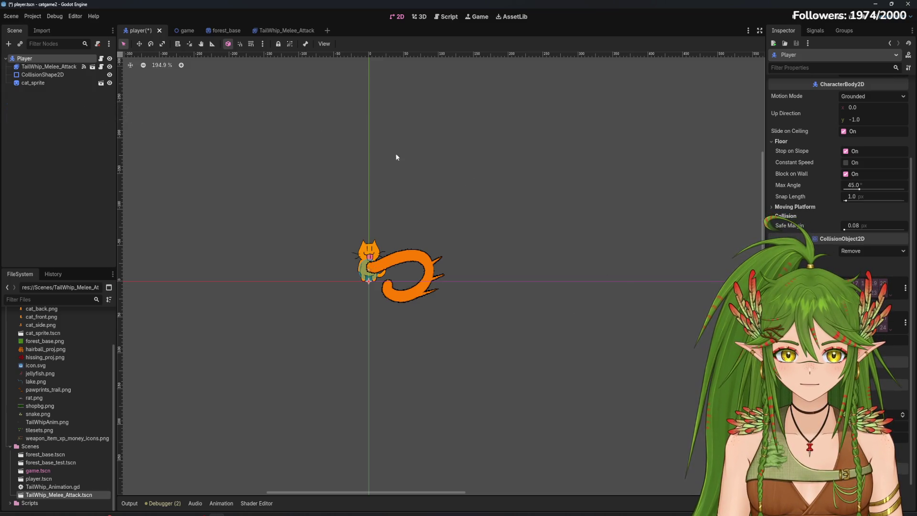
pyautogui.click(39, 82)
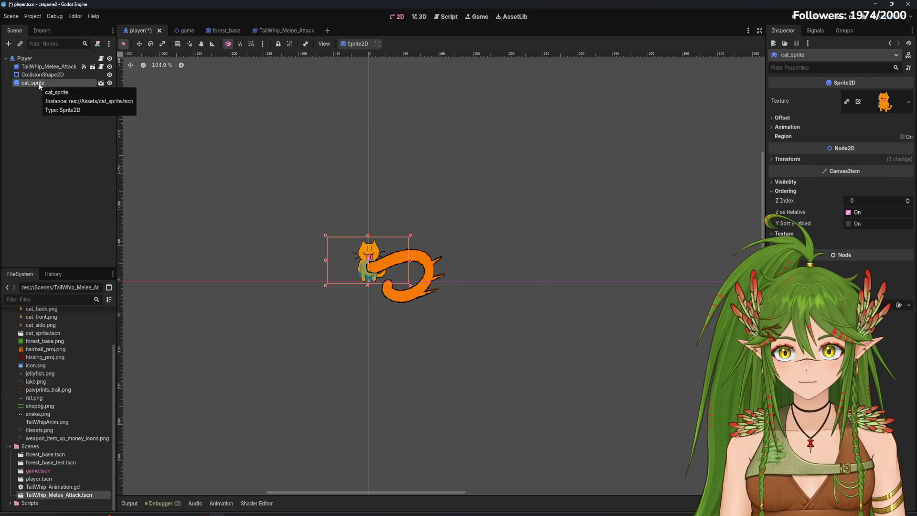
pyautogui.click(44, 76)
pyautogui.click(550, 72)
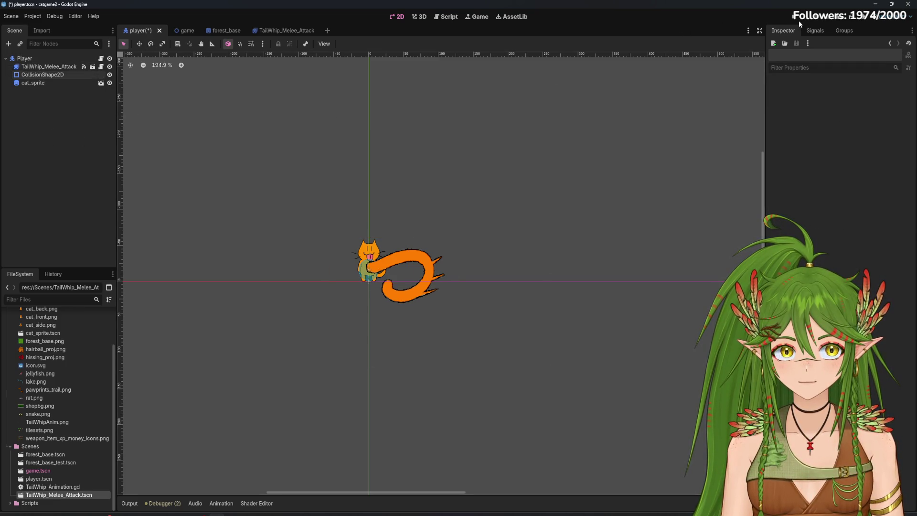
pyautogui.click(794, 20)
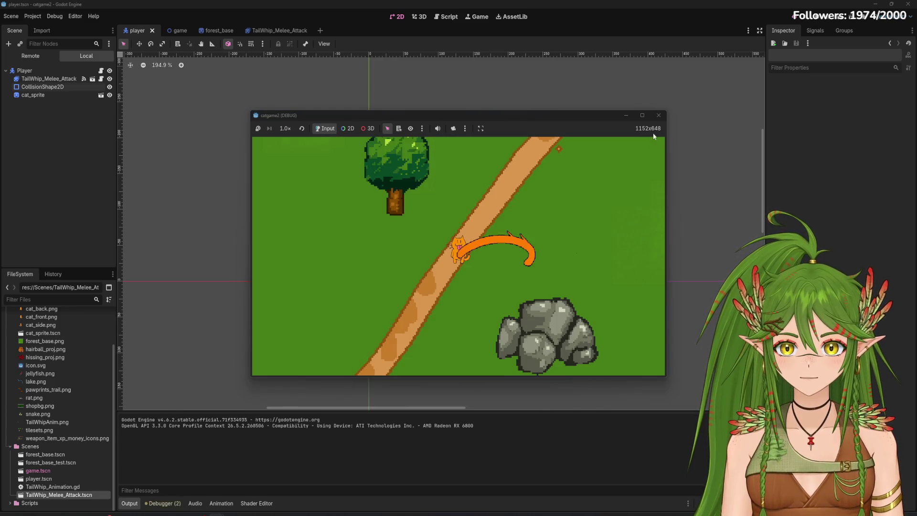
# Comment out lines 9–12 of TailWhip_Animation.gd, the direction-based move_child calls, and rerun the game.
pyautogui.click(659, 115)
pyautogui.click(53, 82)
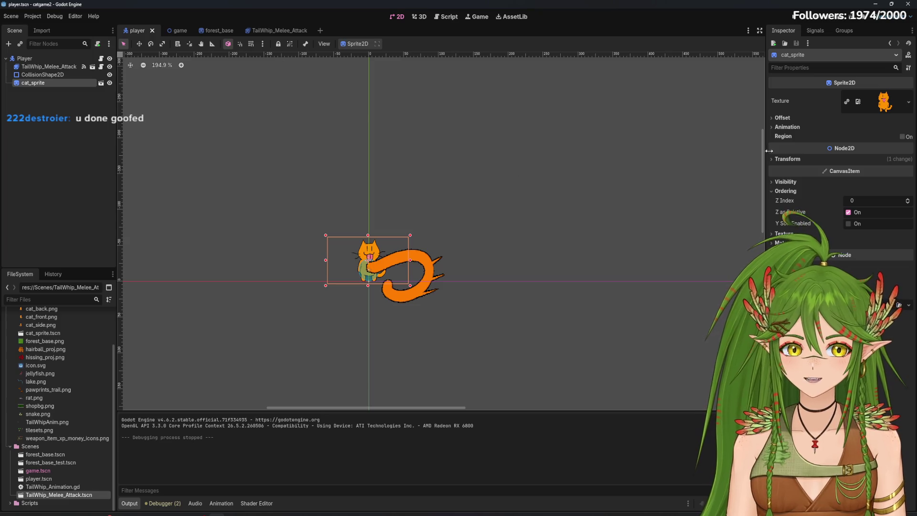
pyautogui.click(446, 17)
pyautogui.moveTo(332, 158)
pyautogui.mouseDown()
pyautogui.moveTo(246, 150)
pyautogui.moveTo(213, 131)
pyautogui.mouseUp()
pyautogui.rightClick(234, 135)
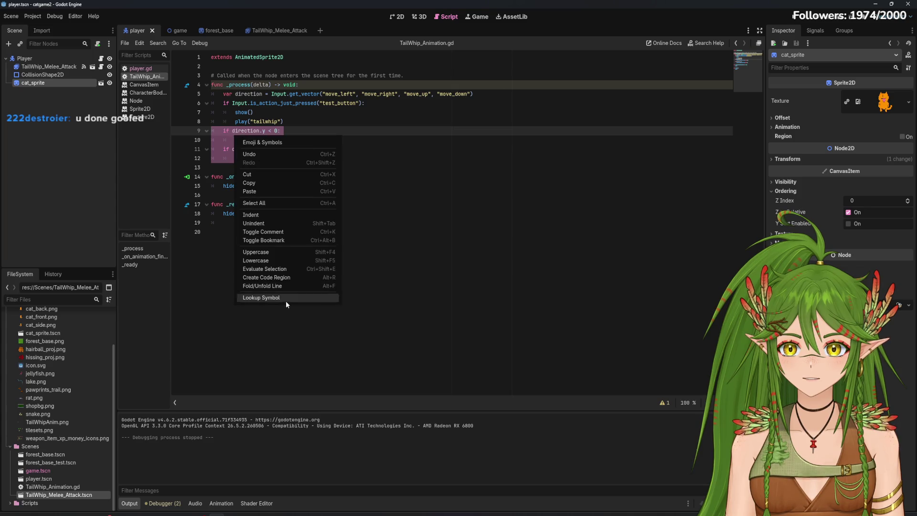
pyautogui.click(266, 232)
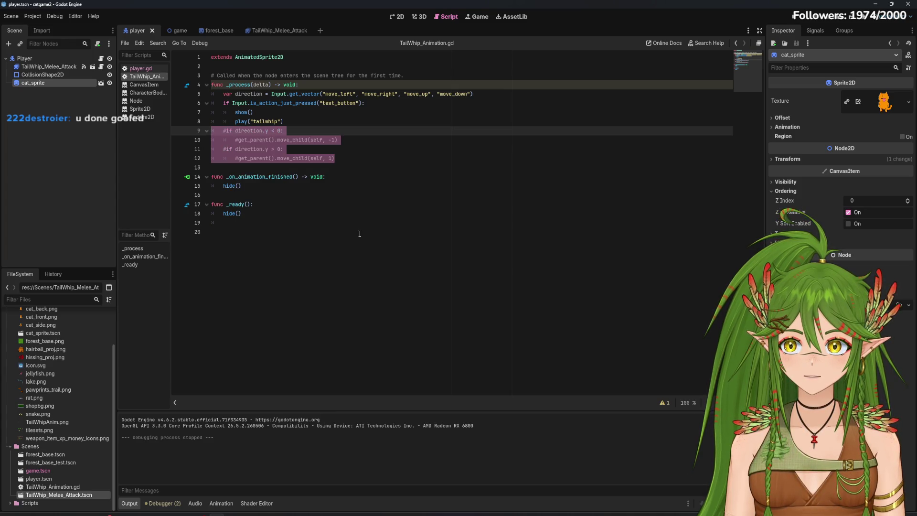
pyautogui.click(359, 234)
pyautogui.click(72, 83)
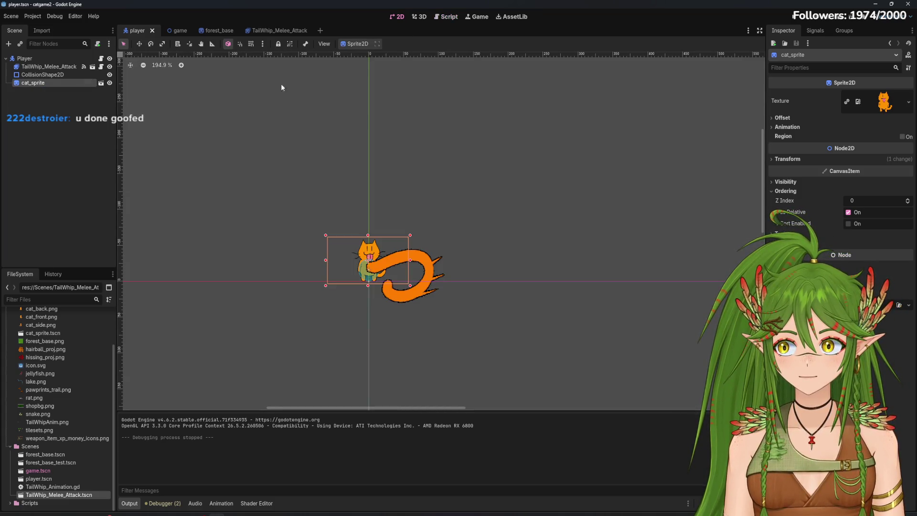
pyautogui.click(810, 16)
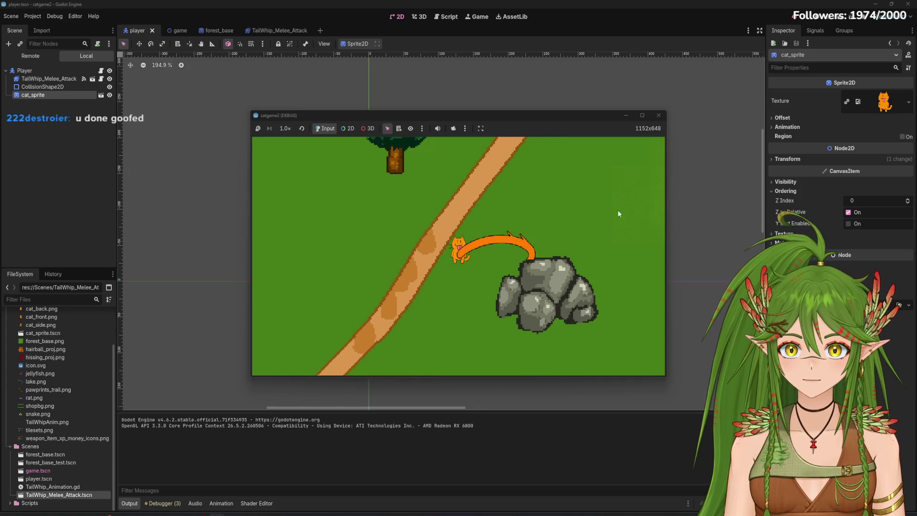
# Turn Y Sort Enabled on and back off on the tail-whip node, then save the player scene.
pyautogui.click(658, 117)
pyautogui.click(260, 31)
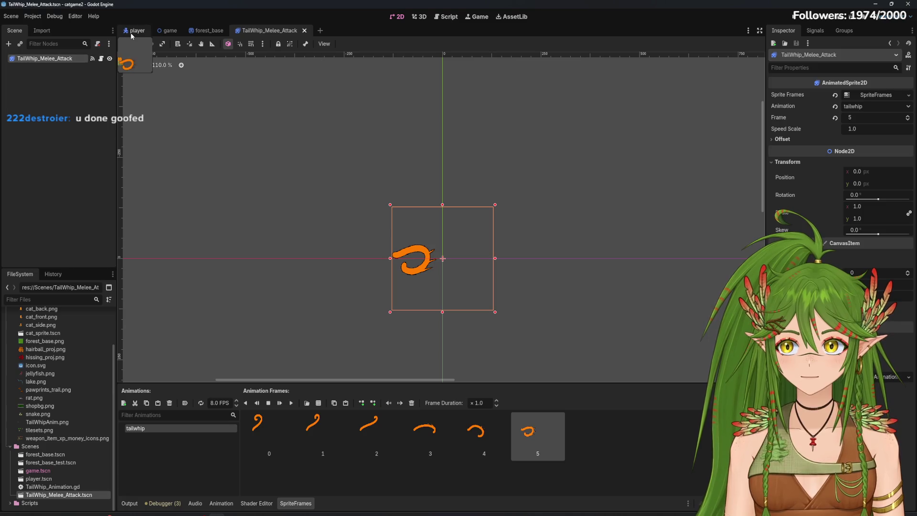
pyautogui.click(130, 32)
pyautogui.doubleClick(850, 225)
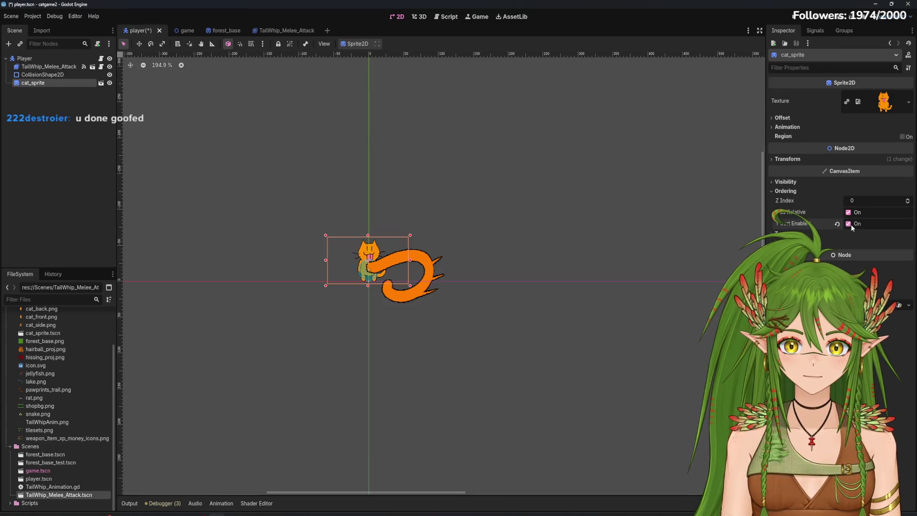
pyautogui.click(31, 66)
pyautogui.click(848, 228)
pyautogui.hotkey('ctrl', 's')
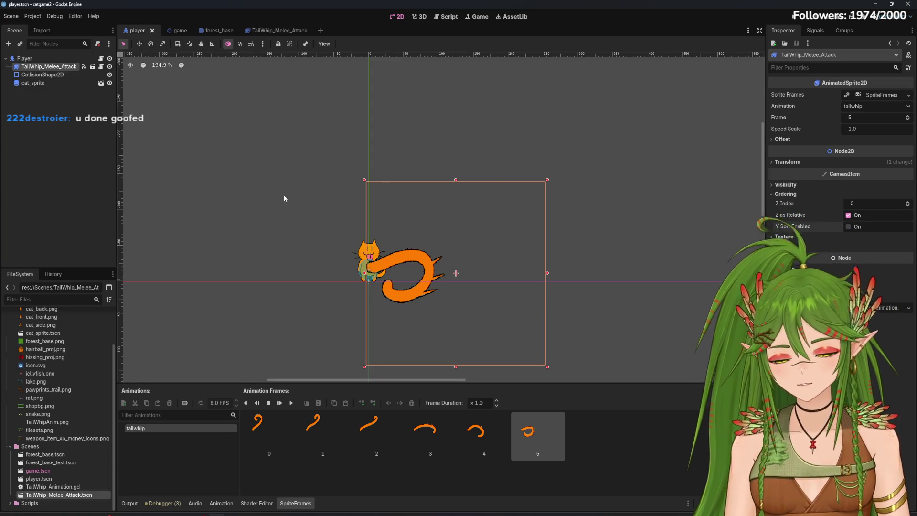
# Undo the accidental tail sprite move and place TailWhip_Melee_Attack below cat_sprite under Player.
pyautogui.moveTo(414, 253); pyautogui.dragTo(382, 264)
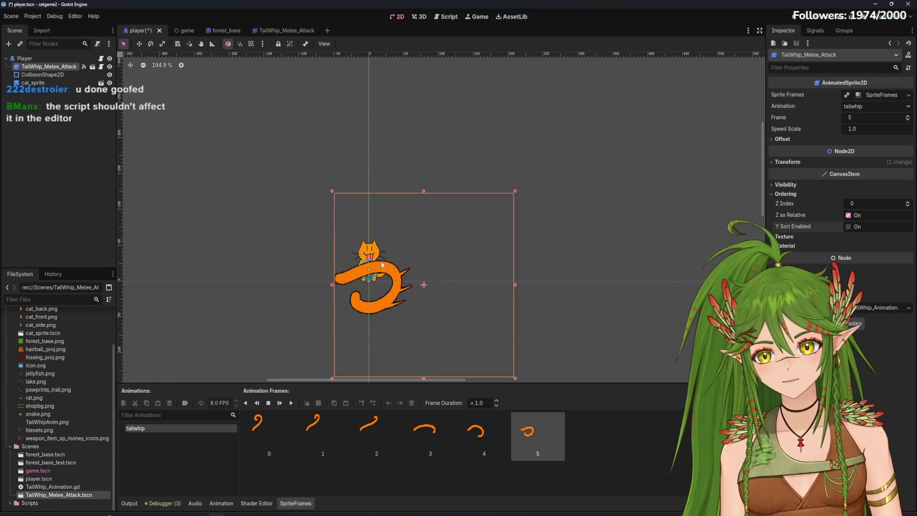
pyautogui.hotkey('ctrl', 'z')
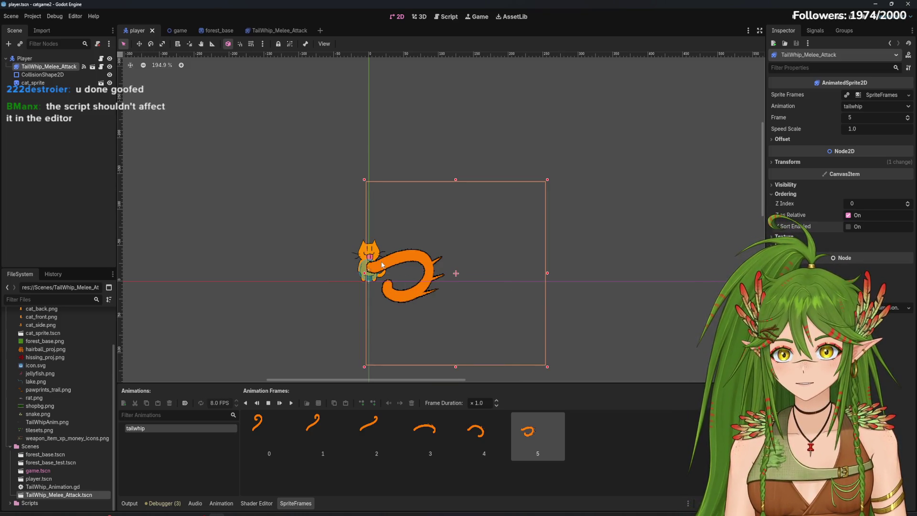
pyautogui.click(42, 75)
pyautogui.click(38, 69)
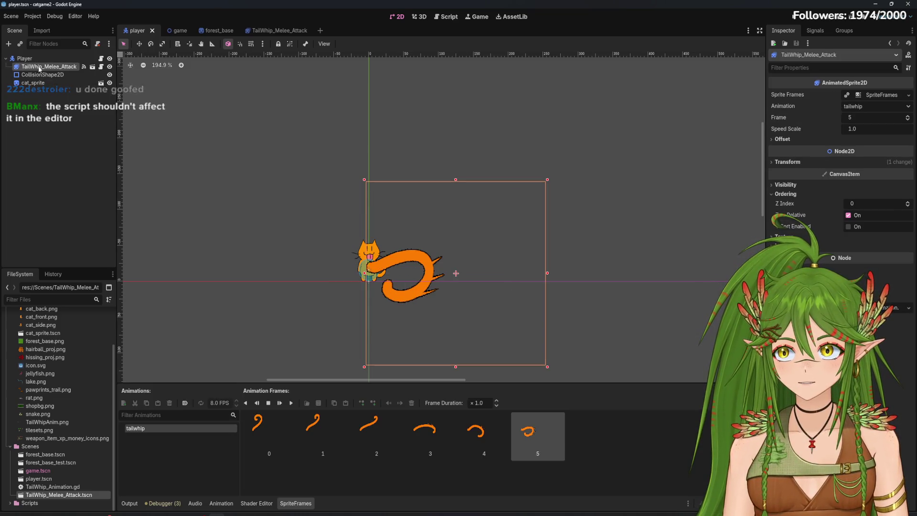
pyautogui.moveTo(46, 72)
pyautogui.mouseDown()
pyautogui.moveTo(44, 88)
pyautogui.moveTo(53, 89)
pyautogui.mouseUp()
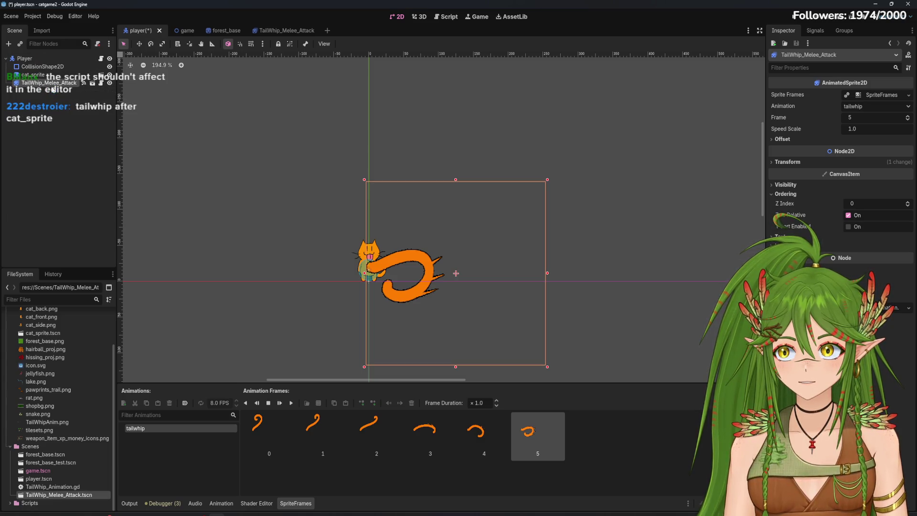
# Save the reordered player scene and test-run the game to check the tail's layering.
pyautogui.click(42, 121)
pyautogui.hotkey('ctrl', 's')
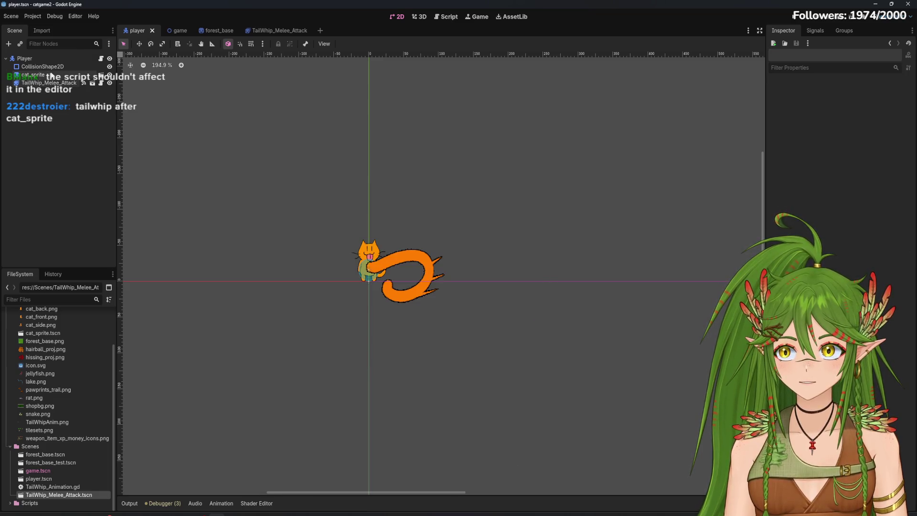
pyautogui.press('F5')
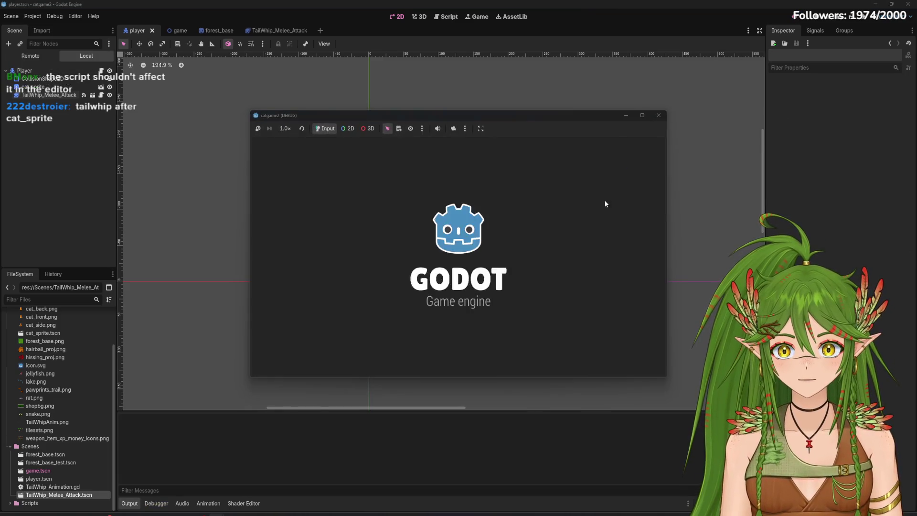
pyautogui.click(657, 116)
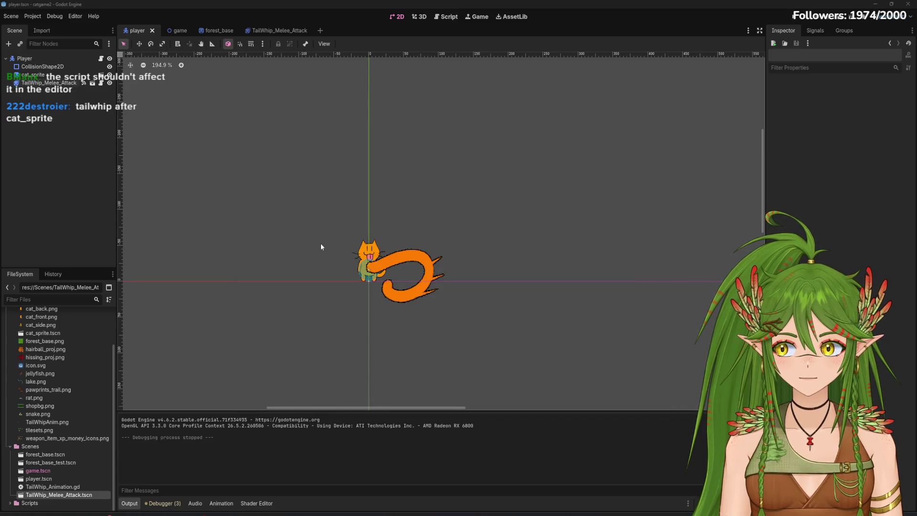
# Glance at the Script workspace, then switch to the game scene and the TailWhip_Melee_Attack scene.
pyautogui.click(445, 16)
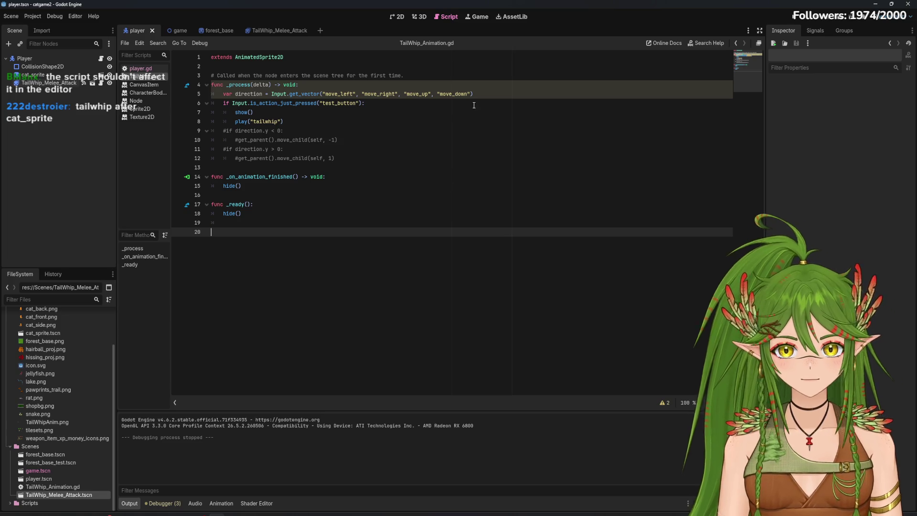
pyautogui.click(398, 17)
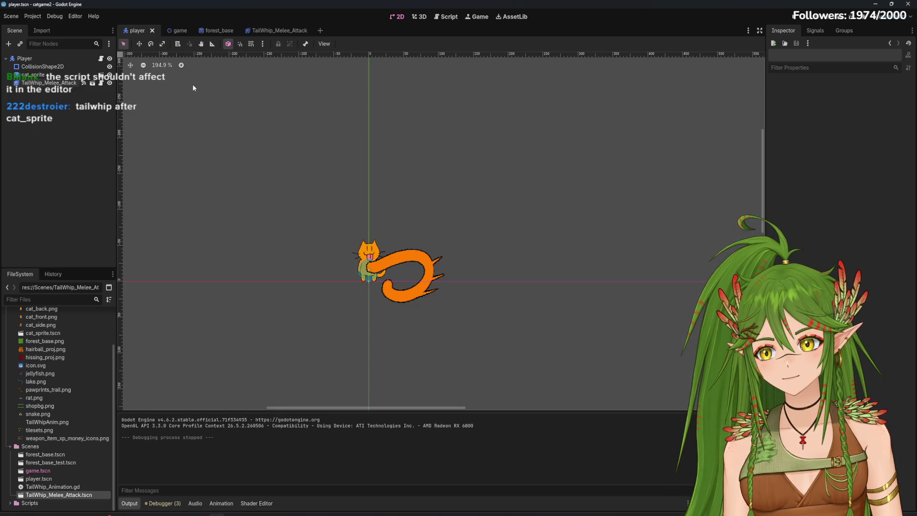
pyautogui.click(171, 30)
pyautogui.click(274, 31)
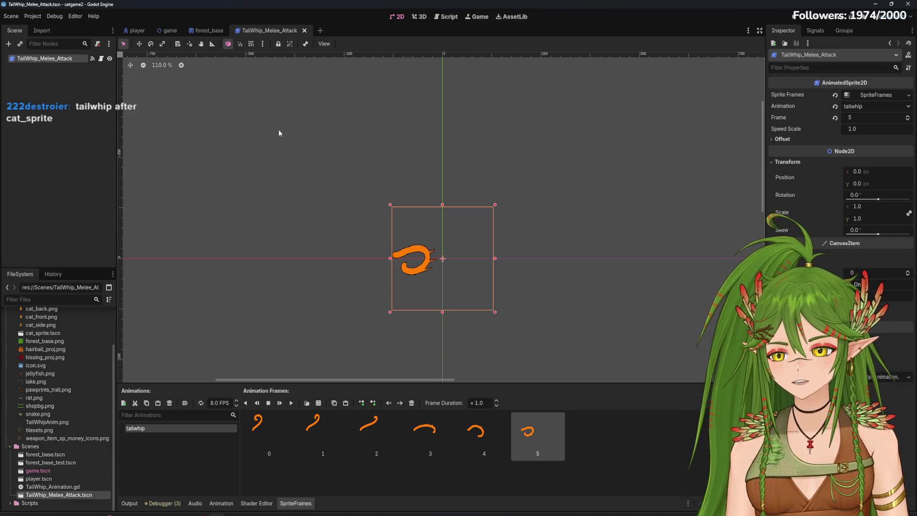
# In the player scene, compare cat_sprite's Visibility settings and toggle a Light Mask layer on TailWhip_Melee_Attack.
pyautogui.click(136, 30)
pyautogui.click(71, 204)
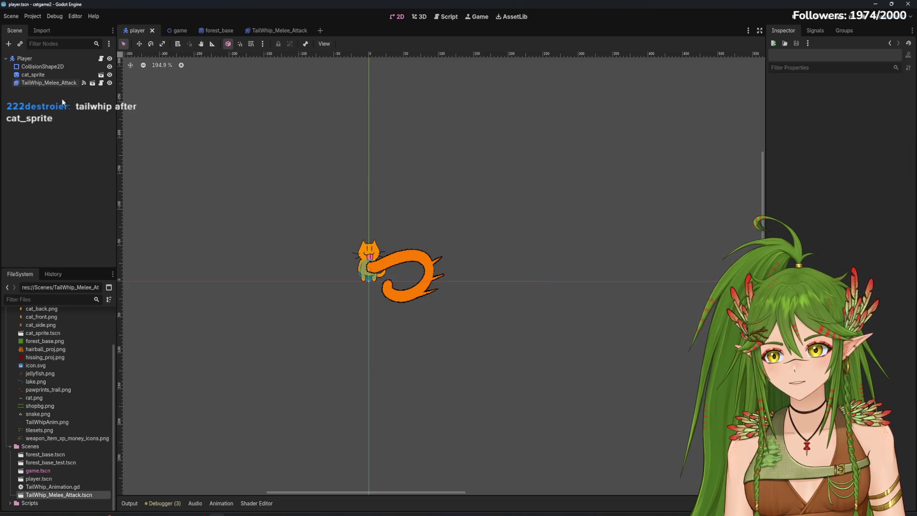
pyautogui.click(53, 75)
pyautogui.click(55, 84)
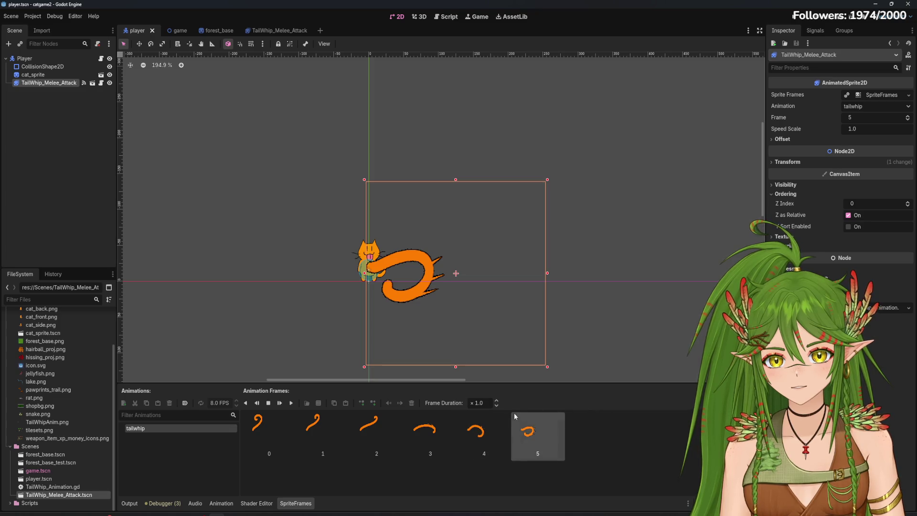
pyautogui.click(48, 74)
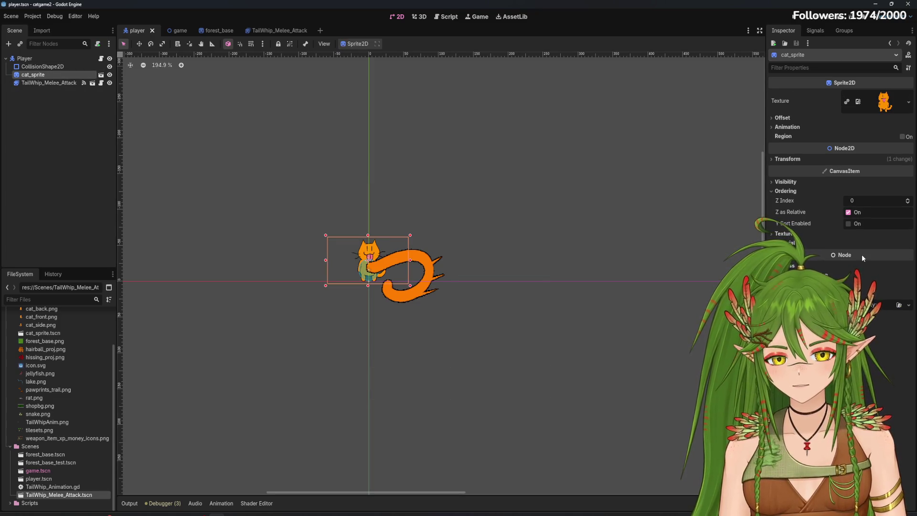
pyautogui.click(785, 182)
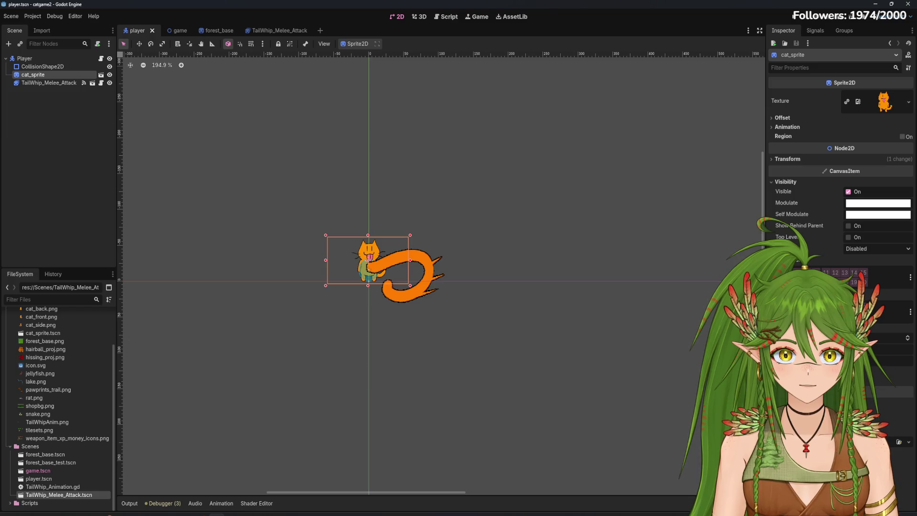
pyautogui.click(42, 81)
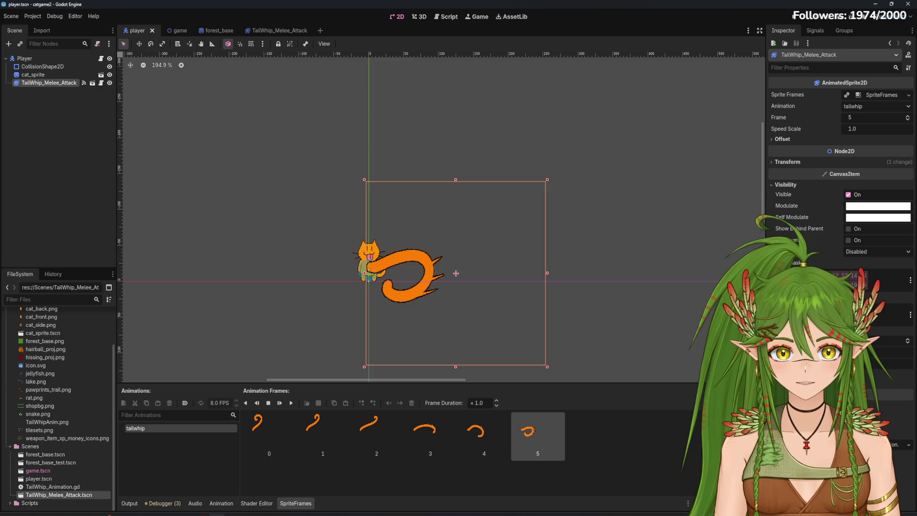
pyautogui.click(826, 276)
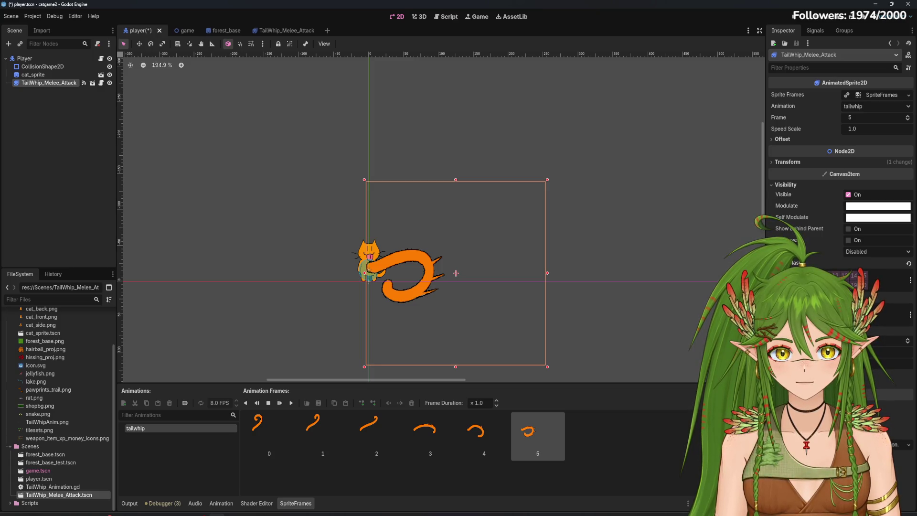
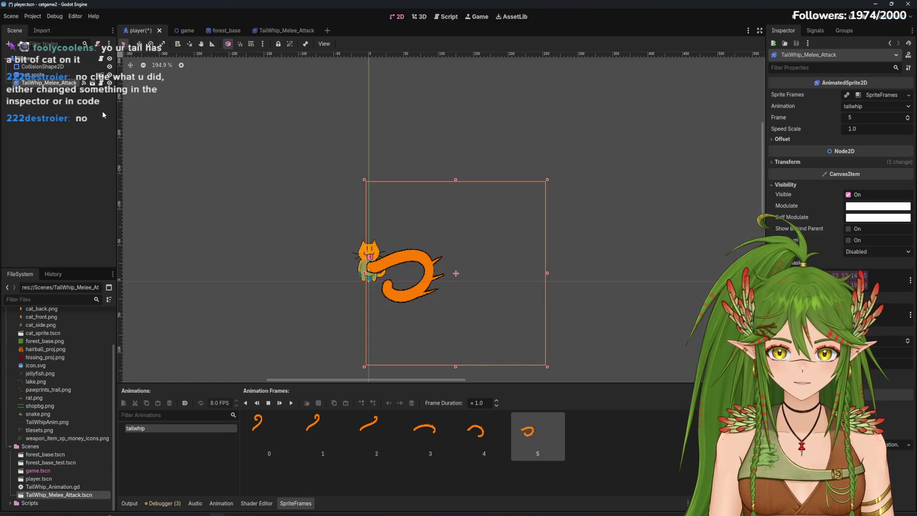
# Select cat_sprite and TailWhip_Melee_Attack, then bring up player.gd in the Script workspace.
pyautogui.click(59, 78)
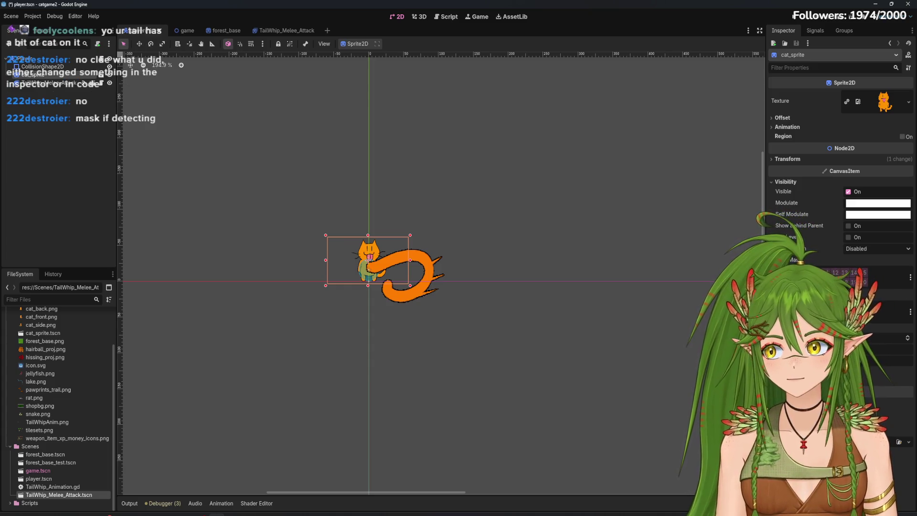
pyautogui.click(47, 83)
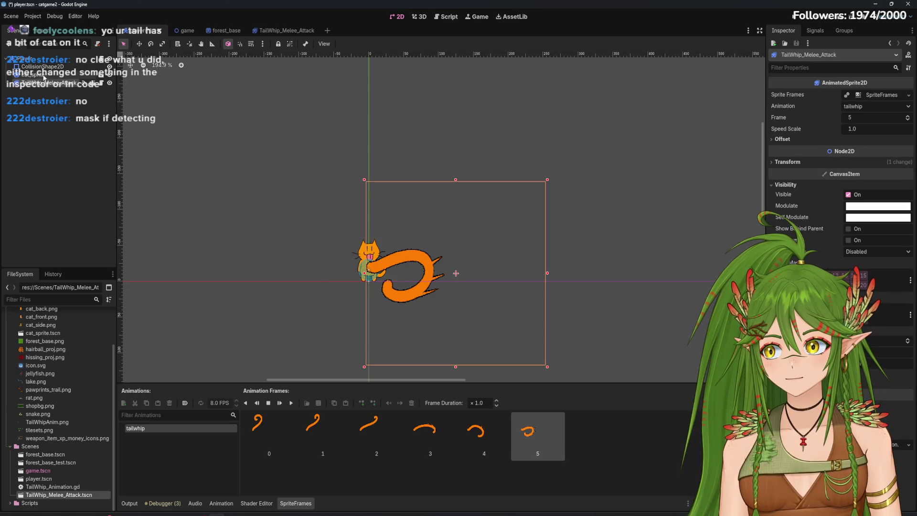
pyautogui.click(446, 16)
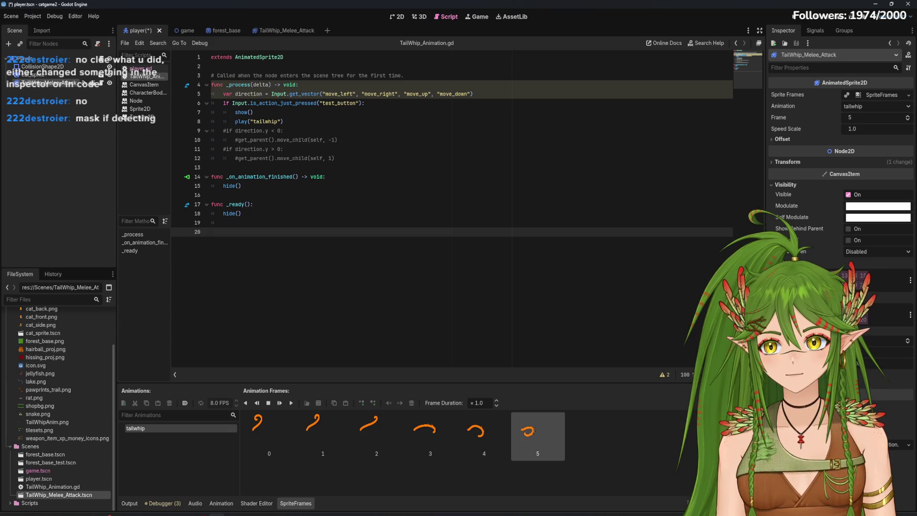
pyautogui.click(141, 69)
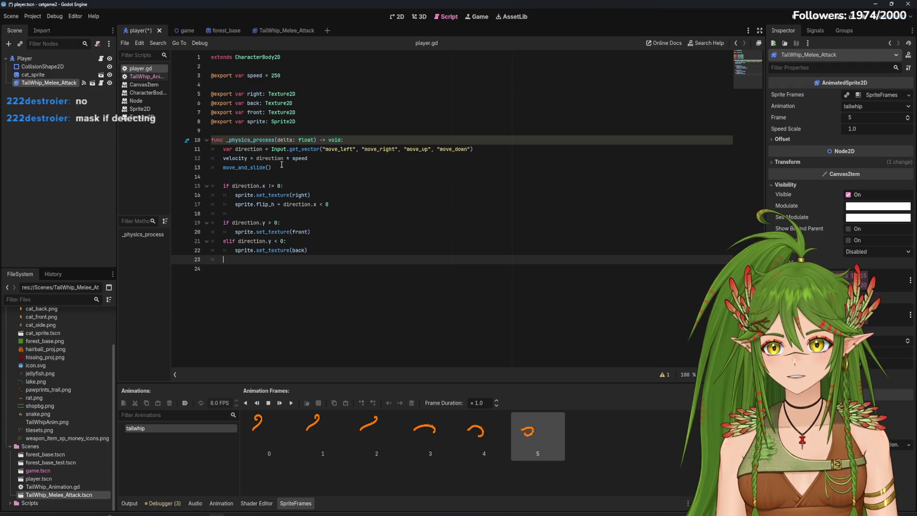
# Return to TailWhip_Animation.gd, place the caret after line 7's show() call, and save.
pyautogui.click(142, 77)
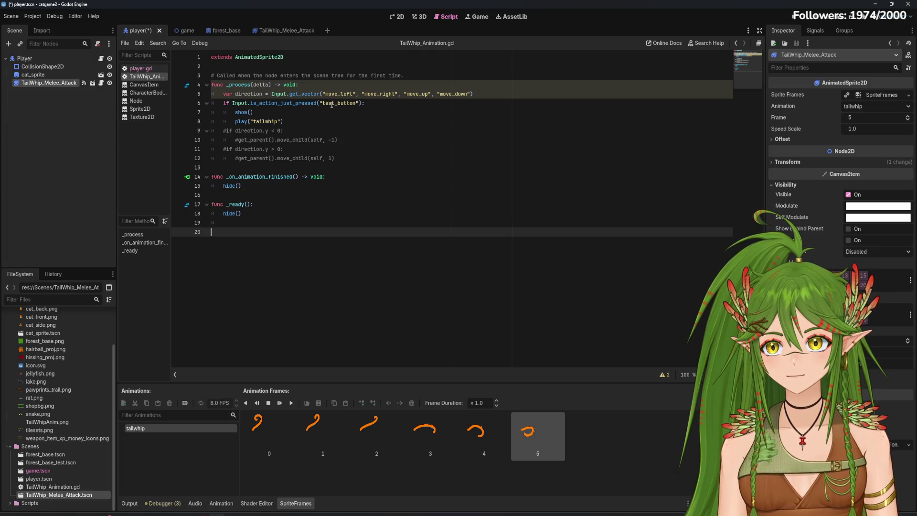
pyautogui.moveTo(263, 116); pyautogui.dragTo(210, 116)
pyautogui.click(289, 116)
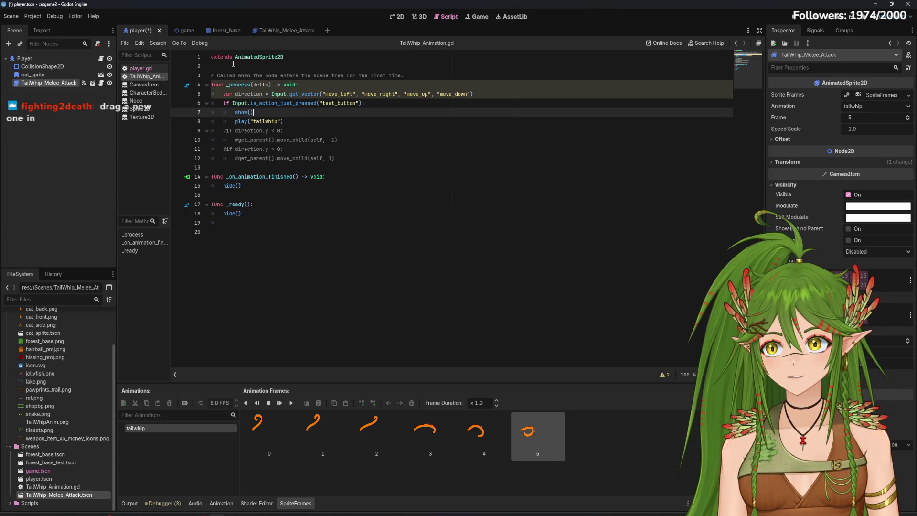
pyautogui.hotkey('ctrl', 's')
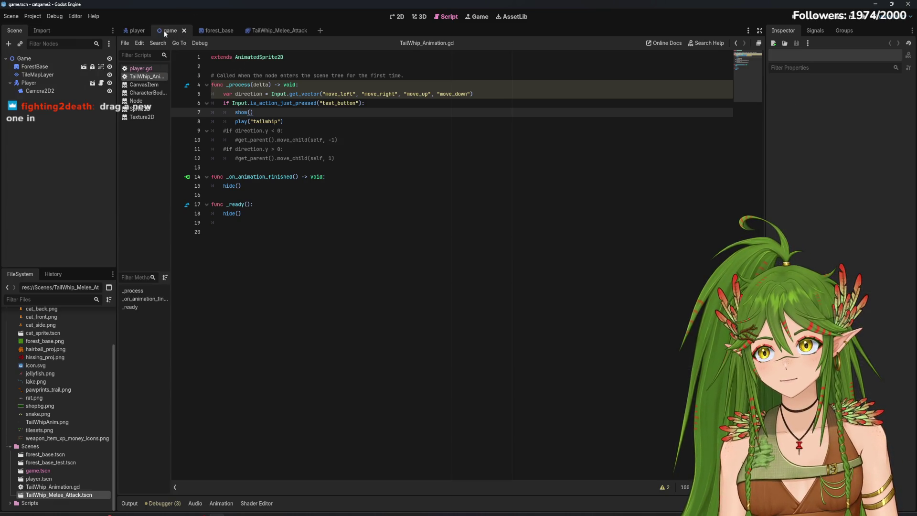
pyautogui.click(397, 16)
# Replace TailWhip_Melee_Attack with a fresh TailWhip_Melee_Attack.tscn instance below cat_sprite under Player, and save.
pyautogui.rightClick(64, 82)
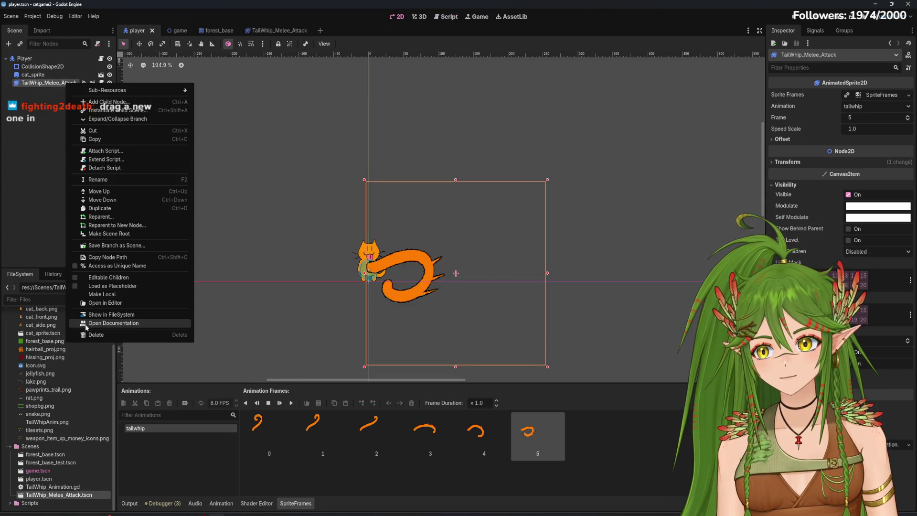
pyautogui.click(158, 327)
pyautogui.click(446, 270)
pyautogui.moveTo(79, 496)
pyautogui.mouseDown()
pyautogui.moveTo(413, 262)
pyautogui.moveTo(455, 276)
pyautogui.mouseUp()
pyautogui.moveTo(37, 84); pyautogui.dragTo(51, 73)
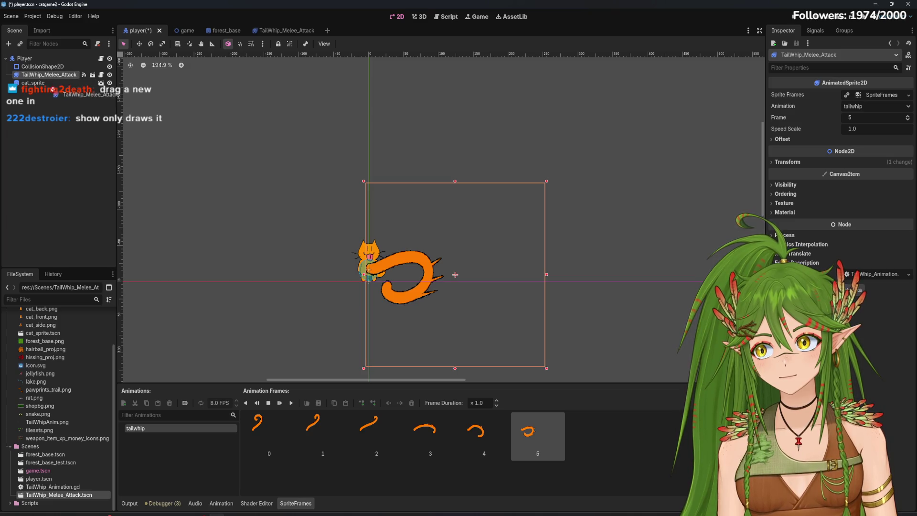
pyautogui.moveTo(46, 77); pyautogui.dragTo(59, 158)
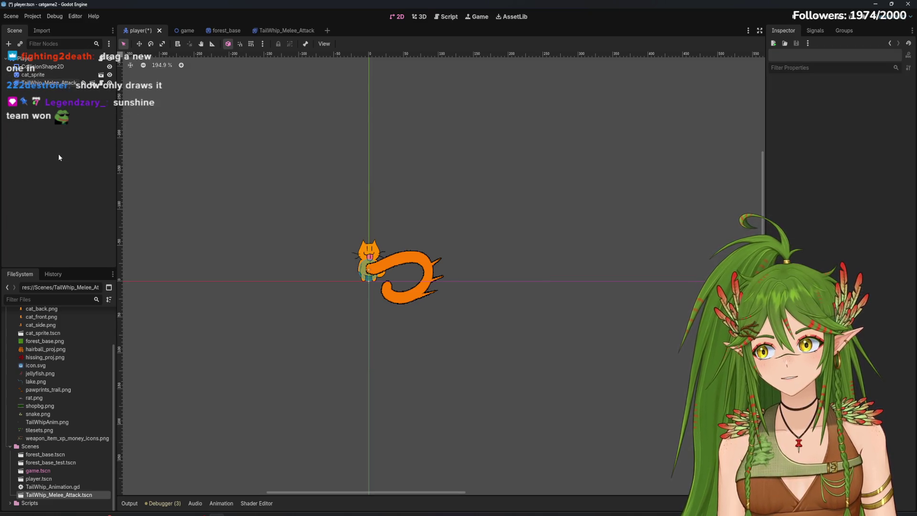
pyautogui.hotkey('ctrl', 's')
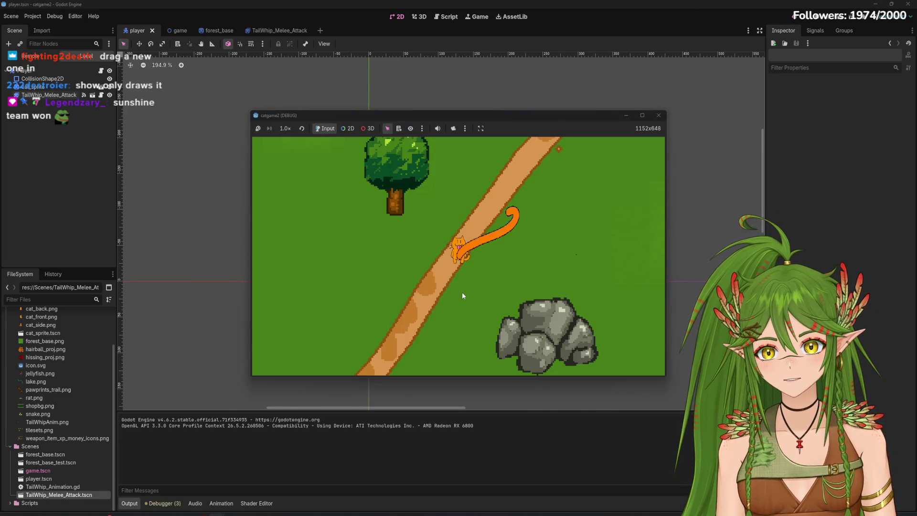
# Close the running game window and clear the Scene dock selection.
pyautogui.click(658, 115)
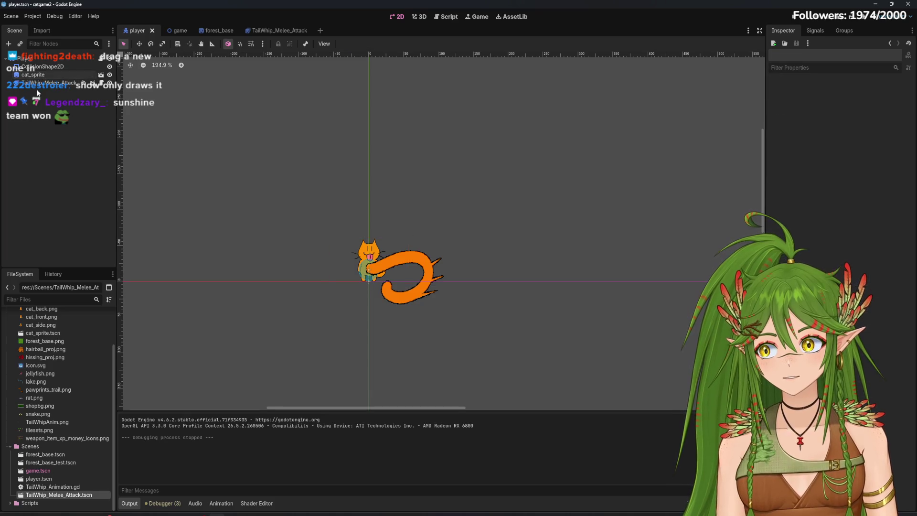
pyautogui.click(49, 83)
pyautogui.click(61, 207)
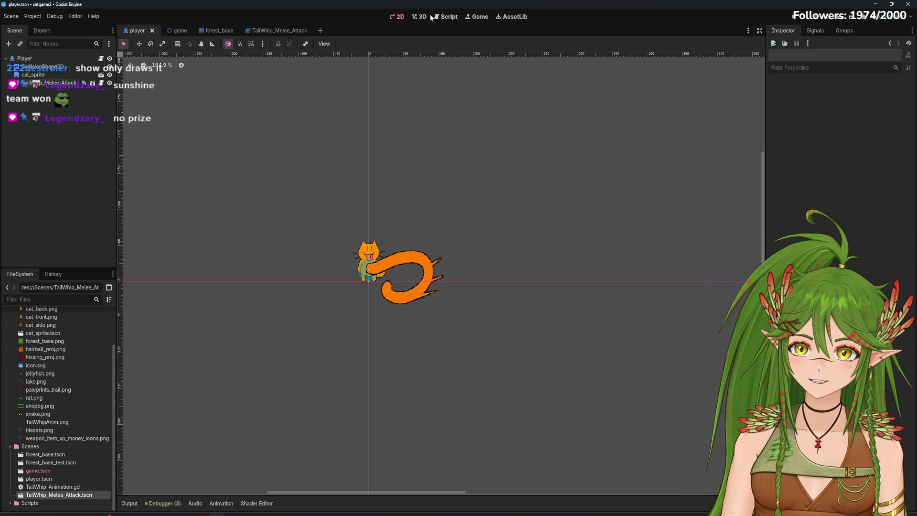
pyautogui.click(456, 18)
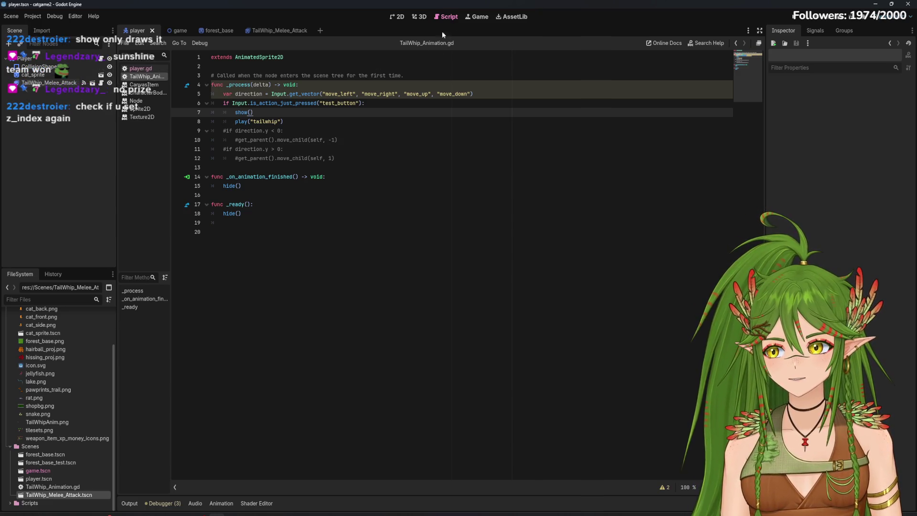
pyautogui.click(397, 17)
pyautogui.click(170, 31)
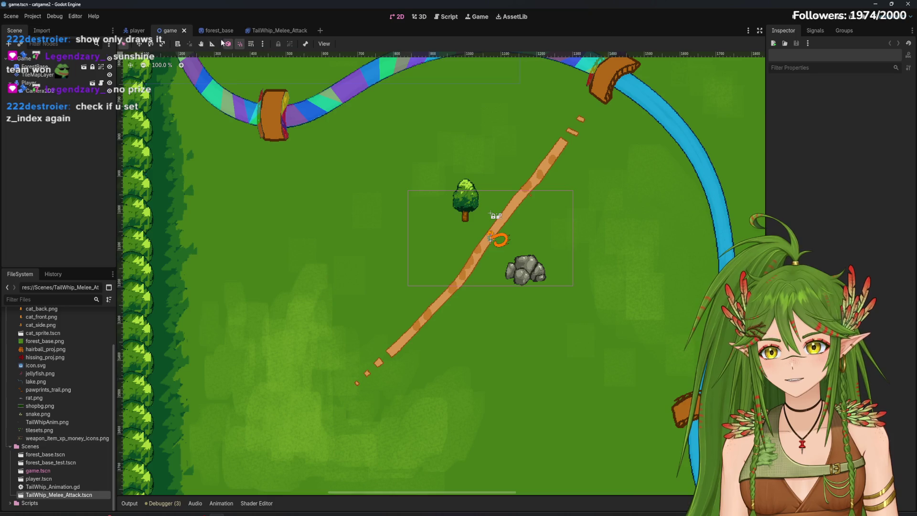
pyautogui.click(28, 83)
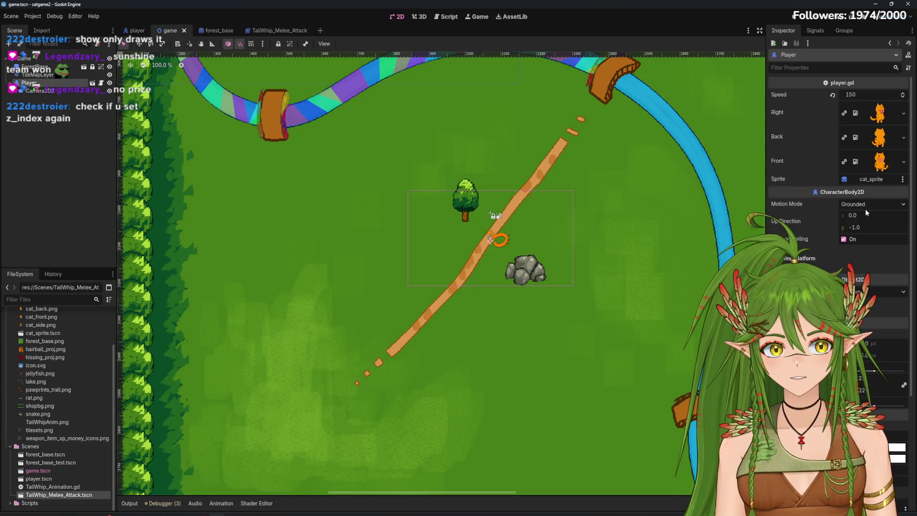
pyautogui.scroll(-5, 838, 238)
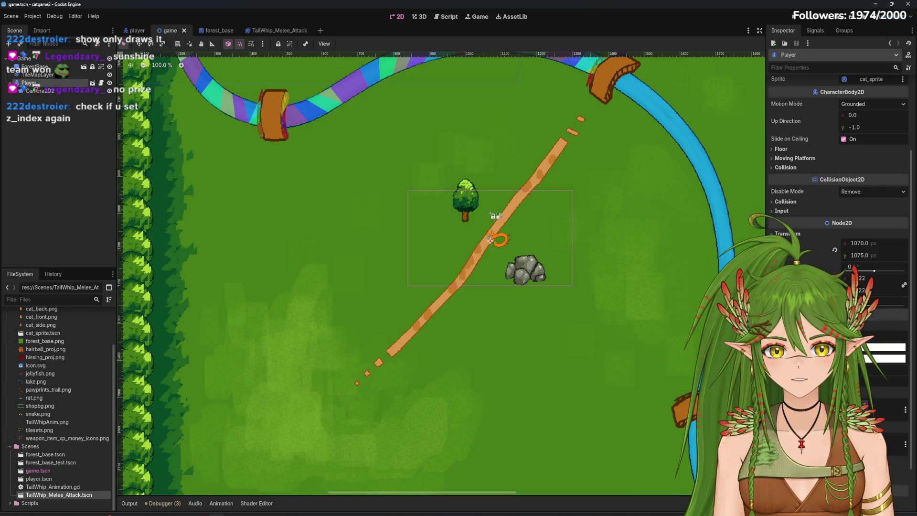
pyautogui.click(135, 30)
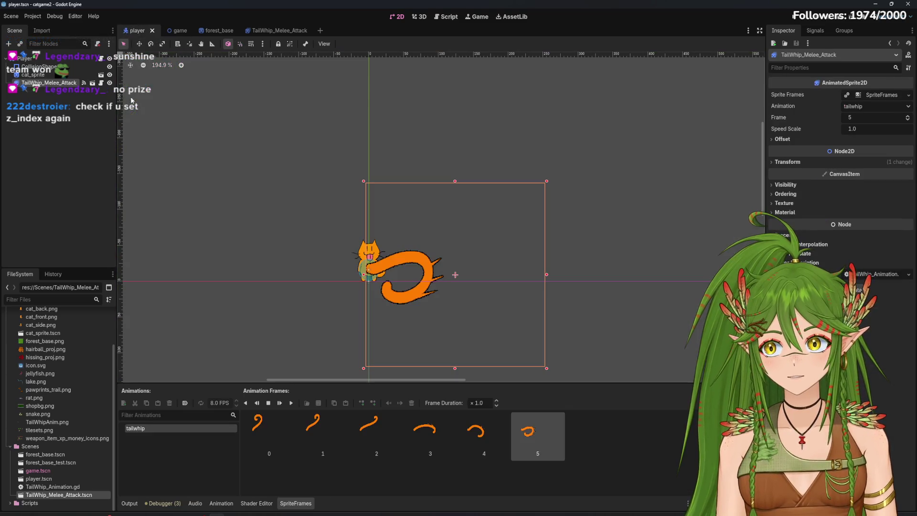
pyautogui.click(786, 194)
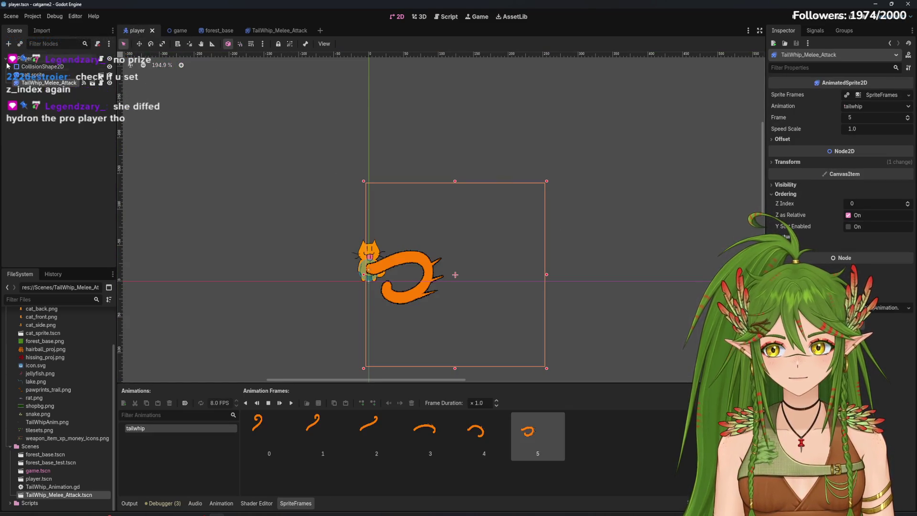
pyautogui.click(32, 75)
pyautogui.click(171, 126)
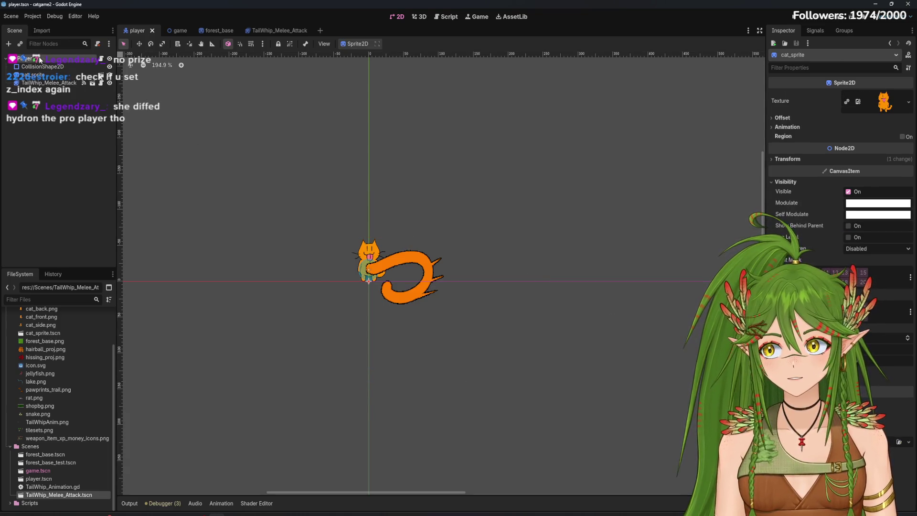
pyautogui.click(48, 68)
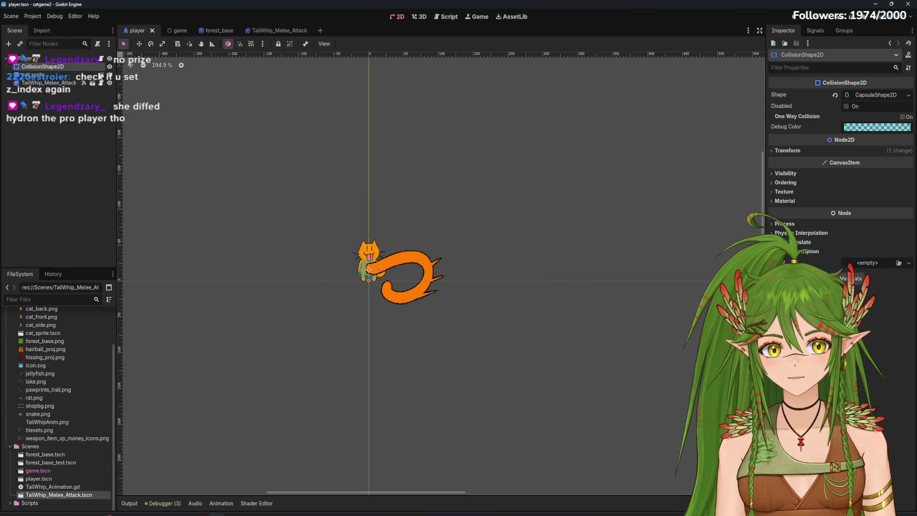
pyautogui.click(788, 183)
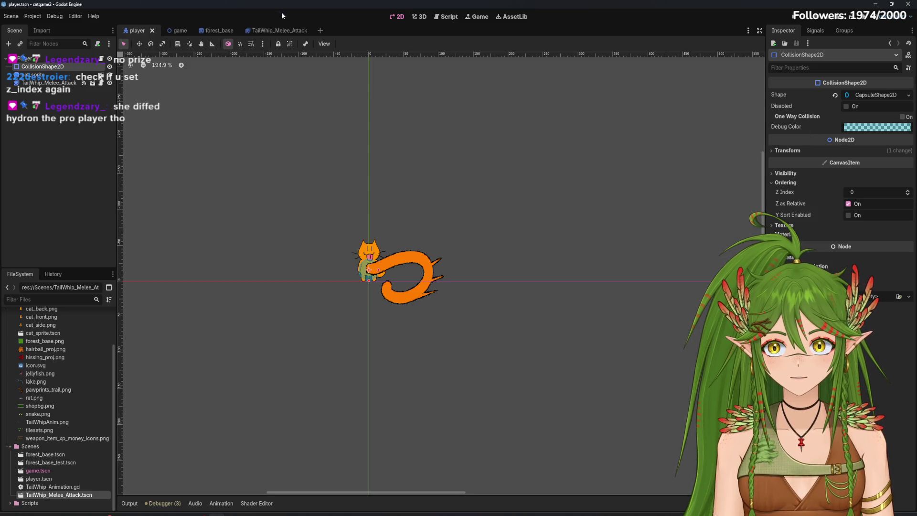
pyautogui.click(279, 30)
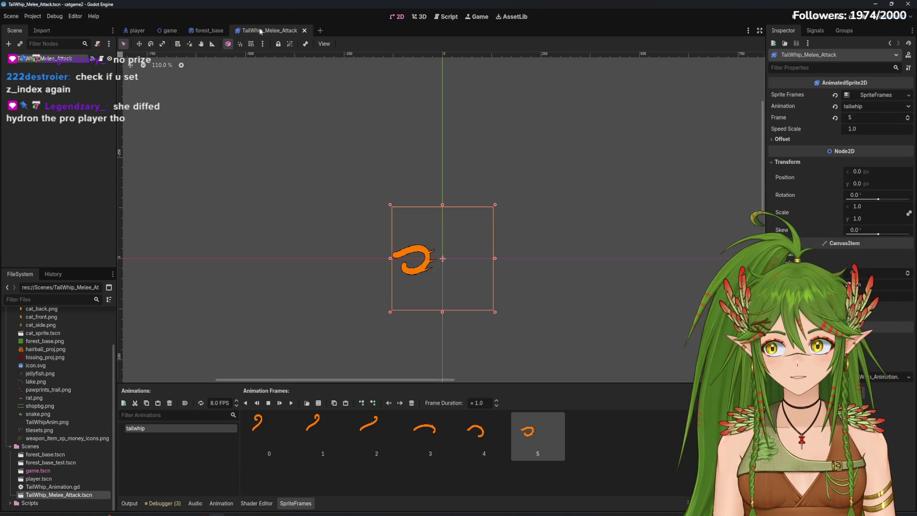
pyautogui.click(214, 31)
pyautogui.click(166, 31)
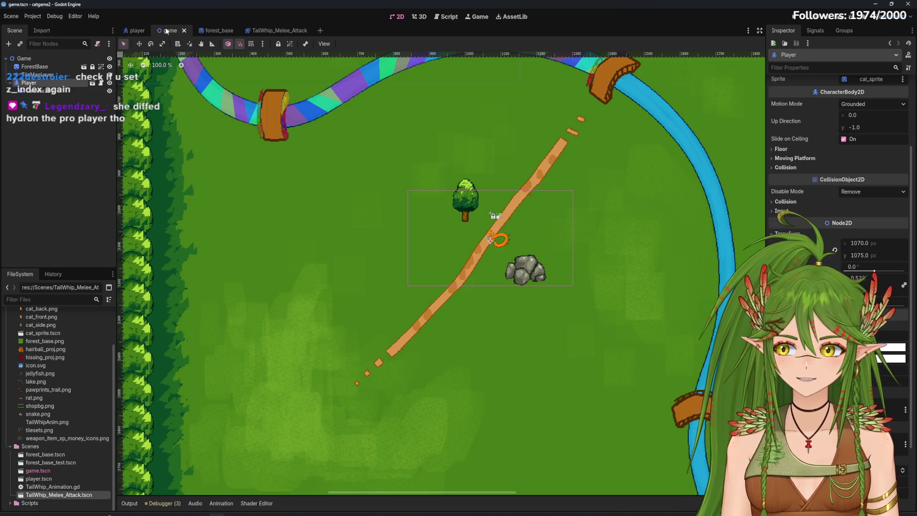
pyautogui.click(138, 32)
pyautogui.click(73, 179)
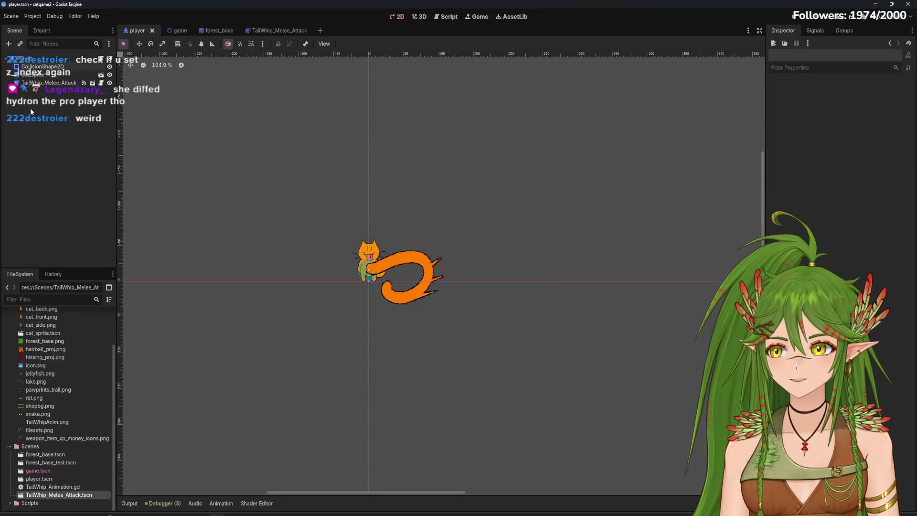
pyautogui.click(368, 260)
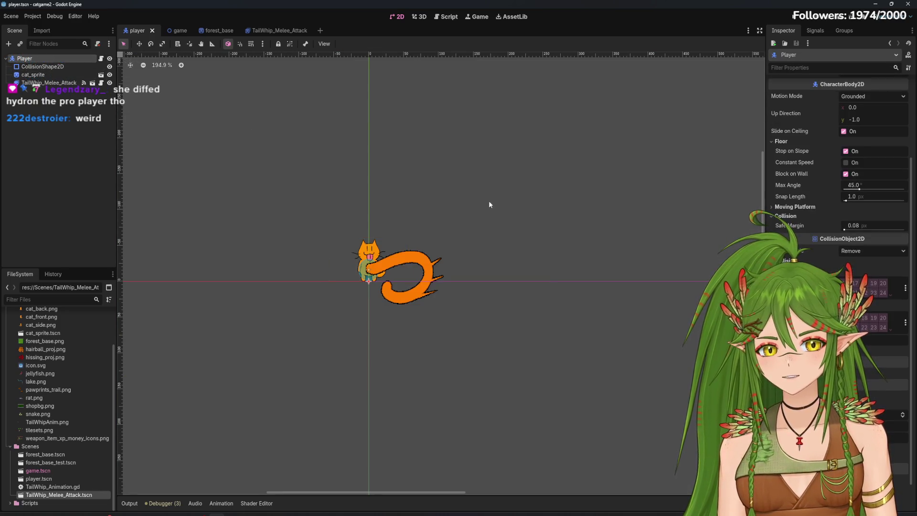
pyautogui.hotkey('ctrl', 's')
pyautogui.click(63, 83)
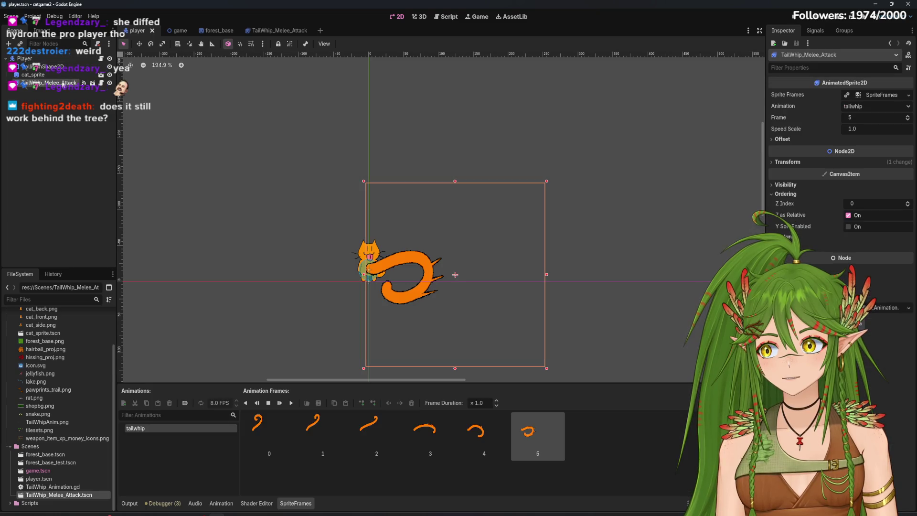
pyautogui.press('F5')
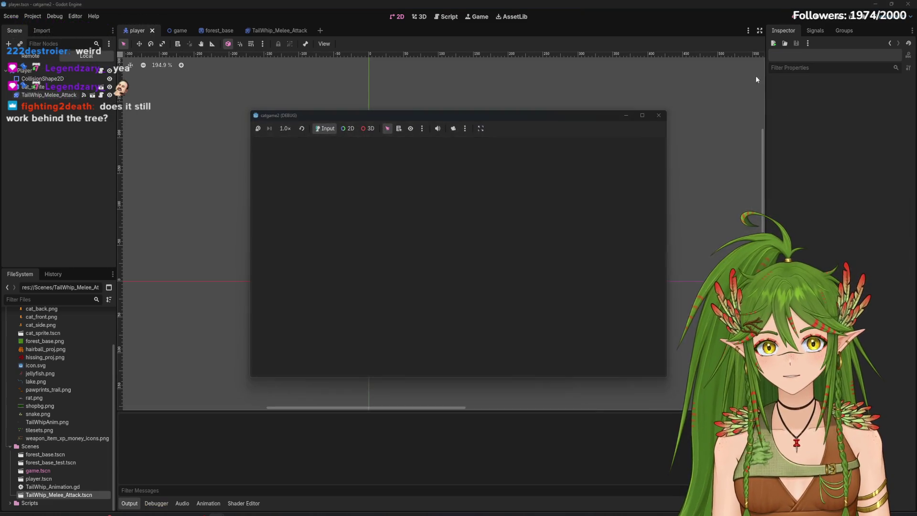
# Walk the cat left and up beside the tree, then right and down along the path.
pyautogui.press('Left')
pyautogui.press('Up')
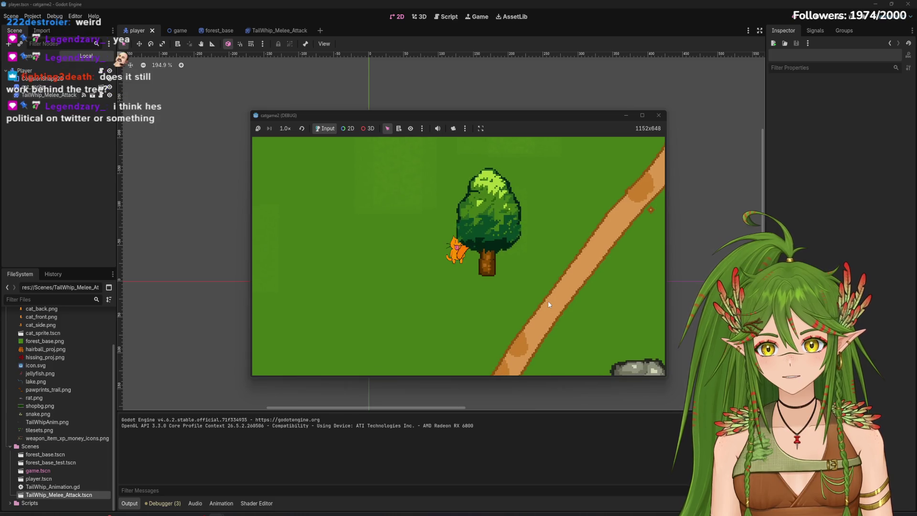
pyautogui.press('Up')
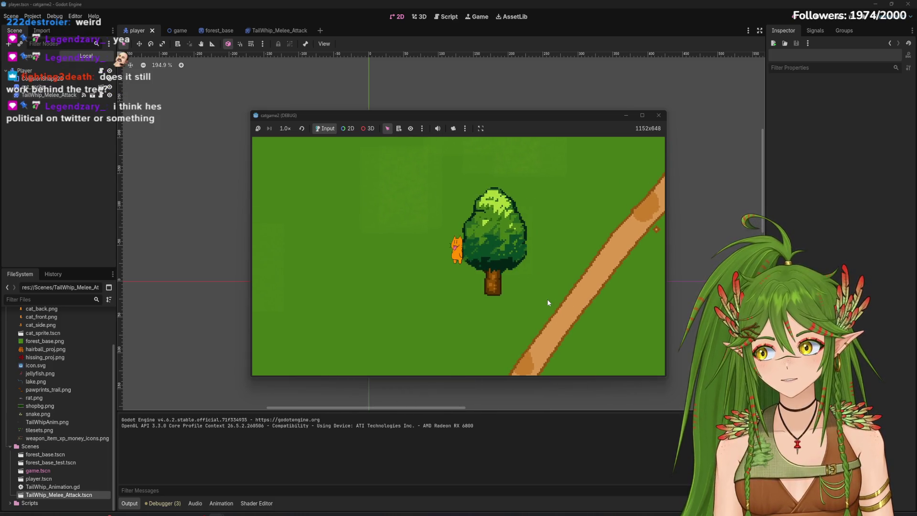
pyautogui.press('Right')
pyautogui.press('Down')
# Trigger tail-whip attacks facing up and down near the rock, then stop the game.
pyautogui.press('Down')
pyautogui.press('Right')
pyautogui.click(549, 303)
pyautogui.press('Up')
pyautogui.click(549, 303)
pyautogui.press('Down')
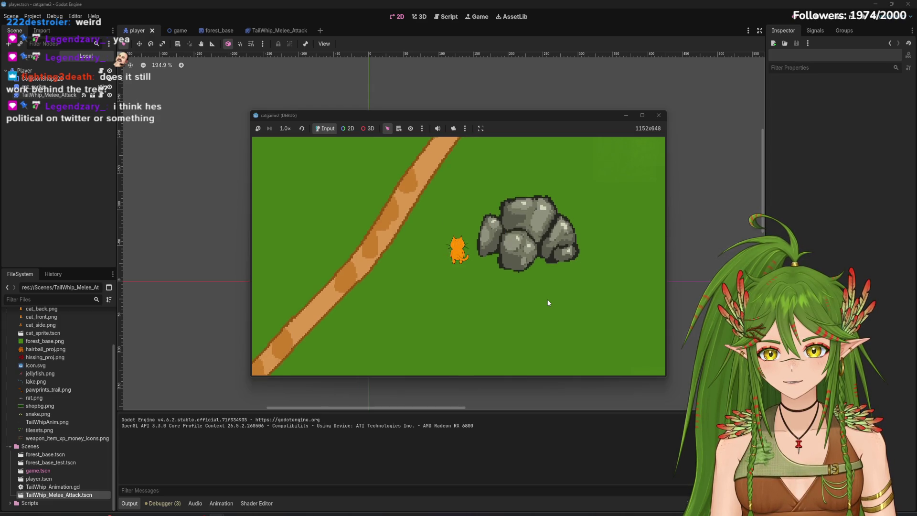
pyautogui.click(549, 303)
pyautogui.press('Up')
pyautogui.click(648, 143)
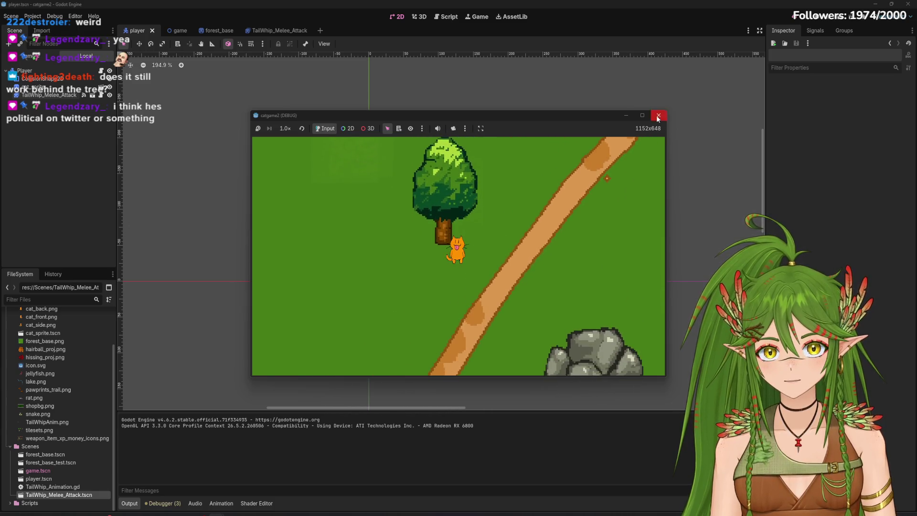
pyautogui.click(657, 116)
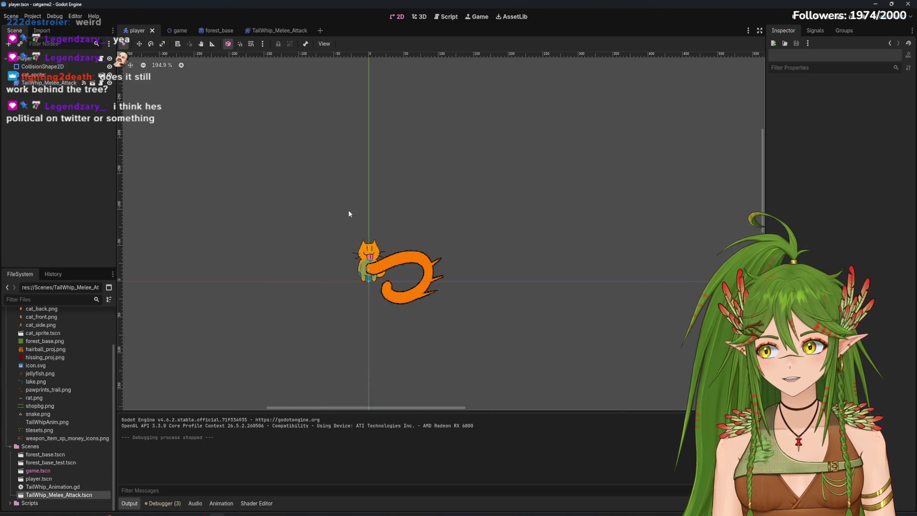
# Move TailWhip_Melee_Attack above cat_sprite in the player scene tree.
pyautogui.click(173, 28)
pyautogui.click(137, 30)
pyautogui.click(260, 34)
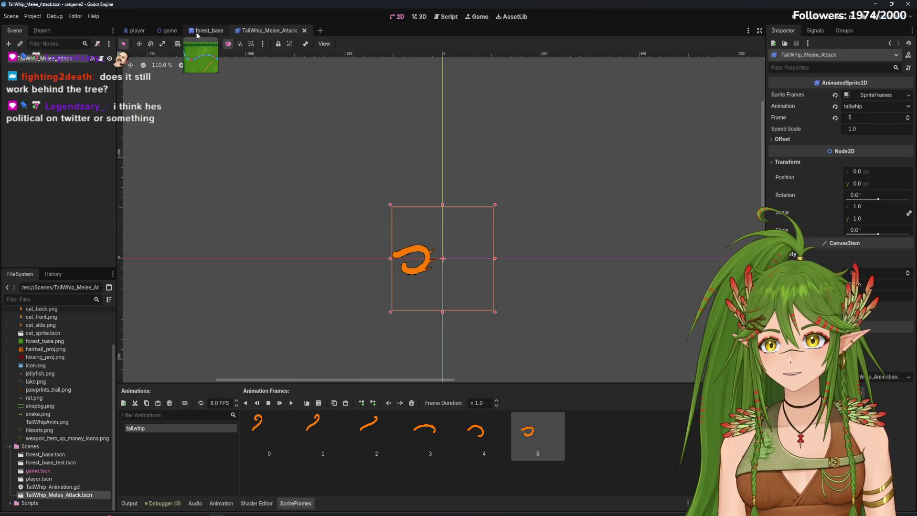
pyautogui.click(198, 34)
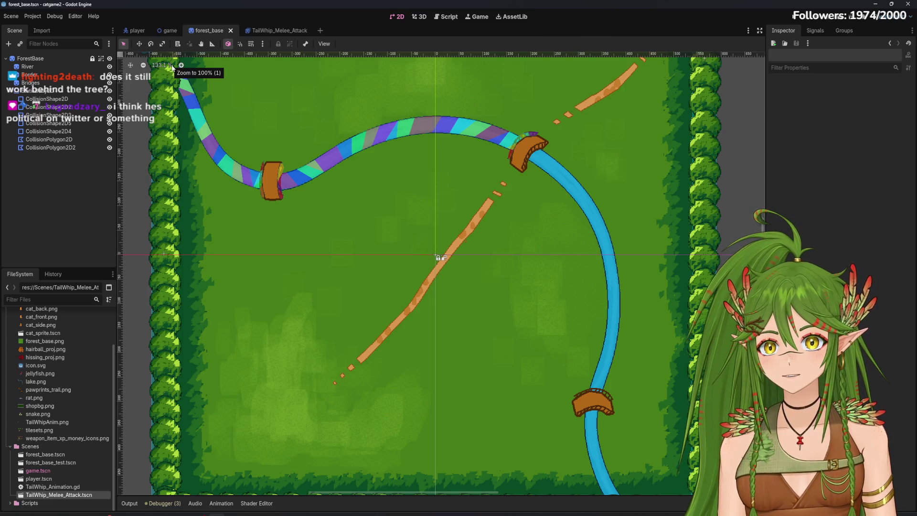
pyautogui.click(137, 31)
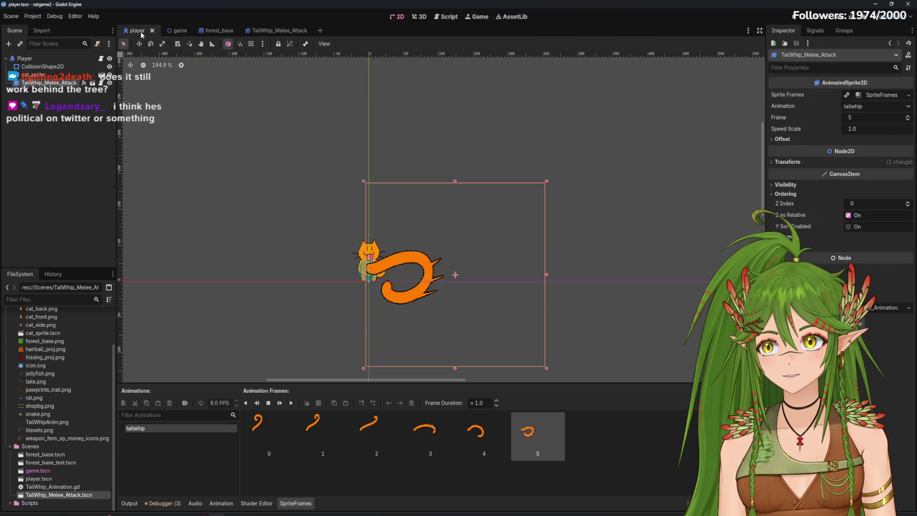
pyautogui.moveTo(57, 74); pyautogui.dragTo(57, 75)
pyautogui.click(79, 87)
# Try moving Bridges above River in forest_base, undo it, and save the scenes.
pyautogui.click(211, 31)
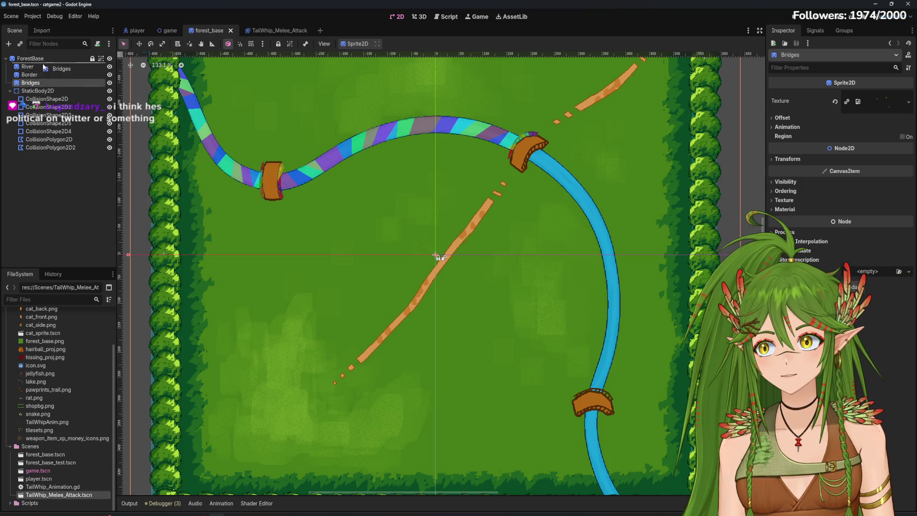
pyautogui.moveTo(43, 67); pyautogui.dragTo(44, 67)
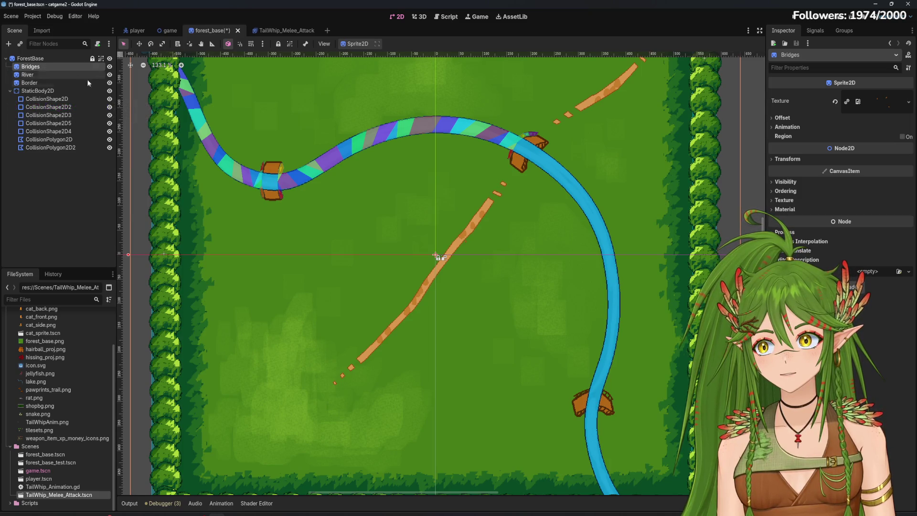
pyautogui.hotkey('ctrl', 'z')
pyautogui.hotkey('ctrl', 's')
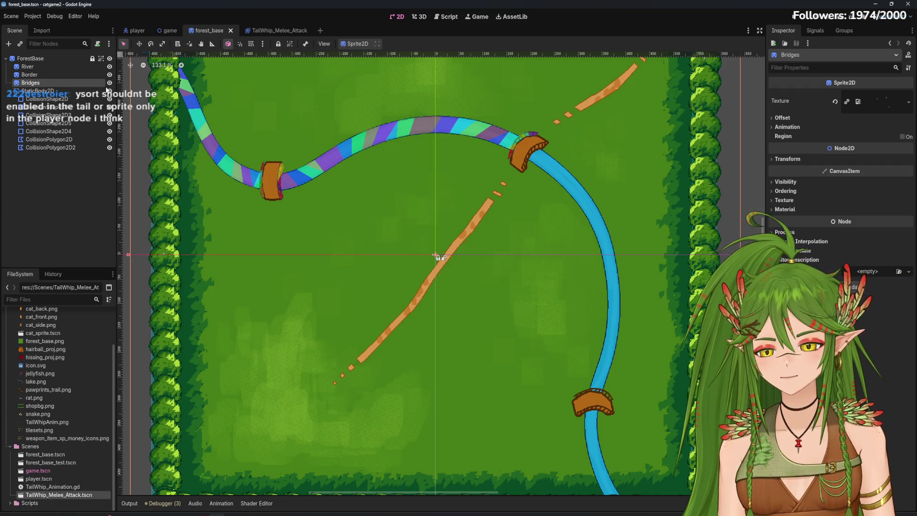
pyautogui.hotkey('ctrl', 'shift', 'Tab')
pyautogui.hotkey('ctrl', 'shift', 'Tab')
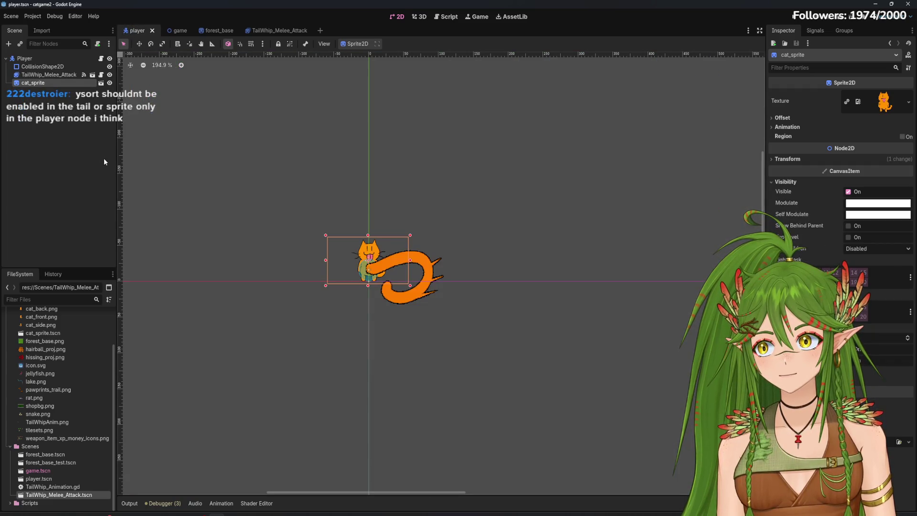
# Check CollisionShape2D and TailWhip_Melee_Attack, and briefly view the TailWhip_Melee_Attack scene.
pyautogui.click(64, 138)
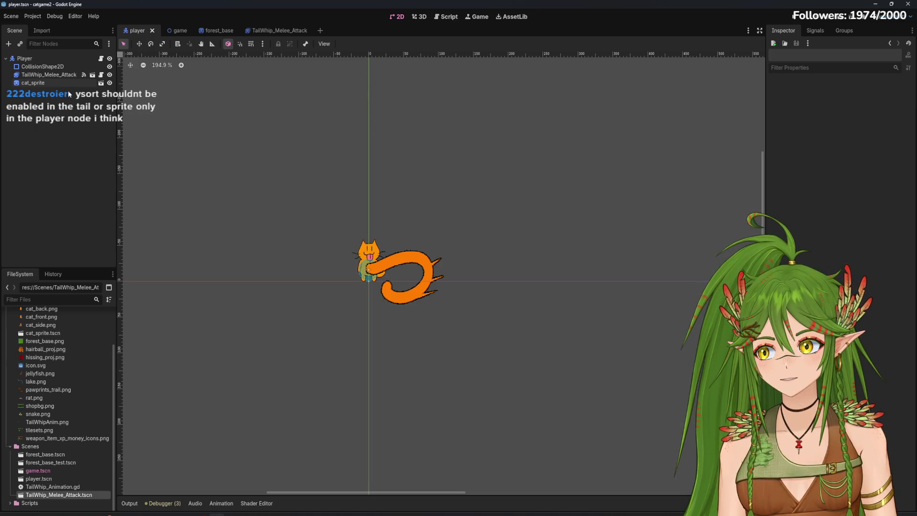
pyautogui.click(59, 68)
pyautogui.click(60, 75)
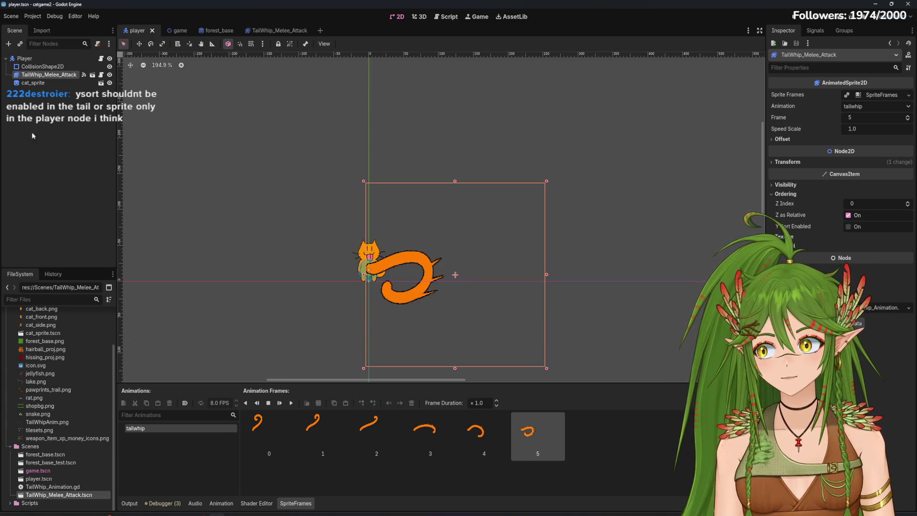
pyautogui.click(267, 31)
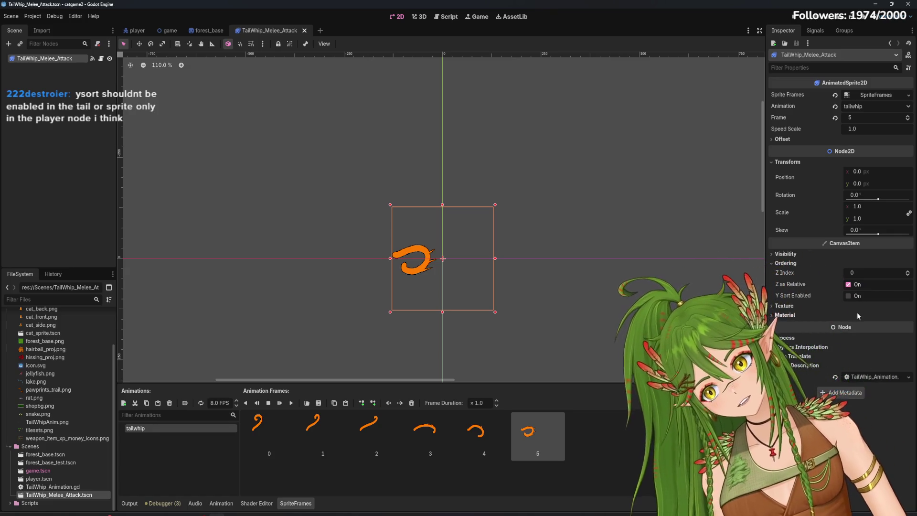
pyautogui.click(138, 30)
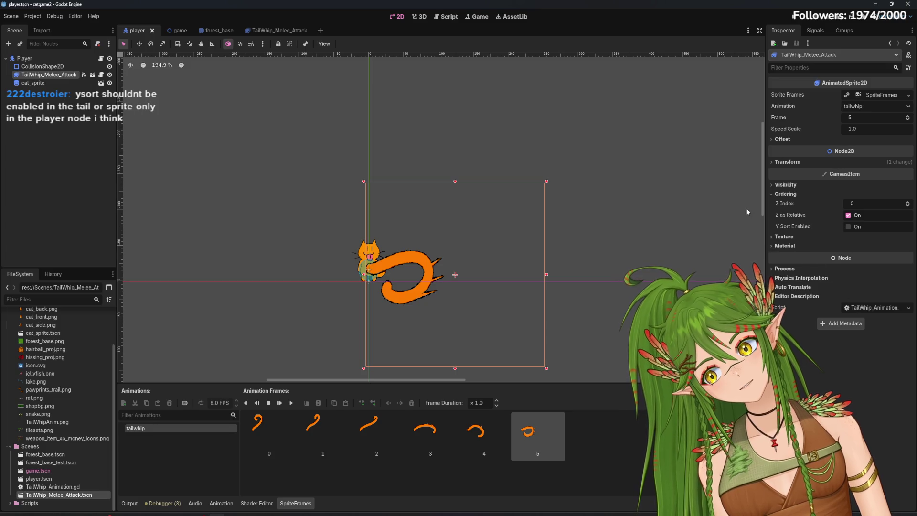
# Inspect the Player, cat_sprite and TailWhip_Melee_Attack nodes, then clear the selection.
pyautogui.click(83, 58)
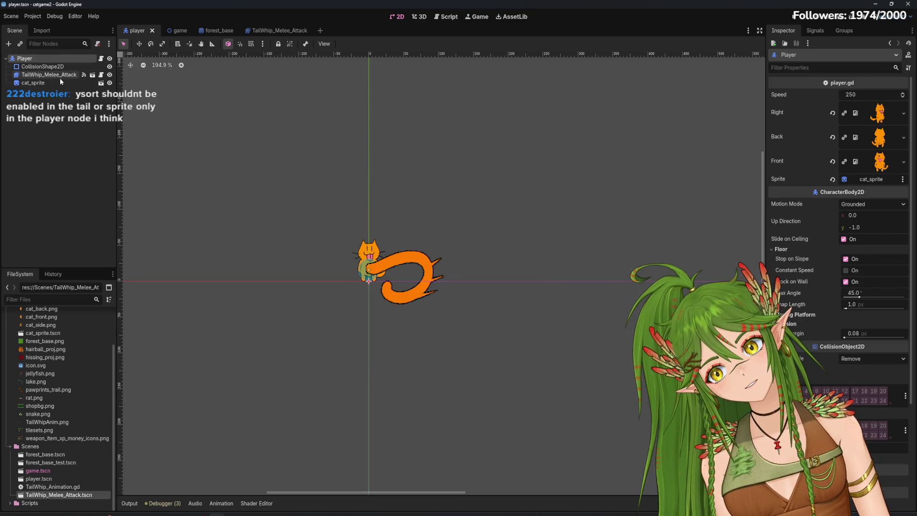
pyautogui.click(59, 81)
pyautogui.click(67, 58)
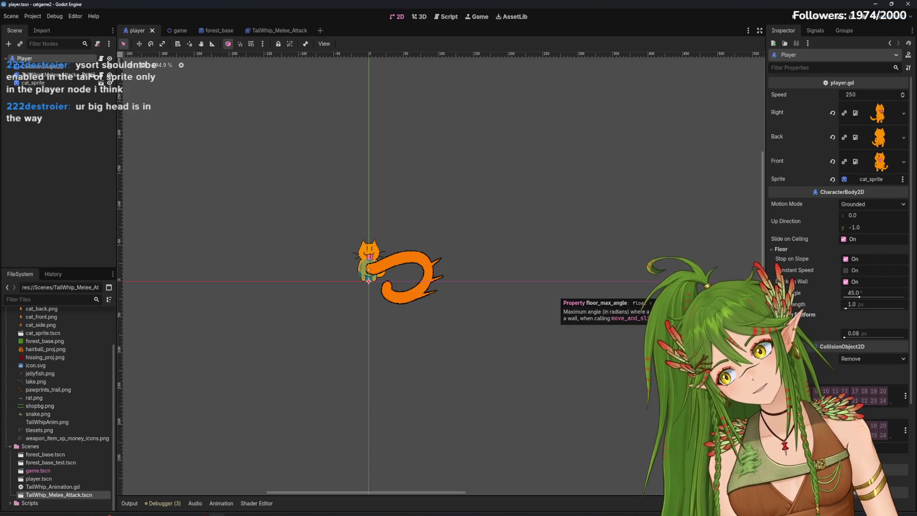
pyautogui.scroll(-3, 842, 403)
pyautogui.scroll(3, 842, 403)
pyautogui.scroll(-5, 842, 403)
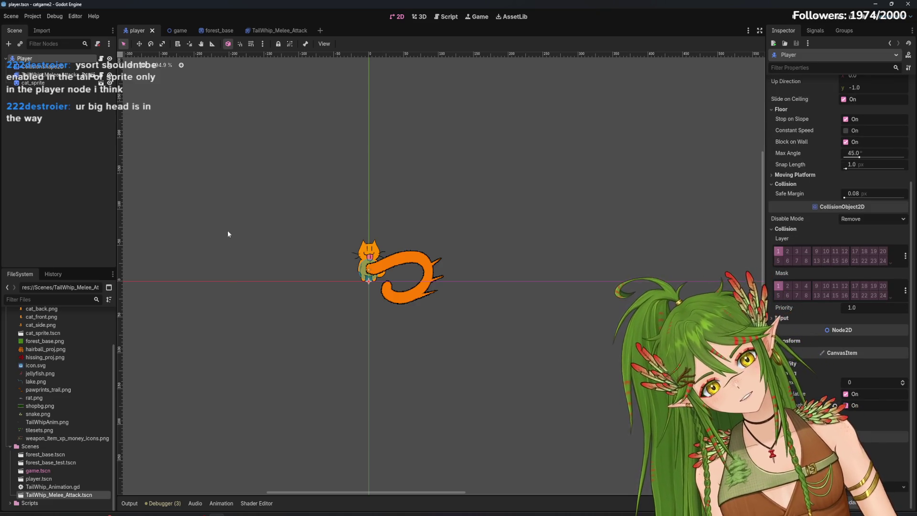
pyautogui.click(368, 260)
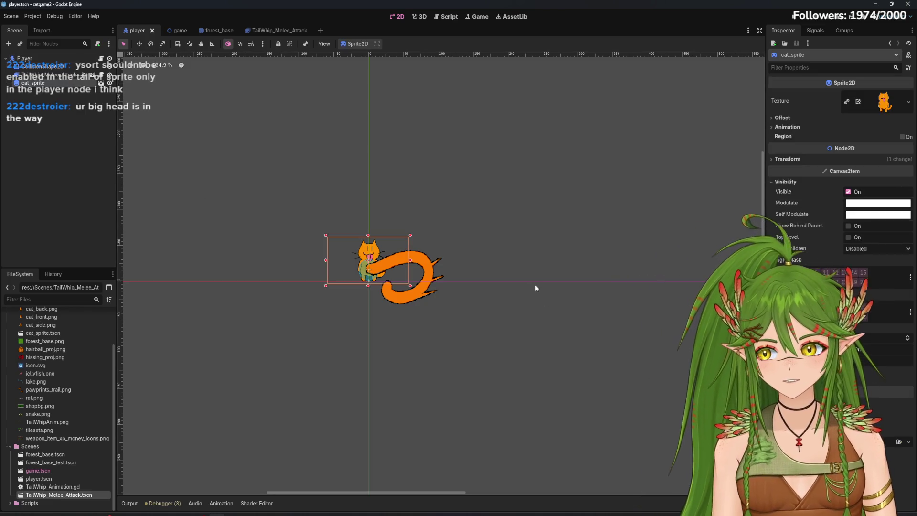
pyautogui.click(483, 216)
pyautogui.click(260, 265)
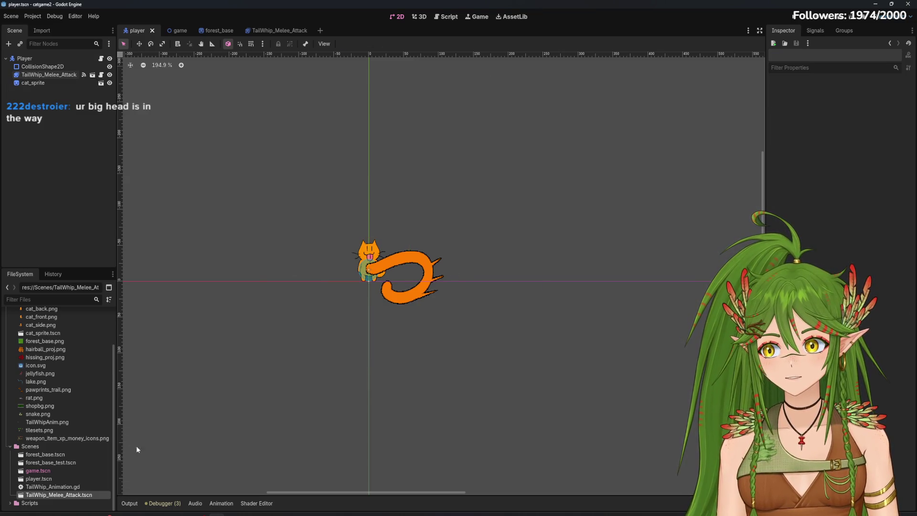
# Abandon moving TailWhip_Melee_Attack.tscn and bring up the YouTube Y-sorting tutorial in Chrome.
pyautogui.moveTo(64, 496)
pyautogui.mouseDown()
pyautogui.moveTo(59, 470)
pyautogui.moveTo(63, 502)
pyautogui.moveTo(69, 471)
pyautogui.mouseUp()
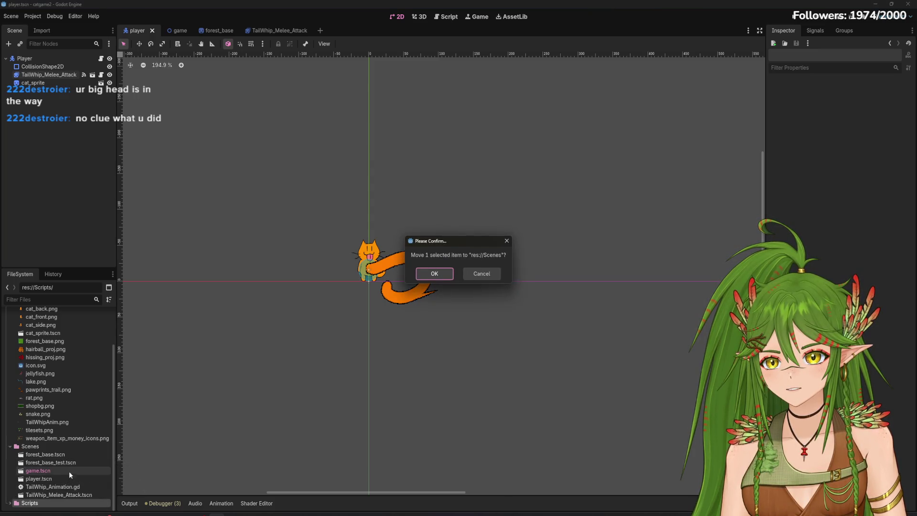
pyautogui.click(472, 277)
pyautogui.moveTo(61, 493); pyautogui.dragTo(56, 477)
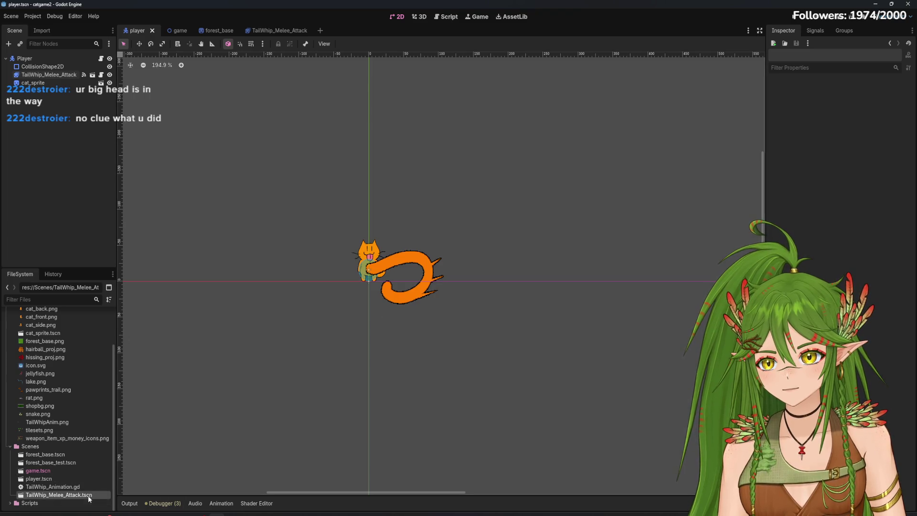
pyautogui.moveTo(84, 475); pyautogui.dragTo(84, 474)
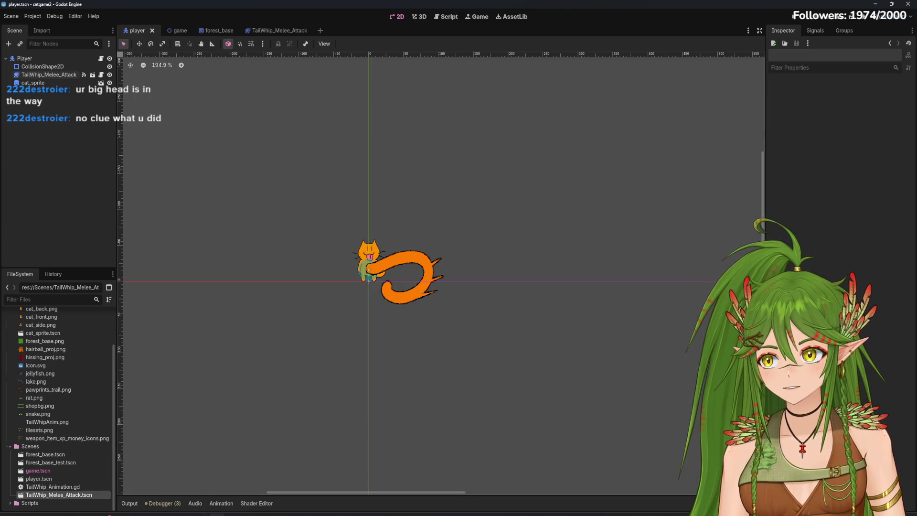
pyautogui.moveTo(90, 514)
pyautogui.click(119, 498)
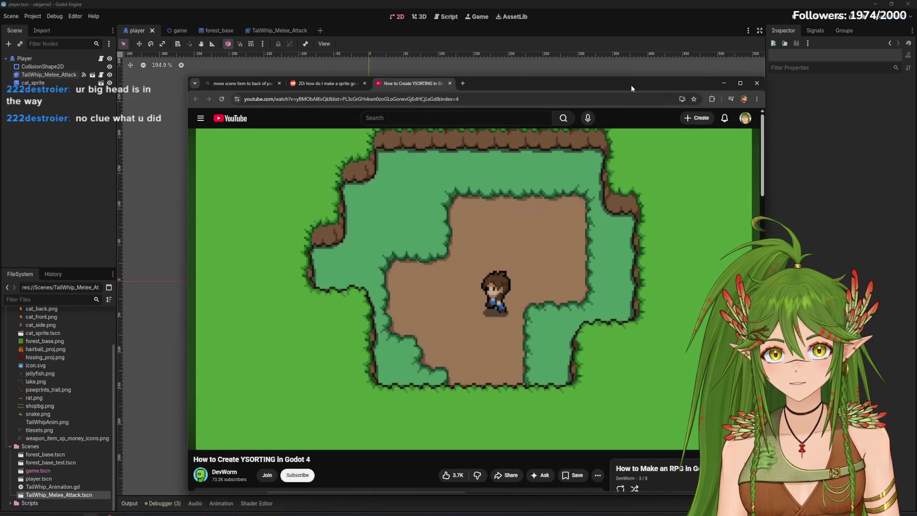
# Switch from the tutorial browser back to Godot and select the Player node.
pyautogui.hotkey('alt', 'Tab')
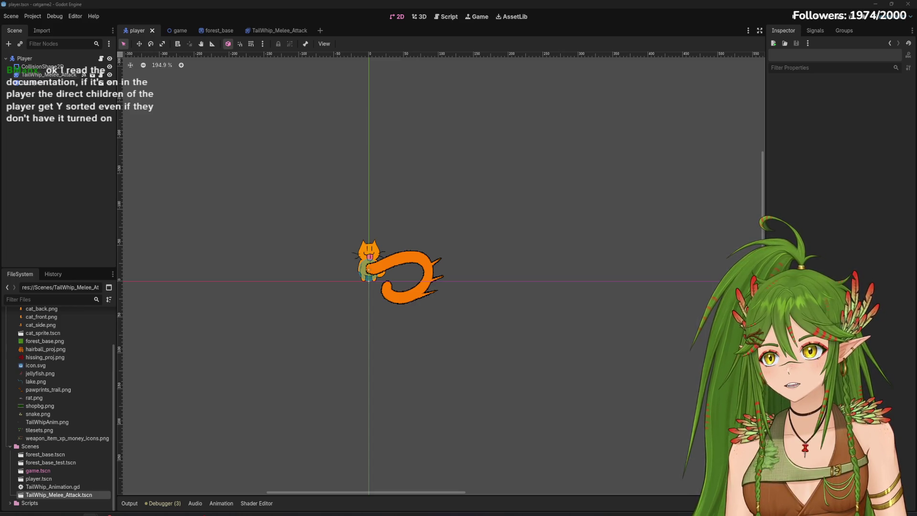
pyautogui.click(47, 58)
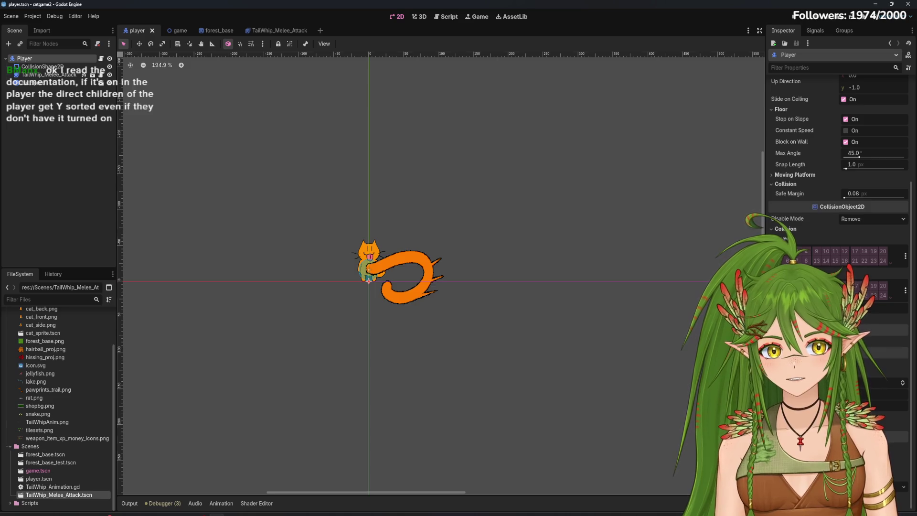
# Run the game with F5, attack and walk the cat behind the tree with WASD, then stop and save.
pyautogui.press('F5')
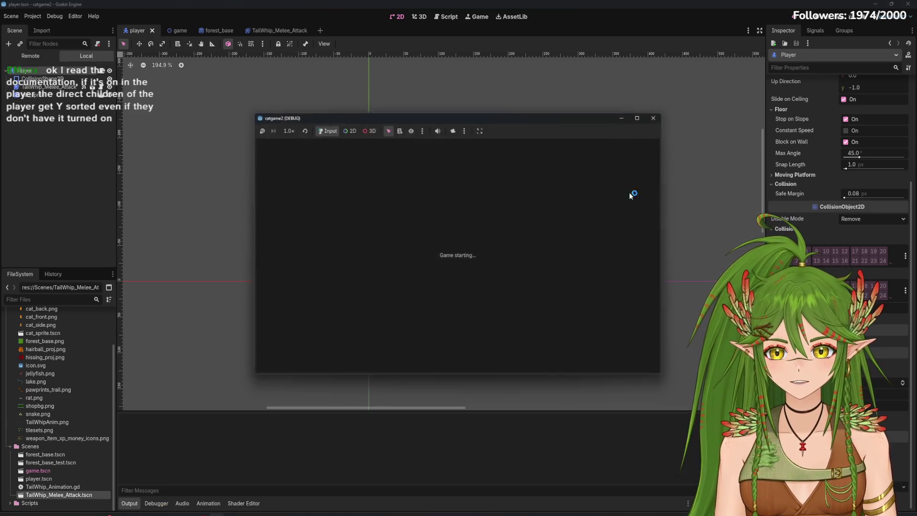
pyautogui.click(548, 287)
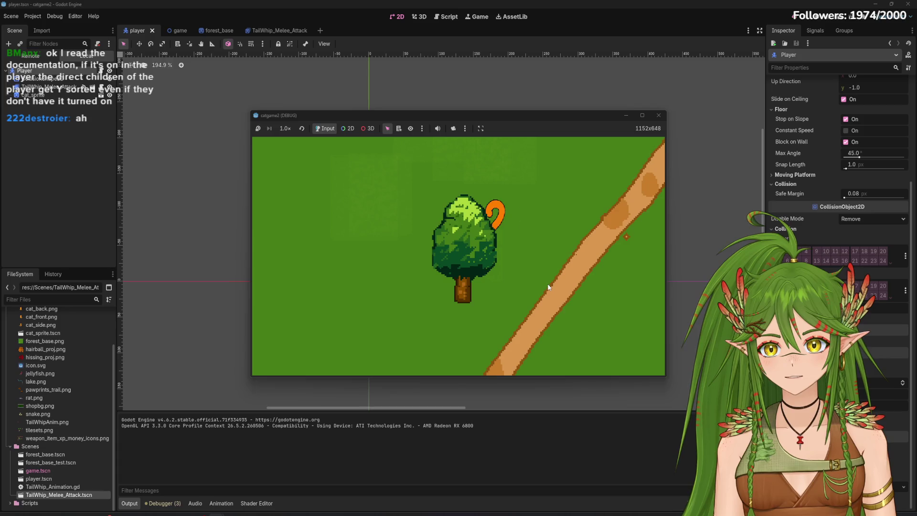
pyautogui.press('d')
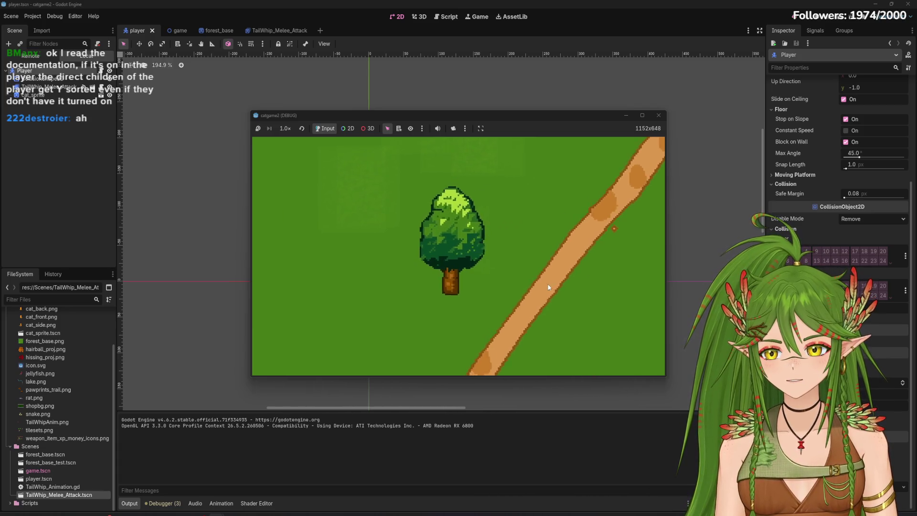
pyautogui.click(548, 286)
pyautogui.press('s')
pyautogui.press('s')
pyautogui.press('a')
pyautogui.press('d')
pyautogui.press('a')
pyautogui.press('w')
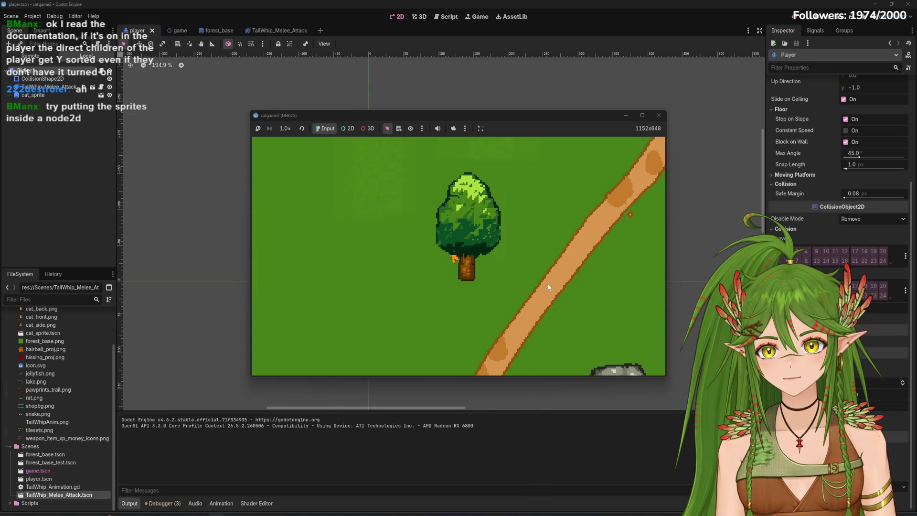
pyautogui.press('d')
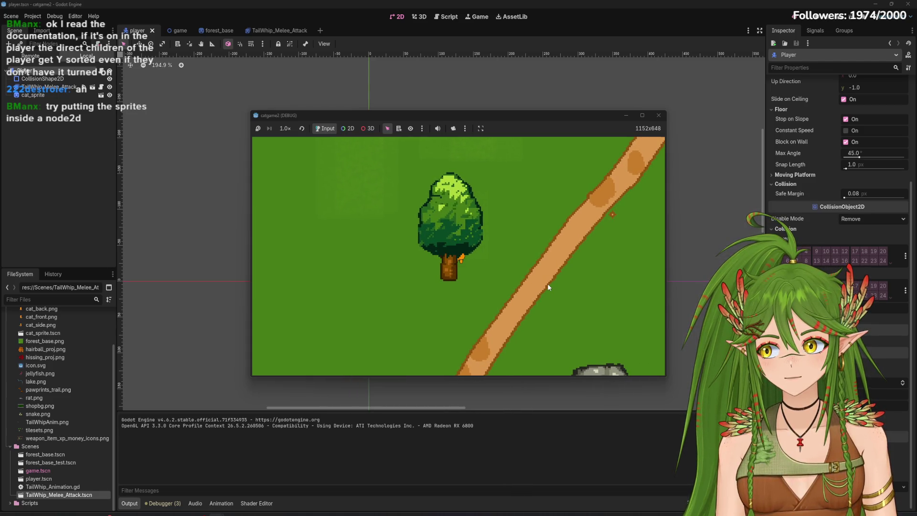
pyautogui.click(658, 115)
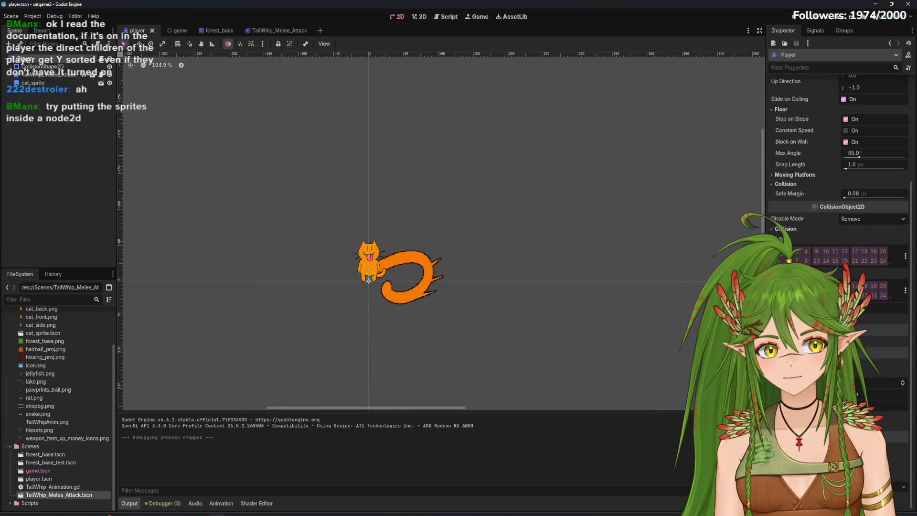
pyautogui.hotkey('ctrl', 's')
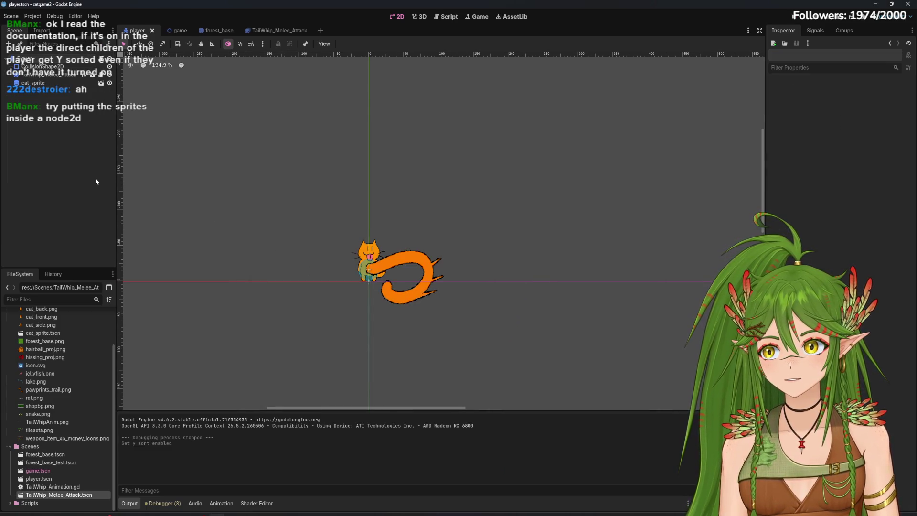
pyautogui.click(8, 44)
pyautogui.click(175, 309)
pyautogui.click(253, 361)
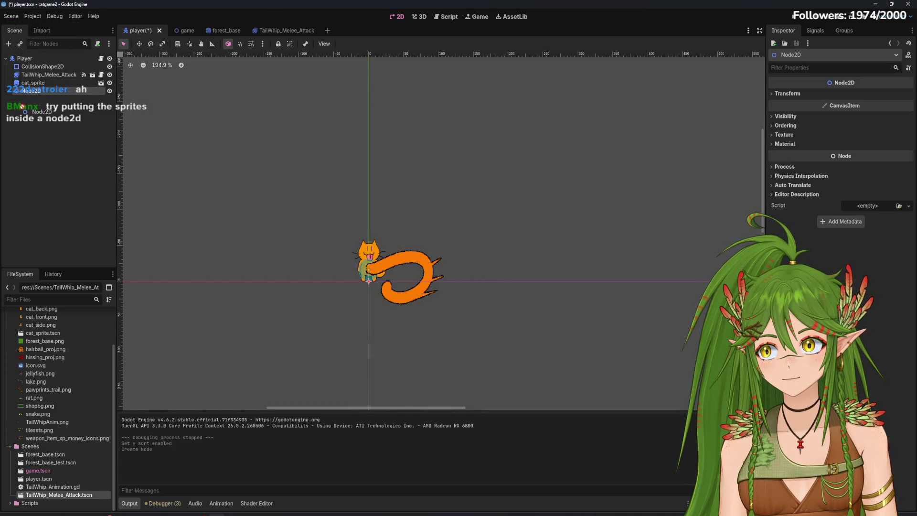
pyautogui.moveTo(47, 77)
pyautogui.mouseDown()
pyautogui.moveTo(47, 91)
pyautogui.moveTo(39, 73)
pyautogui.mouseUp()
pyautogui.click(70, 223)
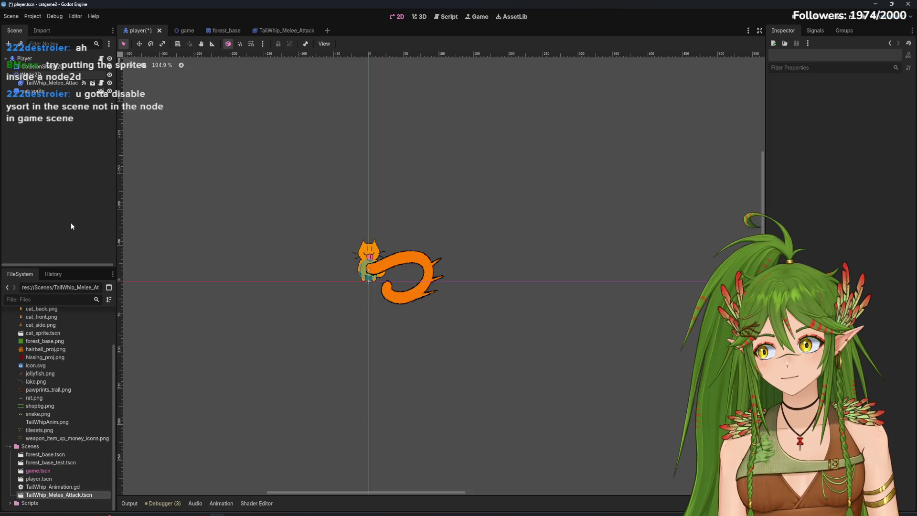
pyautogui.hotkey('ctrl', 's')
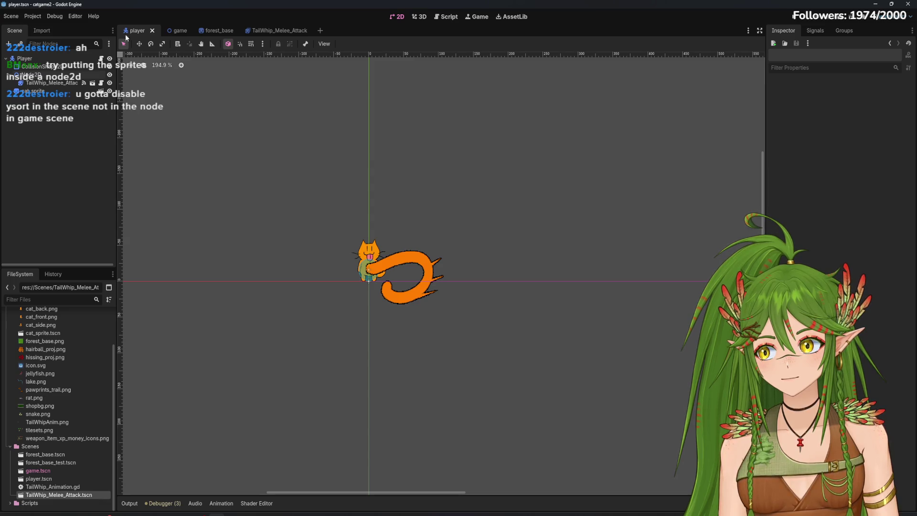
pyautogui.click(33, 60)
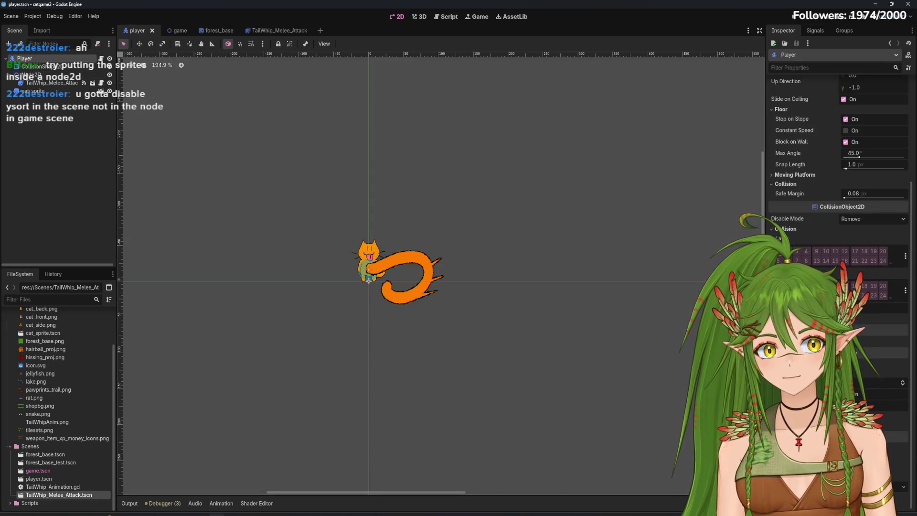
pyautogui.click(796, 24)
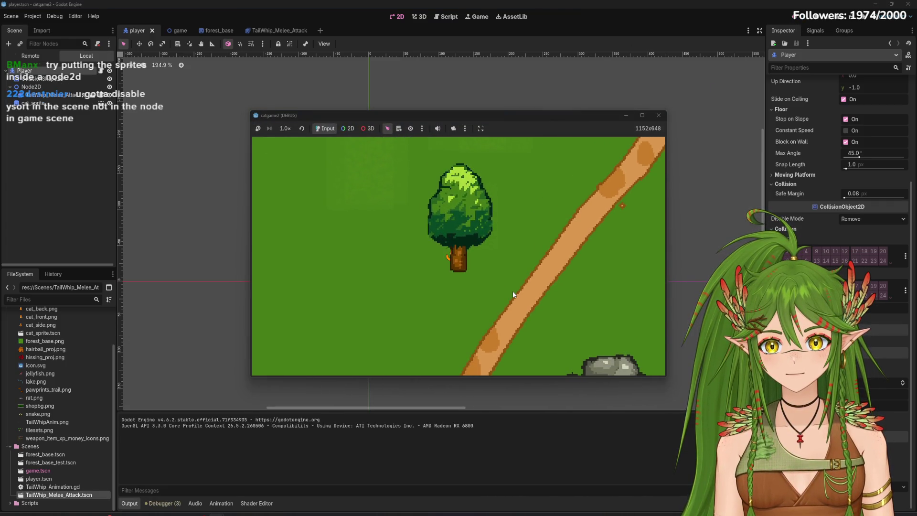
pyautogui.click(513, 293)
pyautogui.press('s')
pyautogui.click(512, 291)
pyautogui.click(659, 115)
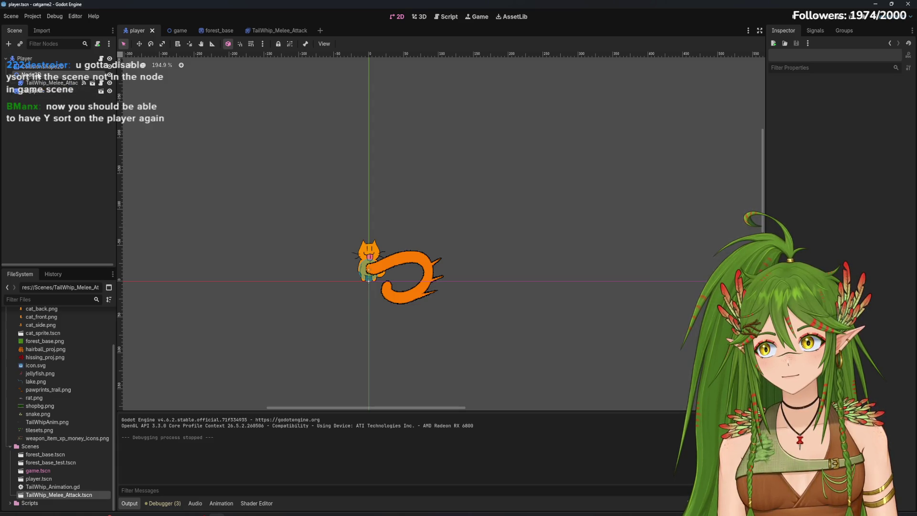
# Reparent TailWhip_Melee_Attack into Node2D, move Node2D above cat_sprite, and enable Y Sort on Player.
pyautogui.moveTo(41, 96); pyautogui.dragTo(41, 92)
pyautogui.click(38, 60)
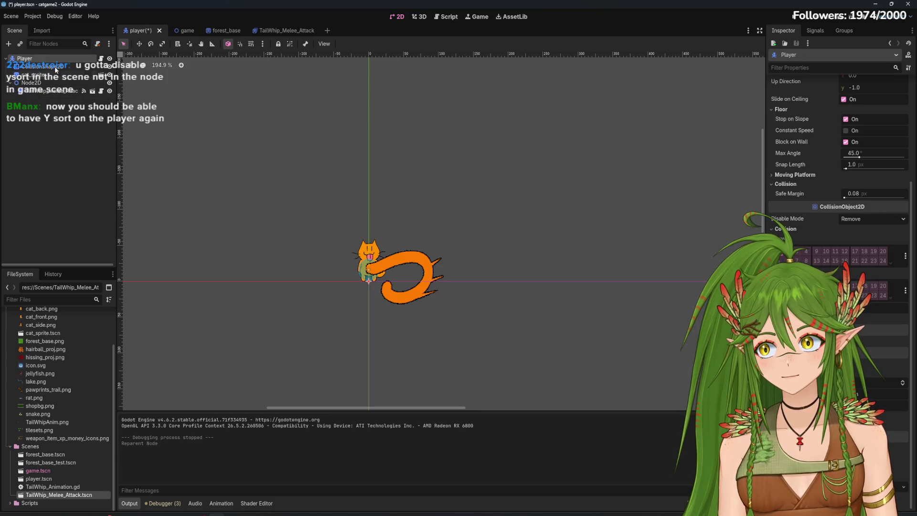
pyautogui.click(72, 151)
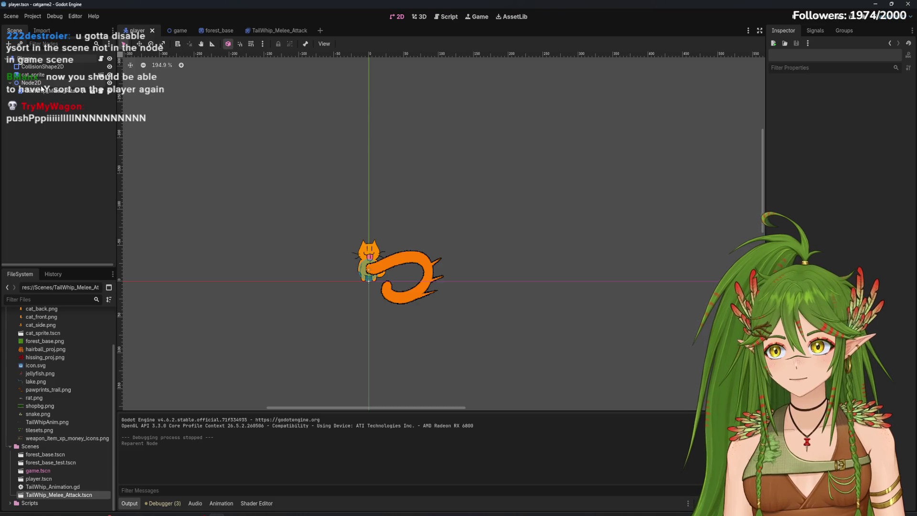
pyautogui.click(38, 82)
pyautogui.moveTo(46, 74); pyautogui.dragTo(47, 75)
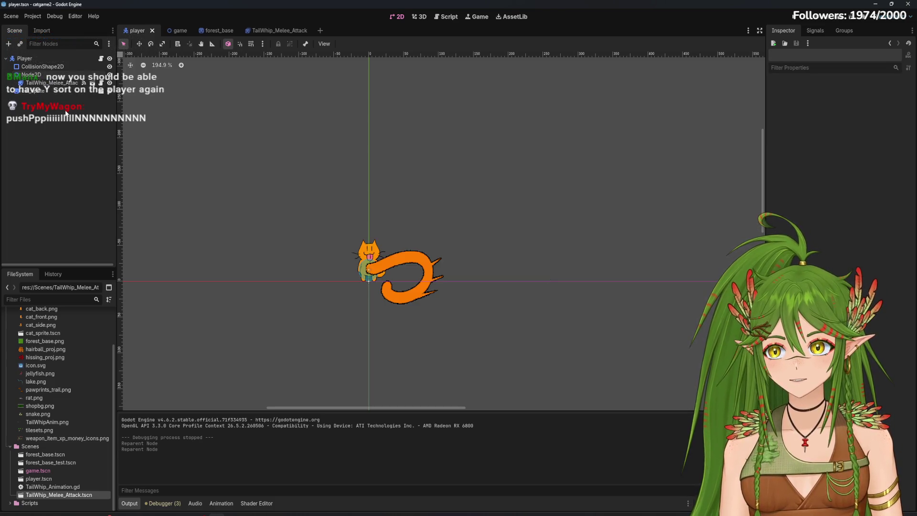
pyautogui.click(38, 59)
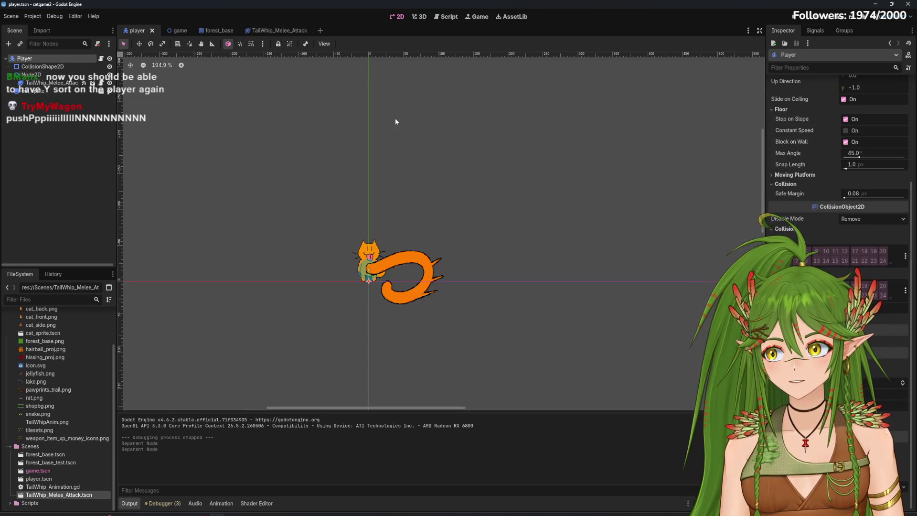
pyautogui.click(845, 406)
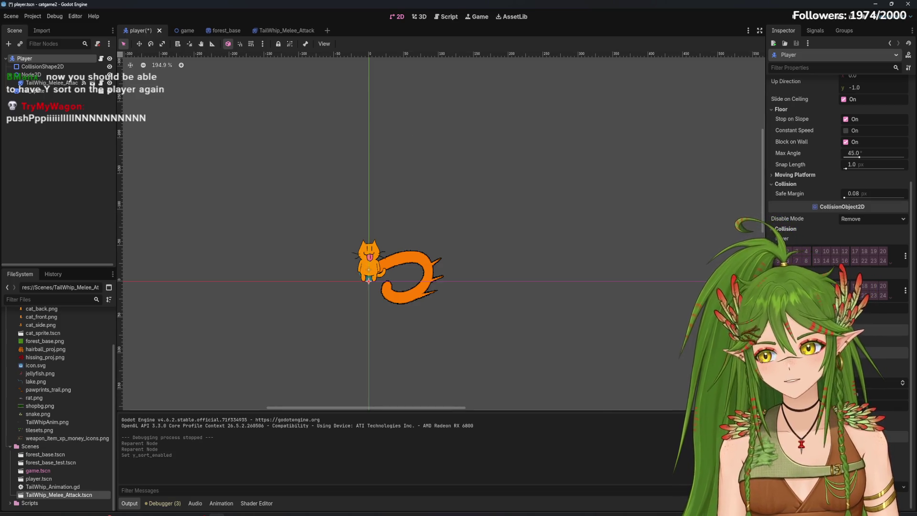
# Run the game and tail-whip while walking the cat around the tree and past the rock.
pyautogui.press('F5')
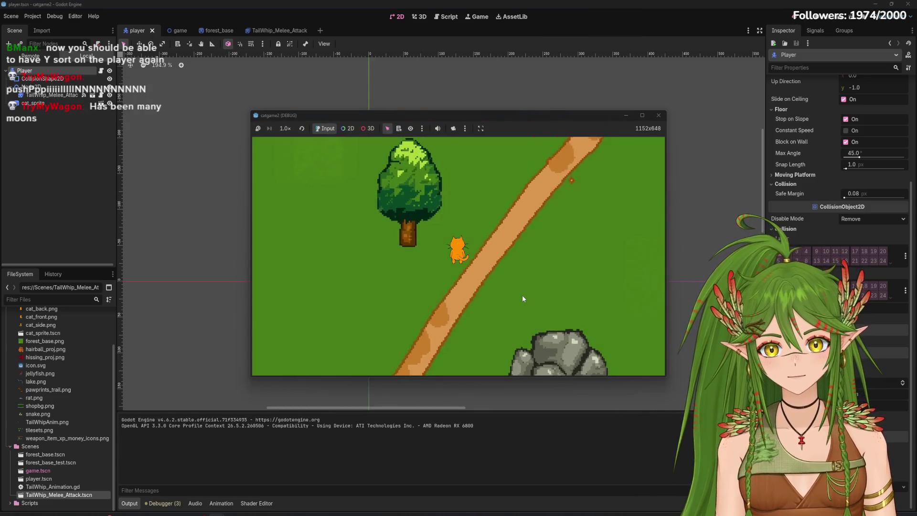
pyautogui.press('space')
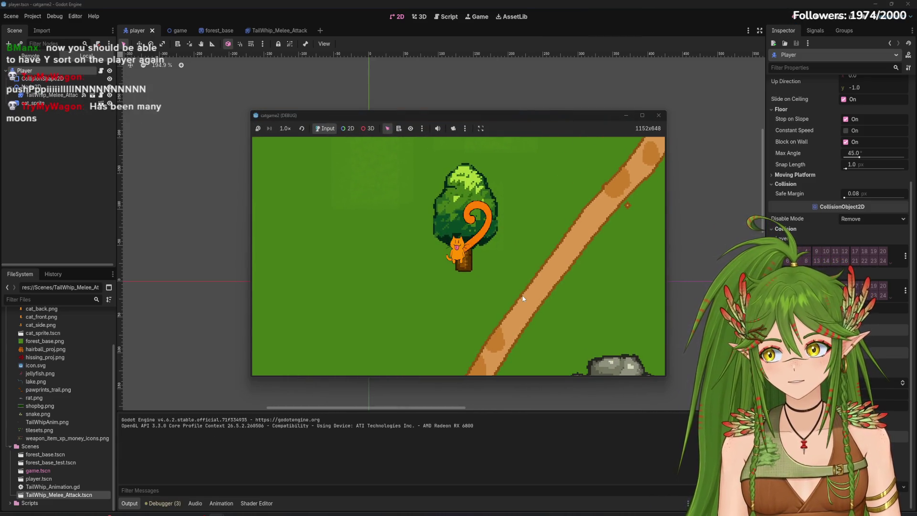
pyautogui.press('a')
pyautogui.press('space')
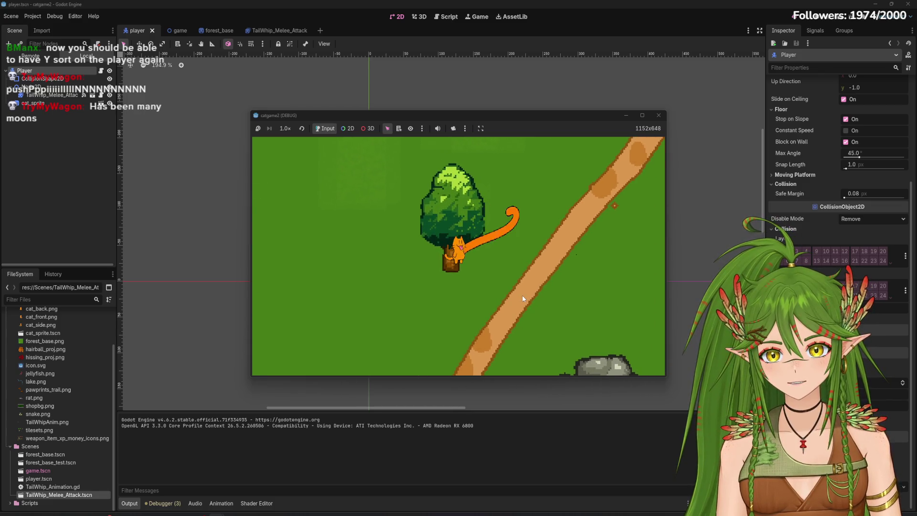
pyautogui.press('s')
pyautogui.press('d')
pyautogui.press('space')
pyautogui.press('s')
pyautogui.press('space')
pyautogui.press('w')
pyautogui.press('a')
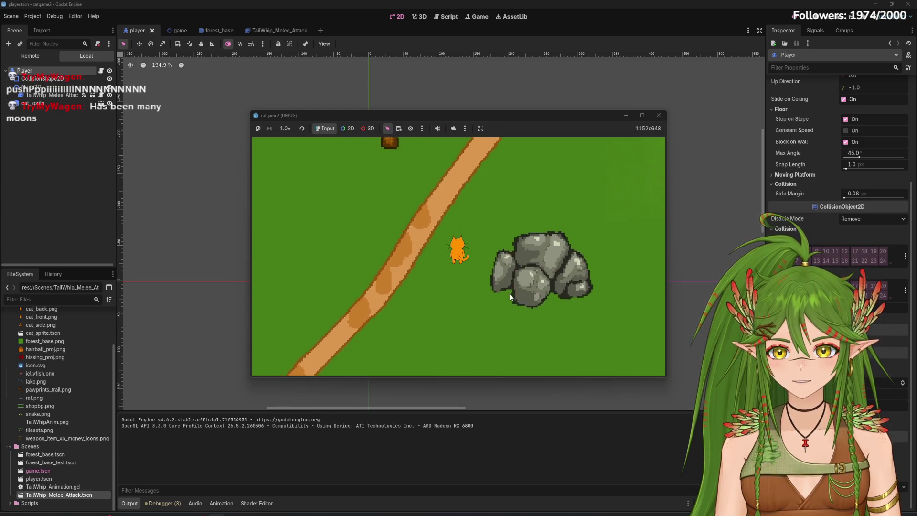
# Walk the cat behind the tree and across the trunk with tail-whips, then close the game.
pyautogui.press('d')
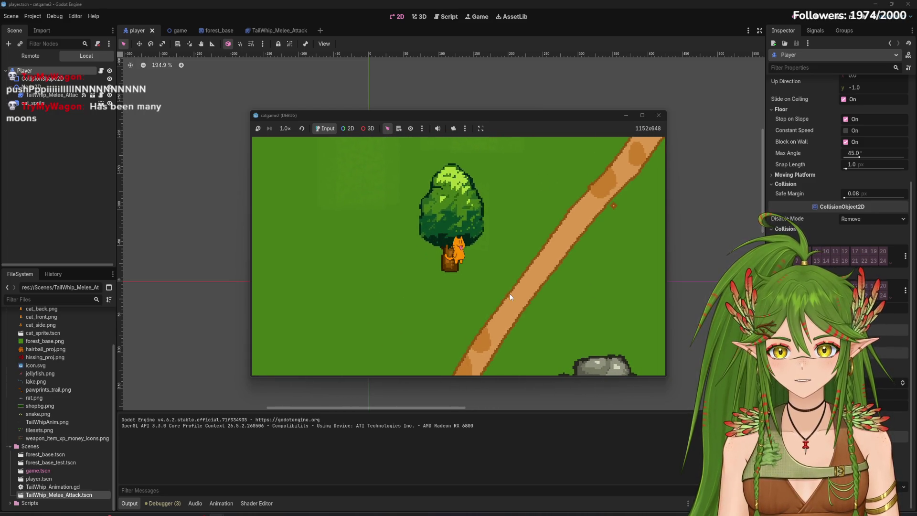
pyautogui.press('w')
pyautogui.press('space')
pyautogui.press('s')
pyautogui.press('space')
pyautogui.press('a')
pyautogui.press('d')
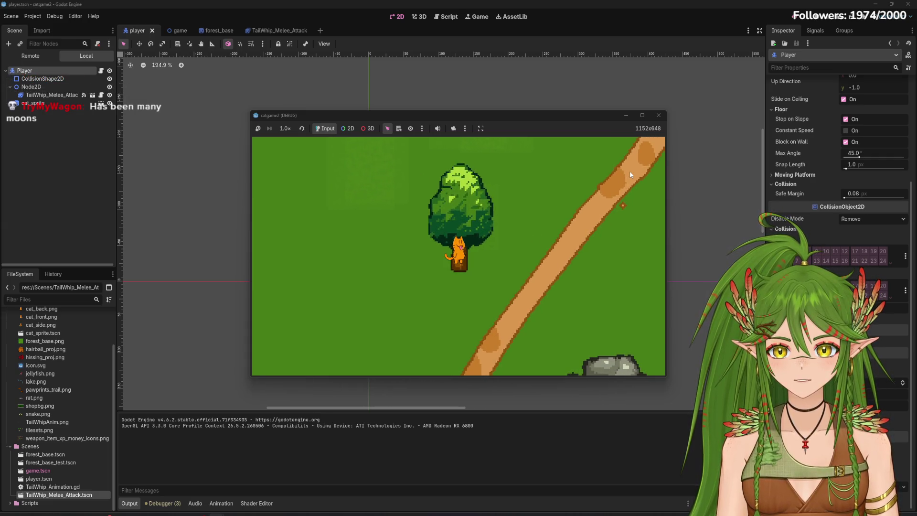
pyautogui.press('space')
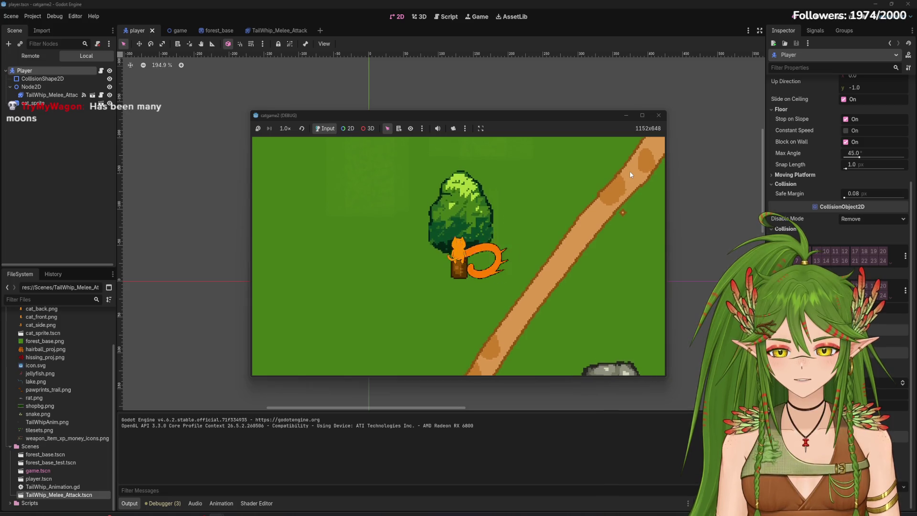
pyautogui.press('w')
pyautogui.press('s')
pyautogui.press('d')
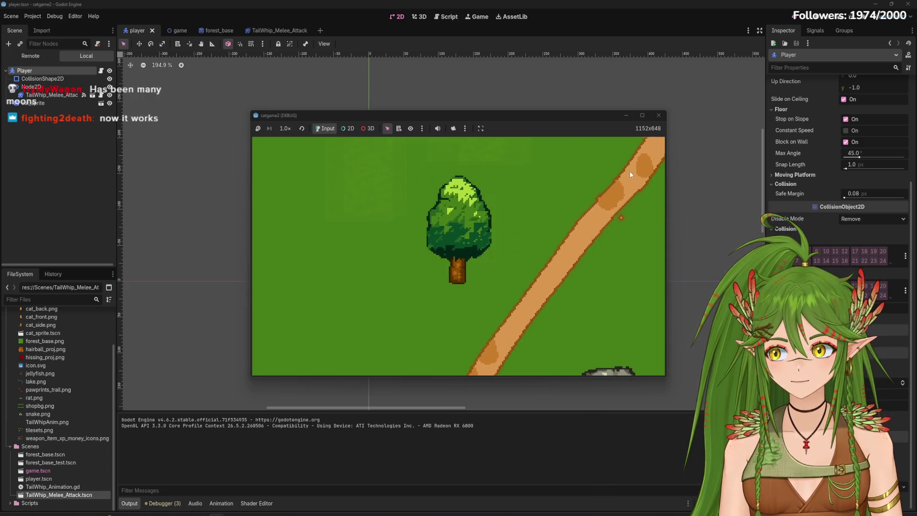
pyautogui.press('a')
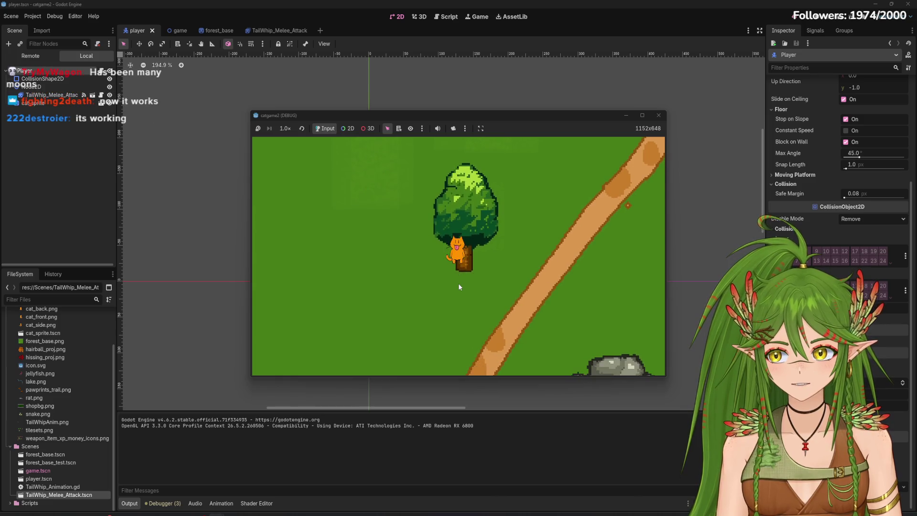
pyautogui.press('d')
pyautogui.press('a')
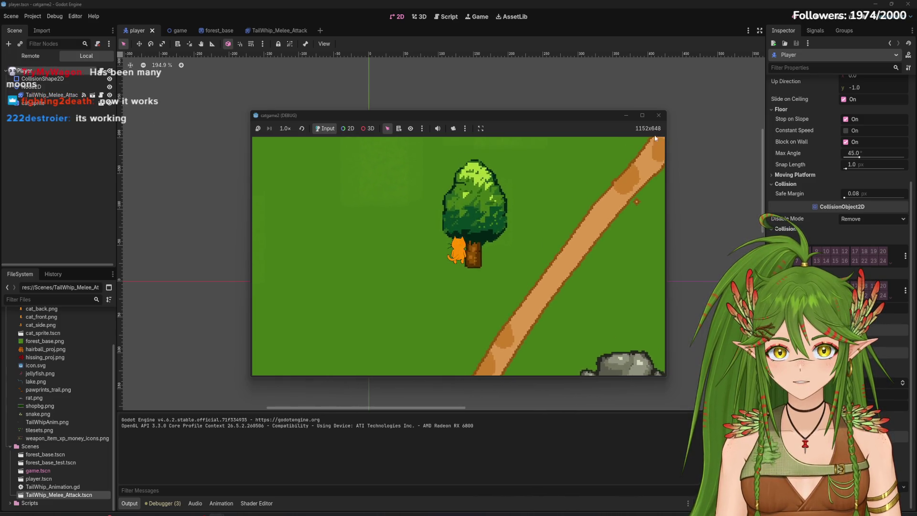
pyautogui.click(657, 116)
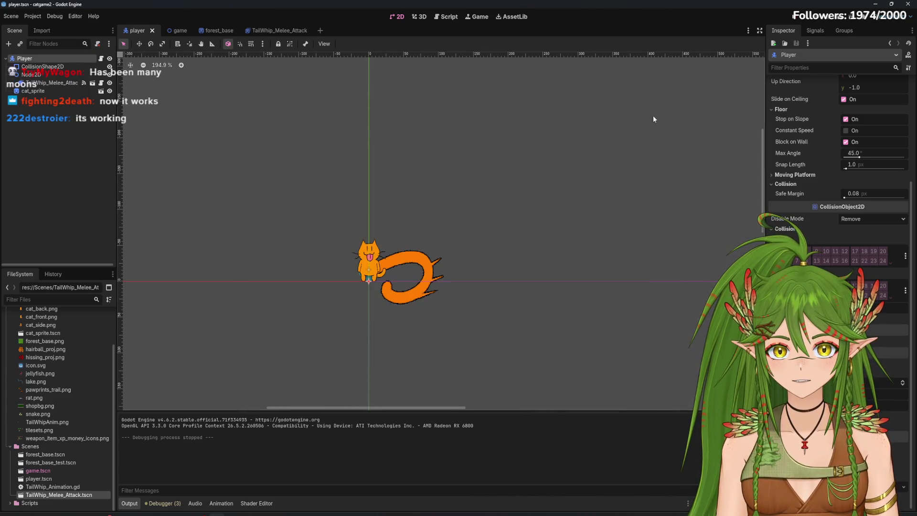
# Select the game scene's TileMapLayer and set the tileset to paint the Y Sort Origin property.
pyautogui.click(216, 30)
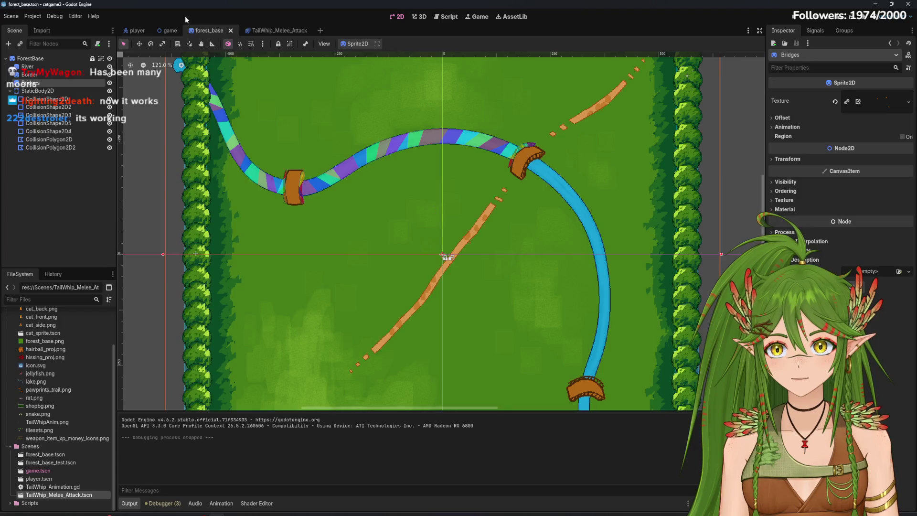
pyautogui.click(163, 32)
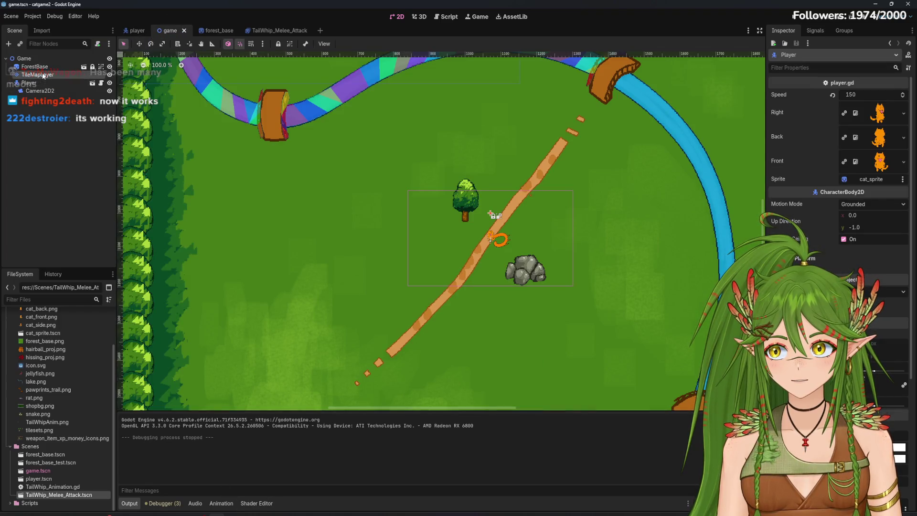
pyautogui.click(43, 74)
pyautogui.click(289, 503)
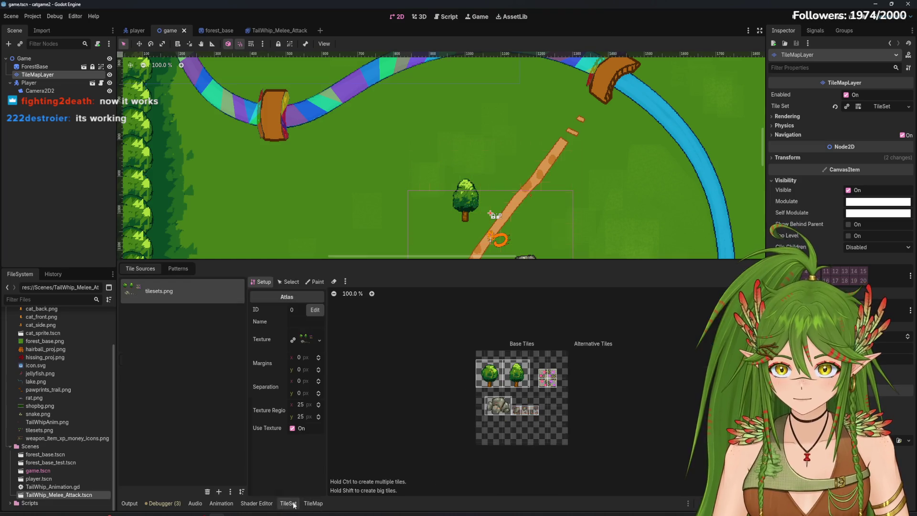
pyautogui.click(313, 282)
pyautogui.click(285, 309)
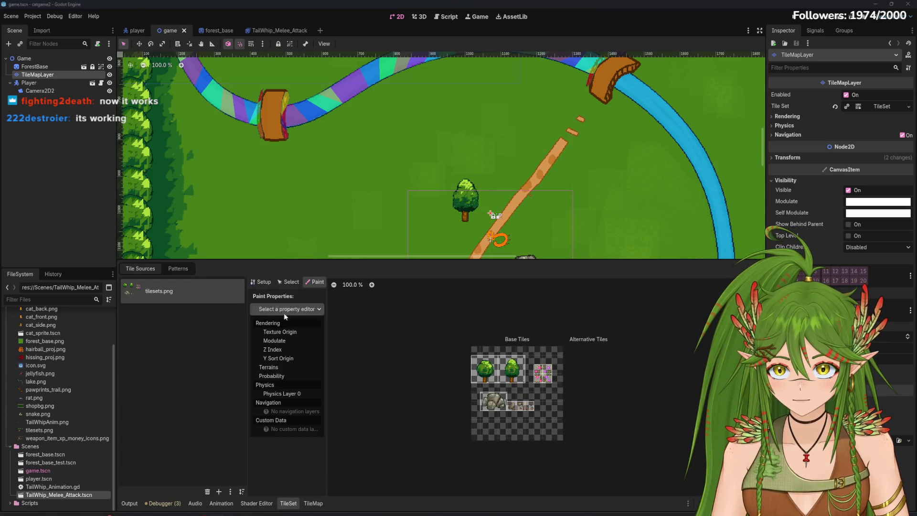
pyautogui.click(289, 358)
# Paint a Y Sort Origin of 25 onto both tree tiles, save, and launch the game.
pyautogui.scroll(6, 542, 387)
pyautogui.scroll(8, 520, 382)
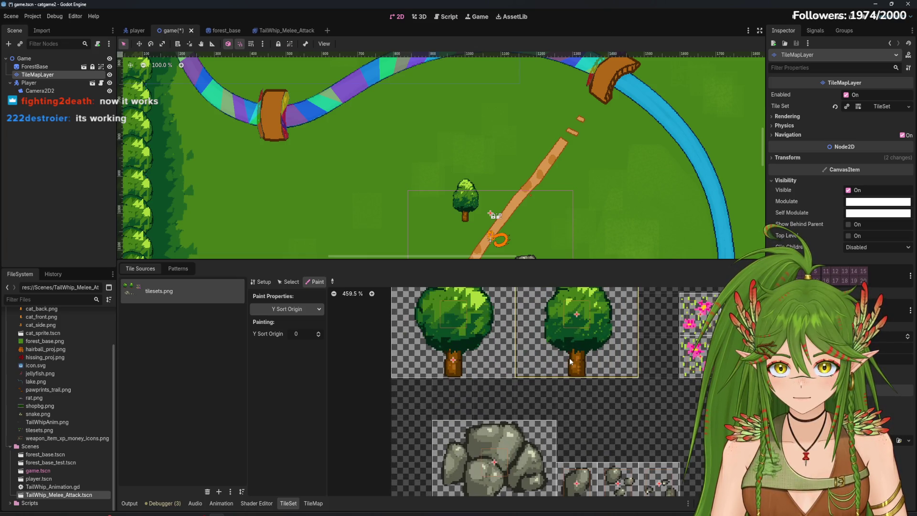
pyautogui.hotkey('ctrl', 's')
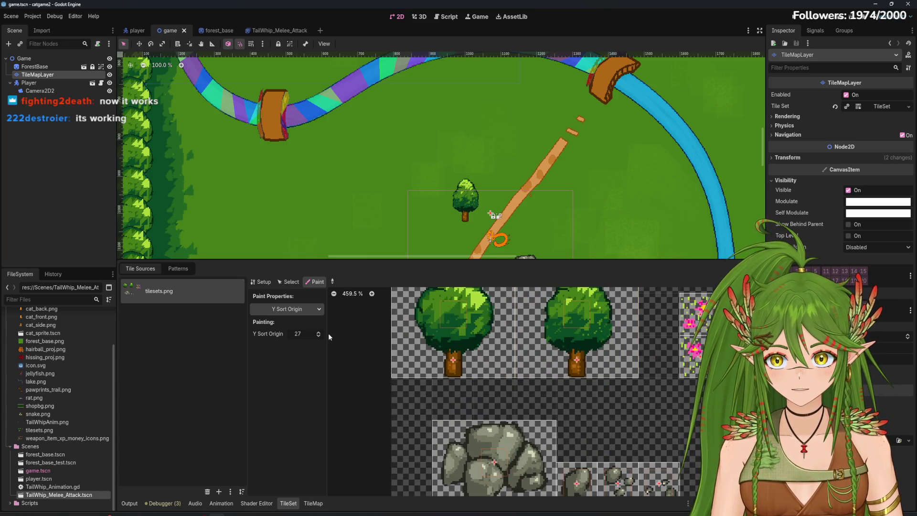
pyautogui.click(521, 349)
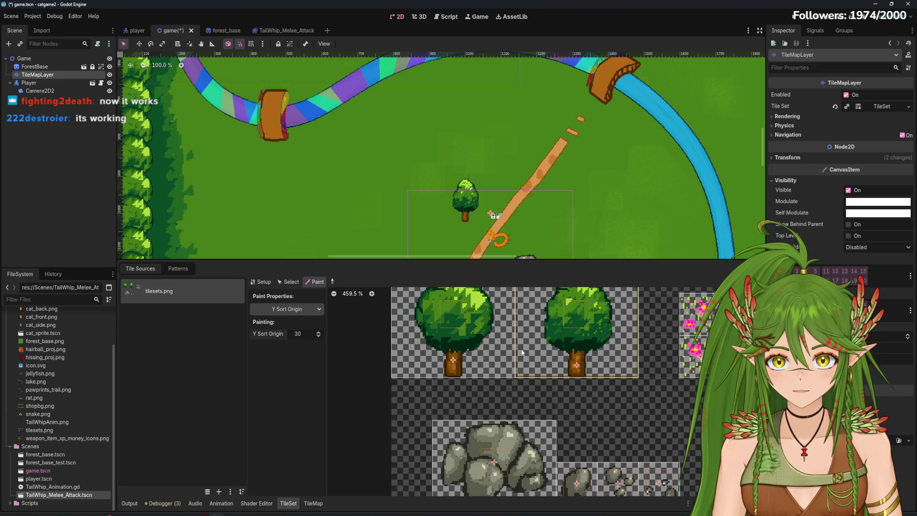
pyautogui.click(440, 342)
pyautogui.click(802, 20)
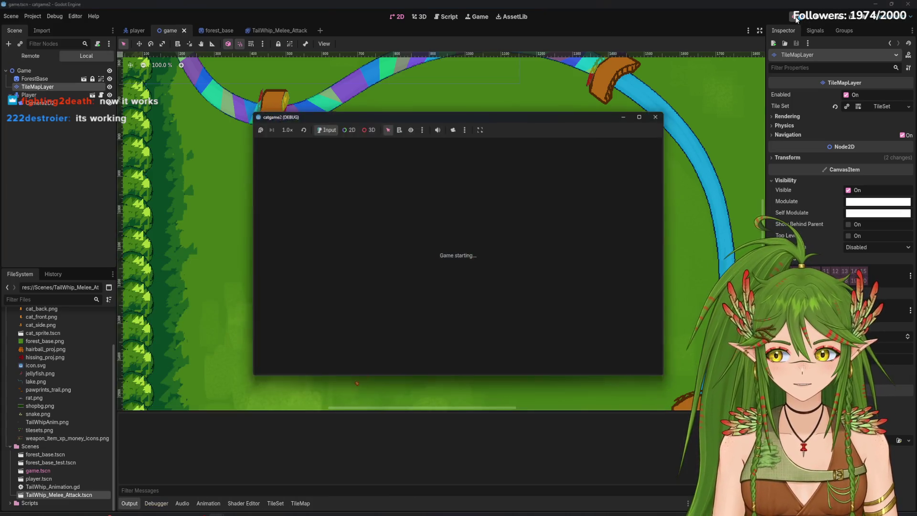
# Walk the cat behind and in front of the tree, then close the game.
pyautogui.press('Up')
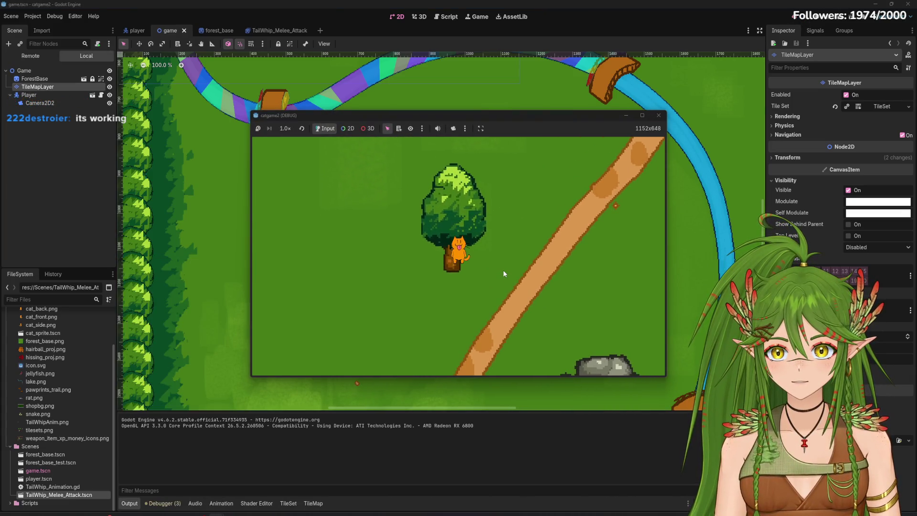
pyautogui.press('Down')
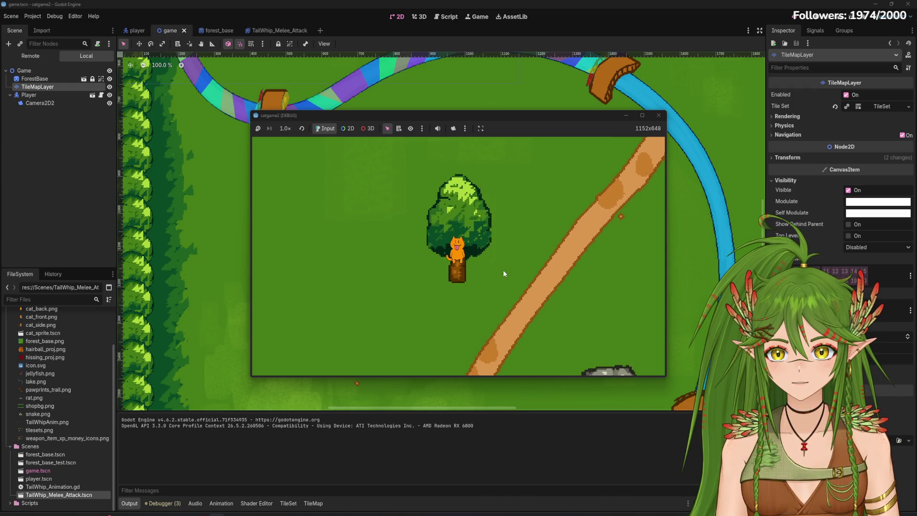
pyautogui.press('Right')
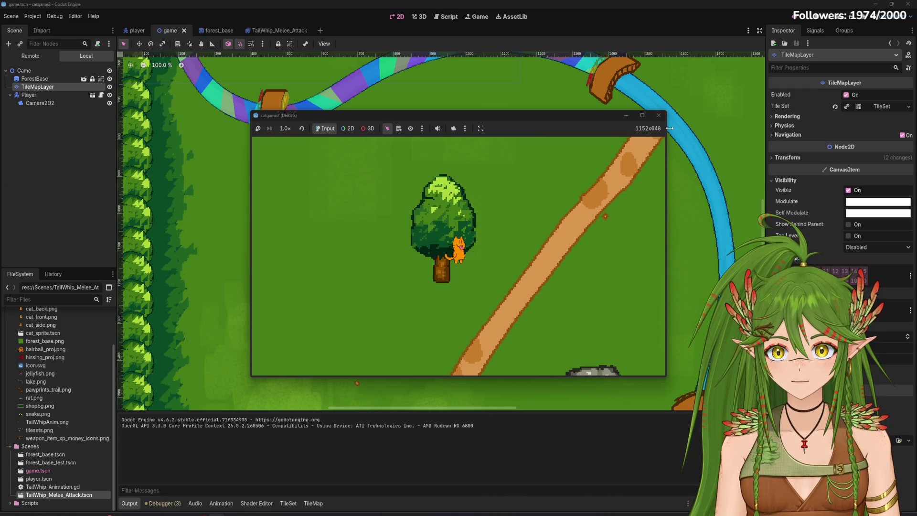
pyautogui.press('Down')
pyautogui.press('Up')
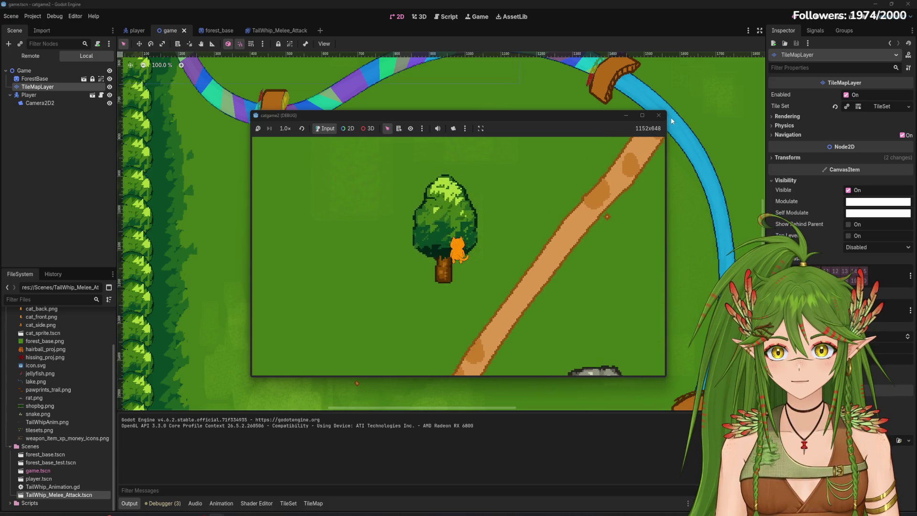
pyautogui.click(659, 115)
# Lower the tileset's Y Sort Origin paint value to 20 and rerun the game.
pyautogui.click(288, 504)
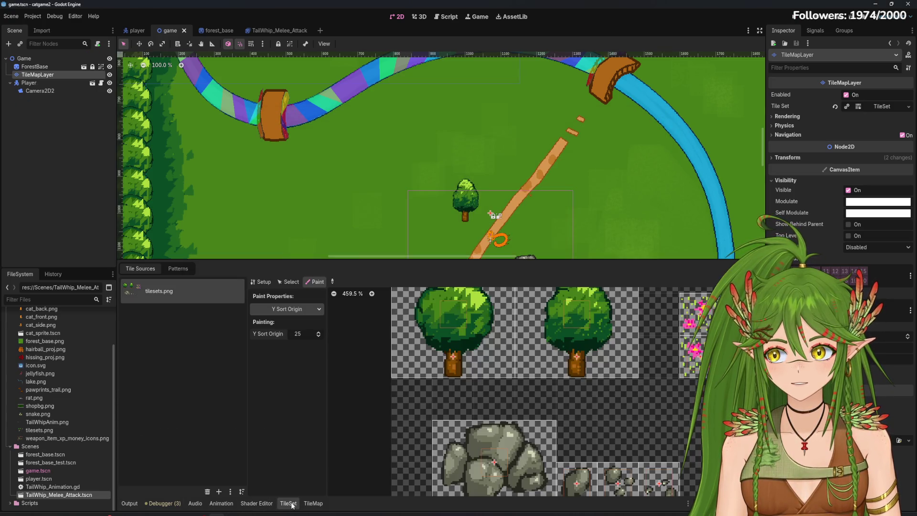
pyautogui.click(317, 337)
pyautogui.click(318, 336)
pyautogui.click(318, 336)
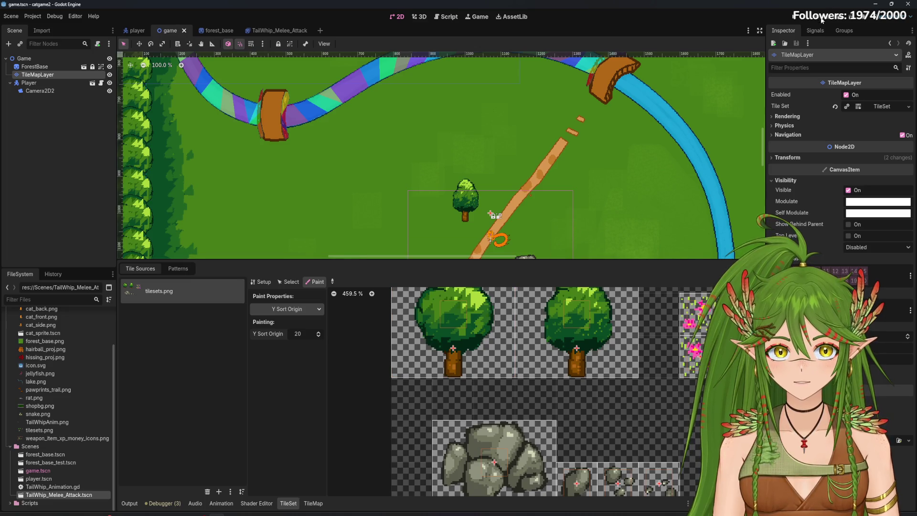
pyautogui.click(824, 18)
# Walk the cat around the tree to check its sorting, then stop the game.
pyautogui.press('Up')
pyautogui.press('Left')
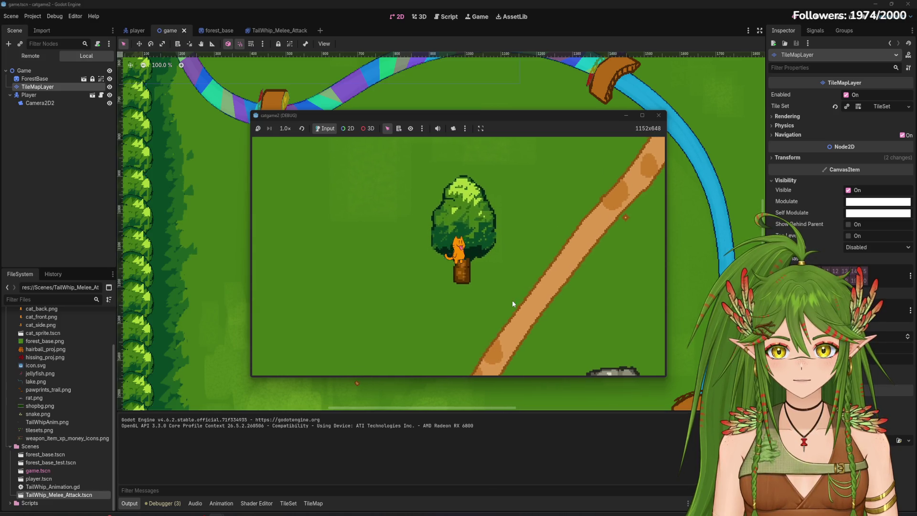
pyautogui.press('Down')
pyautogui.press('Right')
pyautogui.press('Right')
pyautogui.press('Up')
pyautogui.press('Right')
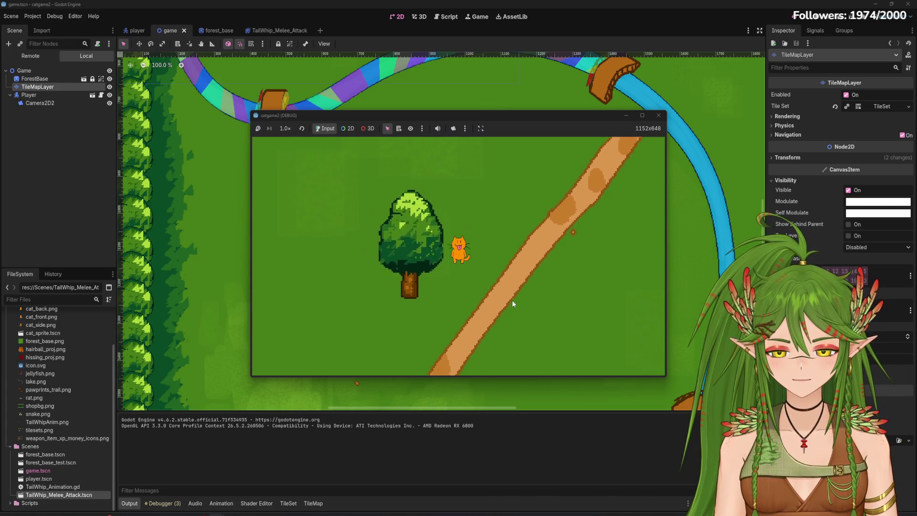
pyautogui.press('Left')
pyautogui.press('Right')
pyautogui.click(658, 115)
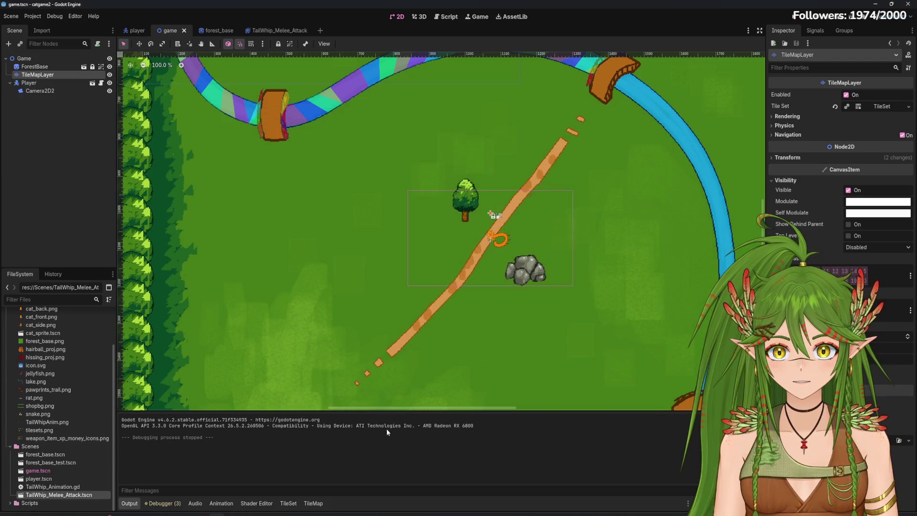
# Paint a Y Sort Origin of 35 onto the second tree tile and run the game.
pyautogui.click(135, 505)
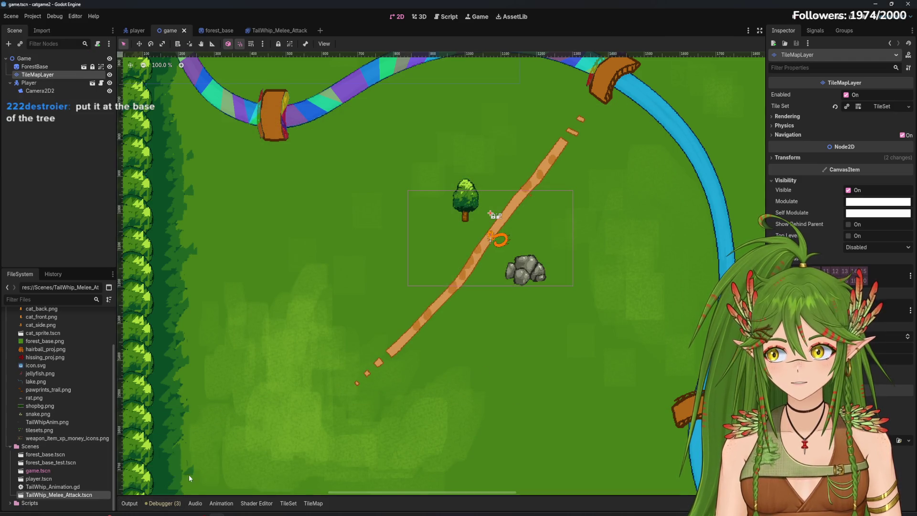
pyautogui.click(138, 503)
pyautogui.click(289, 503)
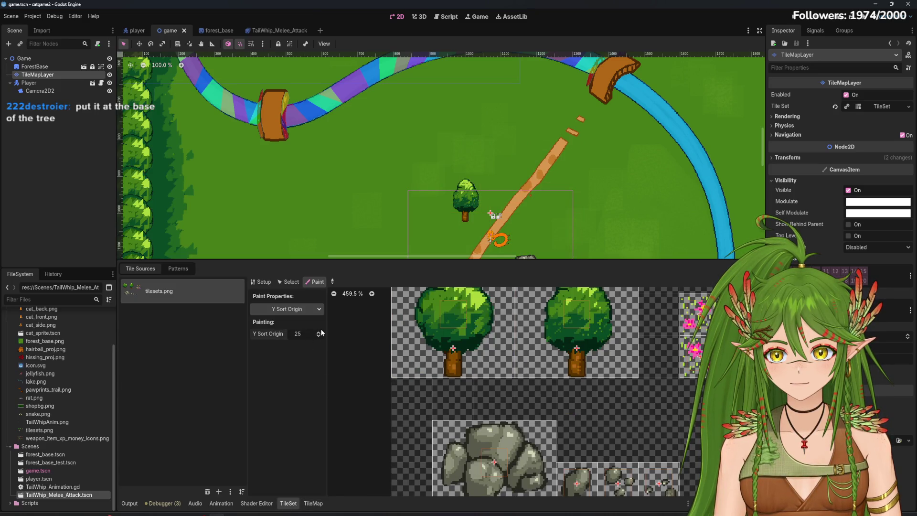
pyautogui.click(552, 333)
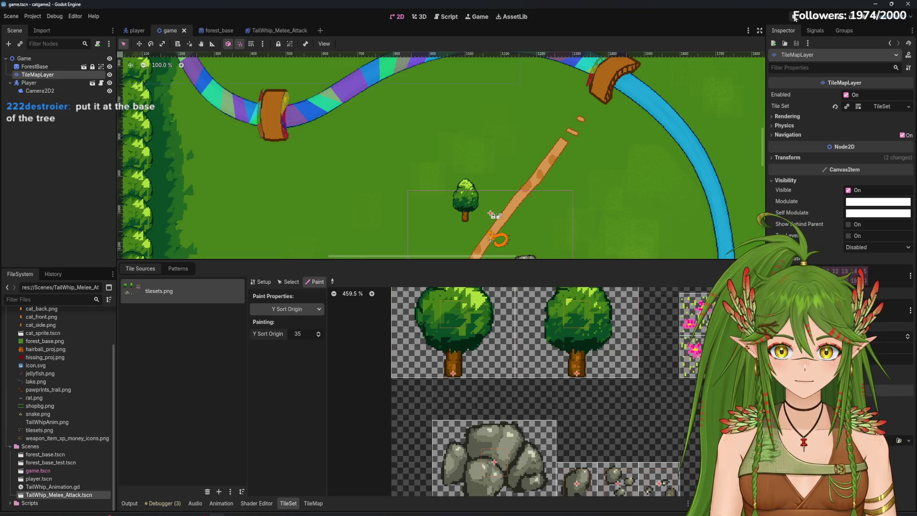
pyautogui.click(794, 17)
# Walk the cat back and forth around the tree trunk to check sorting.
pyautogui.press('w')
pyautogui.press('a')
pyautogui.press('d')
pyautogui.press('a')
pyautogui.press('d')
pyautogui.press('d')
pyautogui.press('a')
pyautogui.press('d')
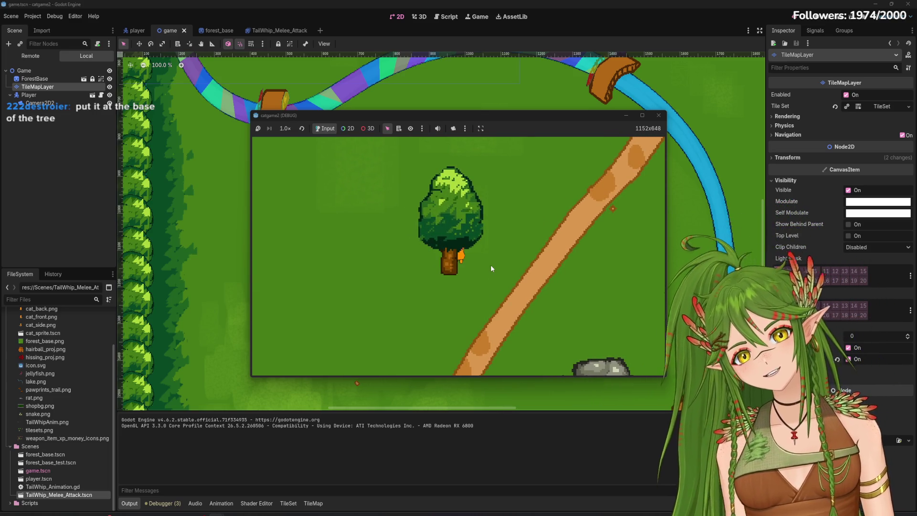
# Walk the cat up to the trunk and swing tail-whips while stepping left beside the tree.
pyautogui.press('s')
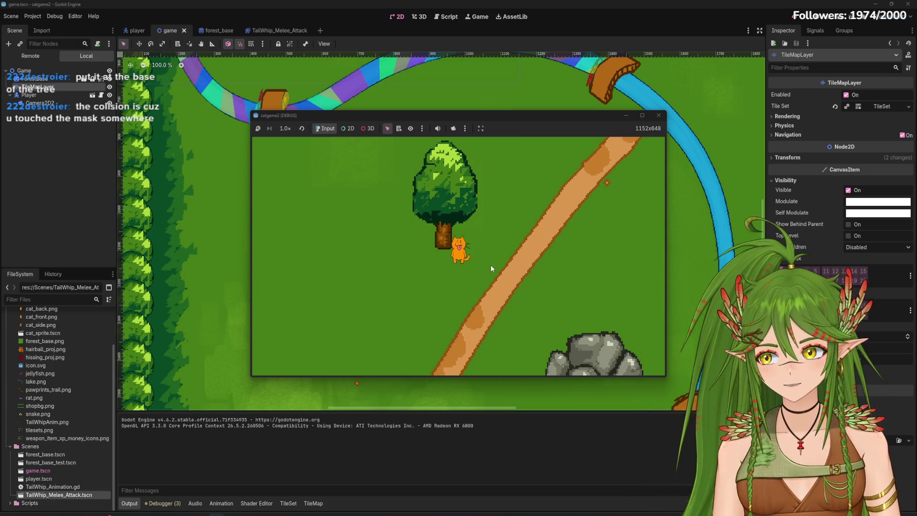
pyautogui.press('w')
pyautogui.click(491, 264)
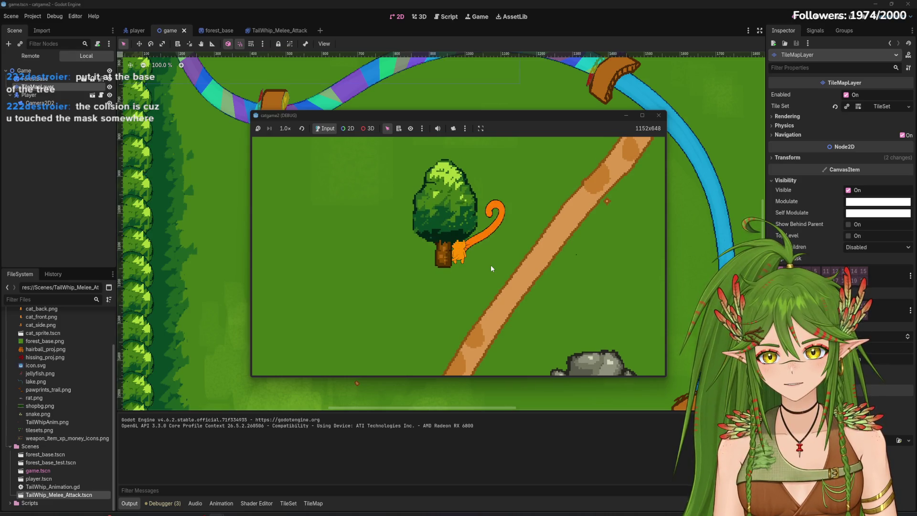
pyautogui.click(491, 265)
pyautogui.press('a')
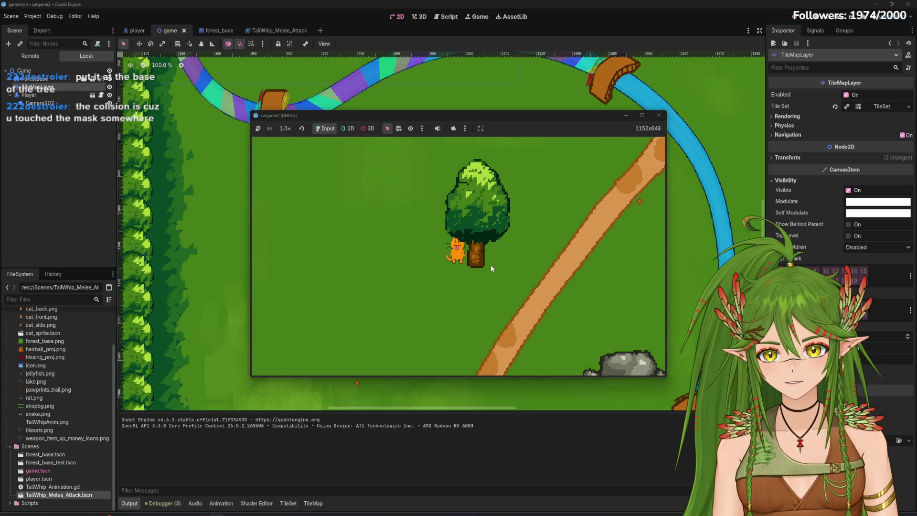
pyautogui.click(491, 265)
pyautogui.press('a')
pyautogui.click(491, 265)
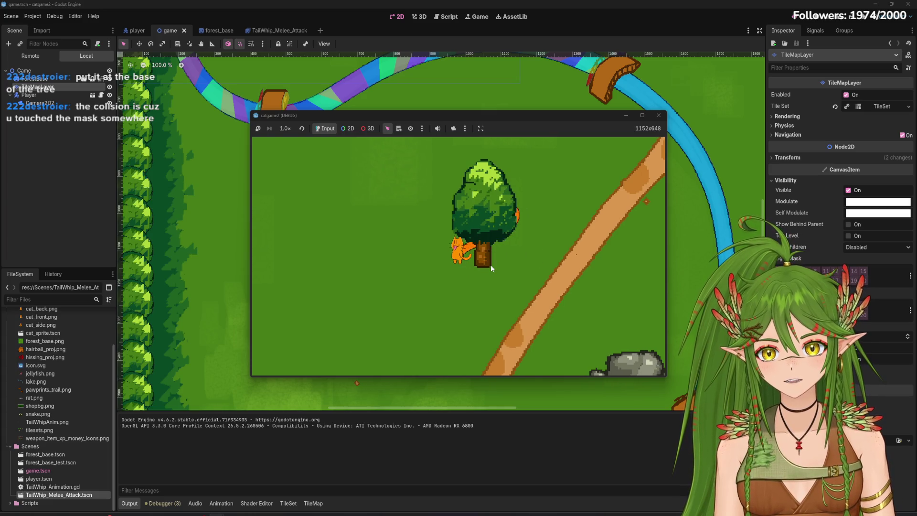
# Swing several more tail-whips around the trunk, then close the game window.
pyautogui.click(509, 277)
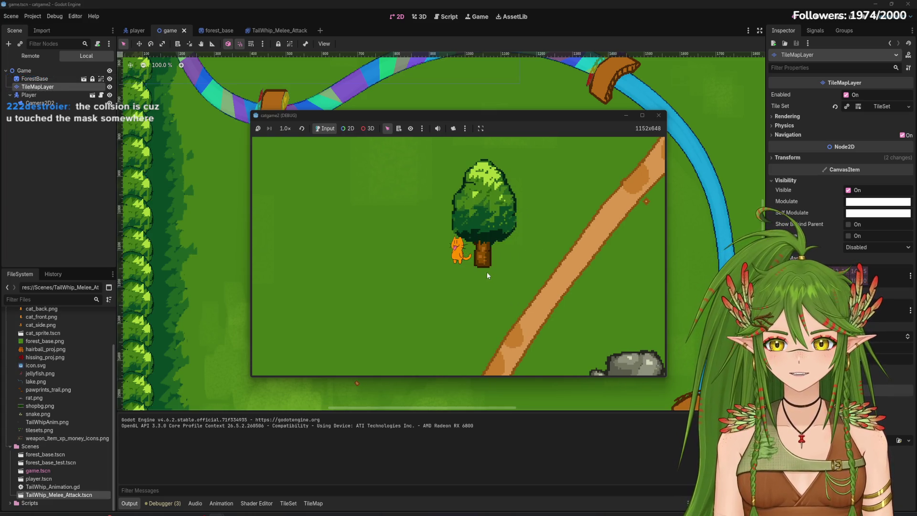
pyautogui.click(494, 258)
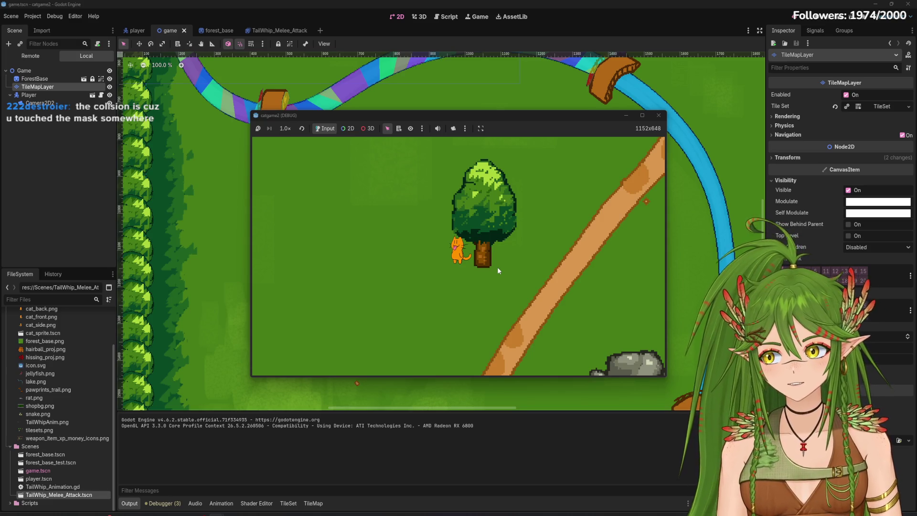
pyautogui.click(497, 270)
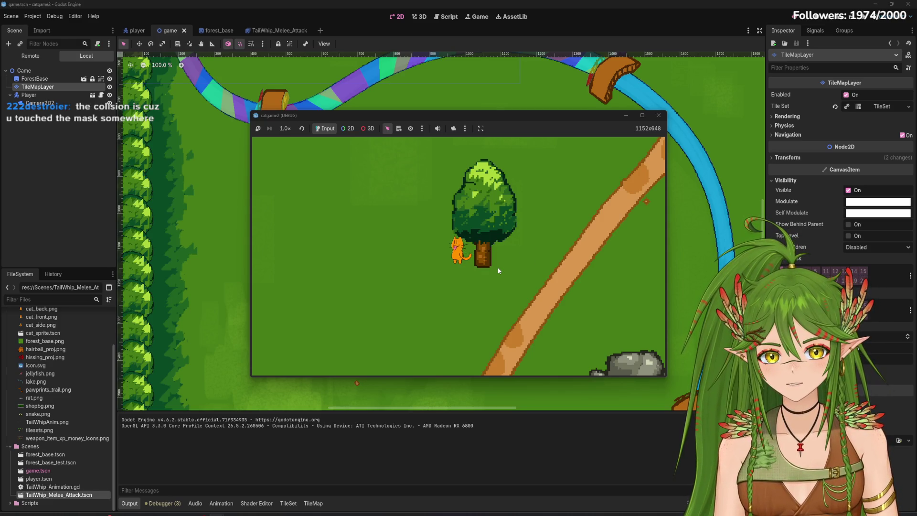
pyautogui.click(494, 272)
pyautogui.click(494, 272)
pyautogui.click(495, 274)
pyautogui.click(494, 275)
pyautogui.click(495, 275)
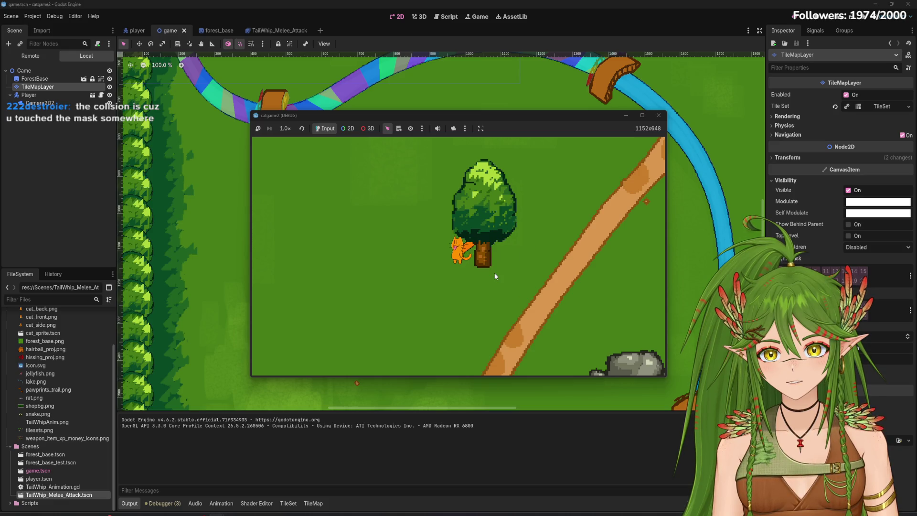
pyautogui.click(658, 116)
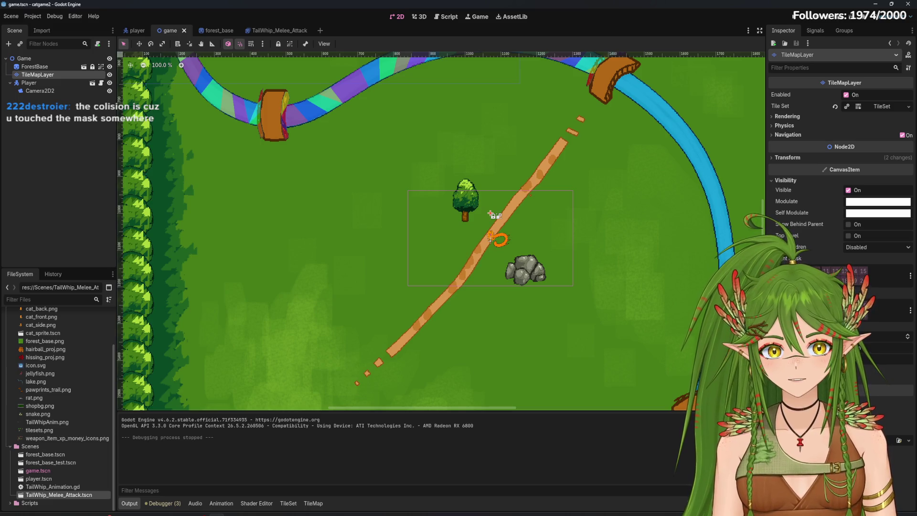
pyautogui.click(35, 66)
pyautogui.click(29, 83)
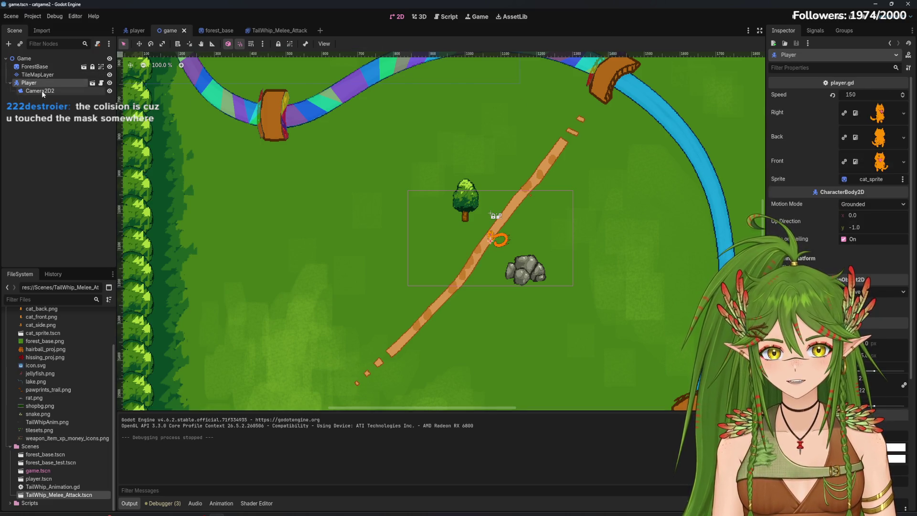
pyautogui.click(39, 75)
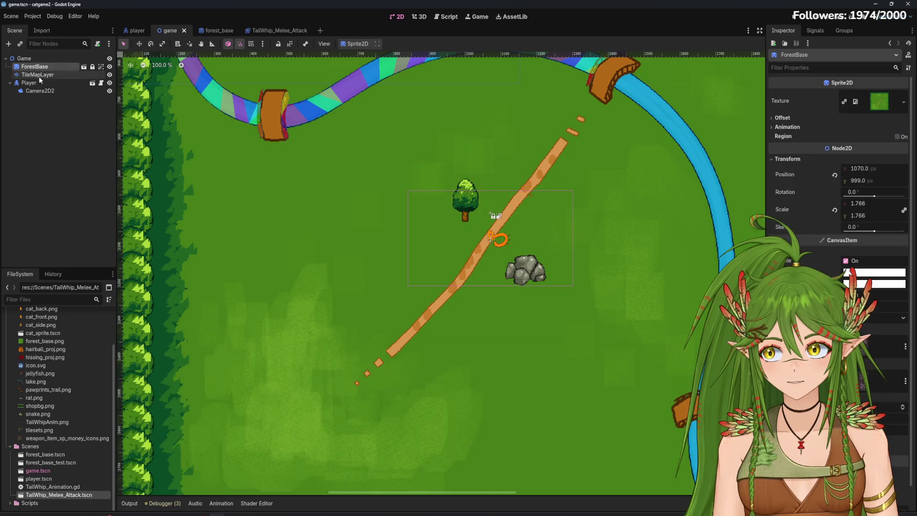
pyautogui.click(288, 503)
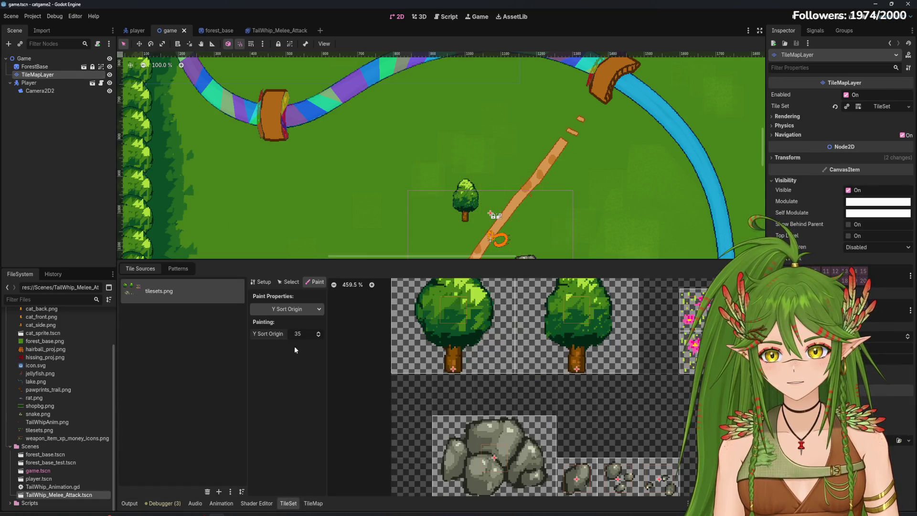
pyautogui.click(297, 310)
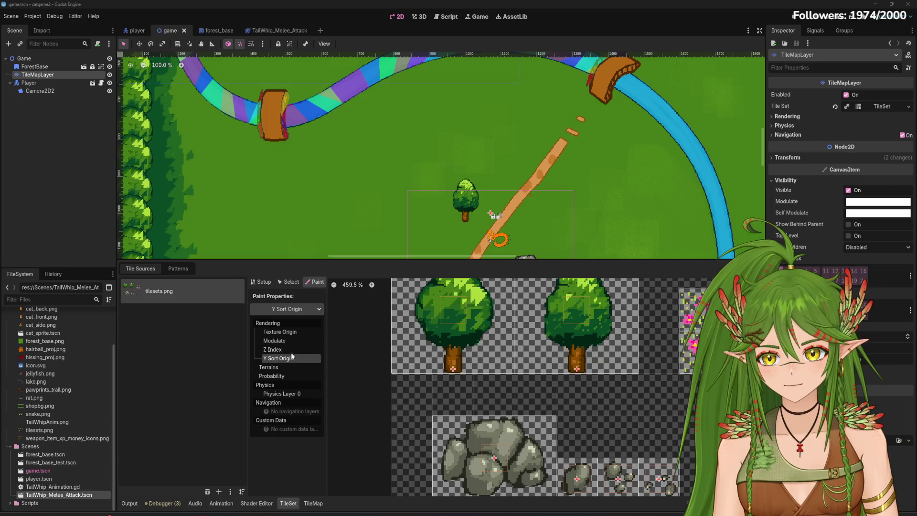
pyautogui.click(288, 352)
pyautogui.click(296, 310)
pyautogui.click(287, 358)
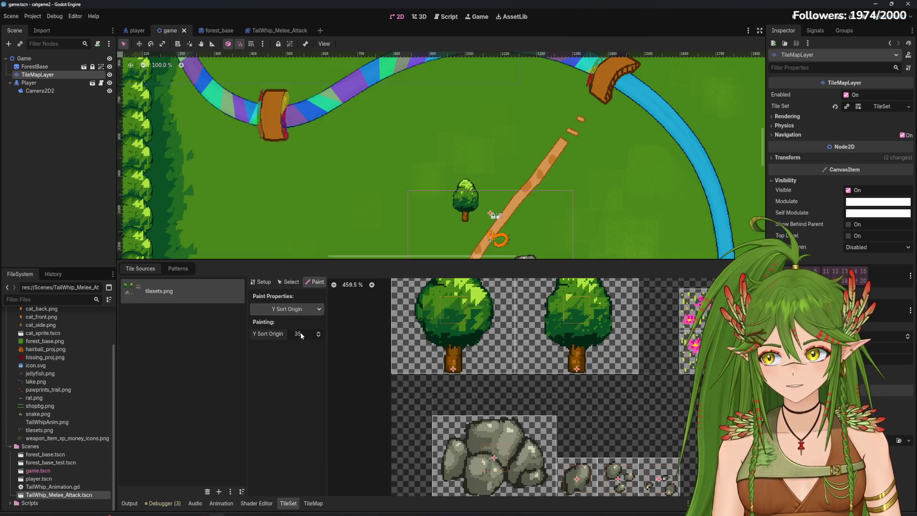
pyautogui.press('F5')
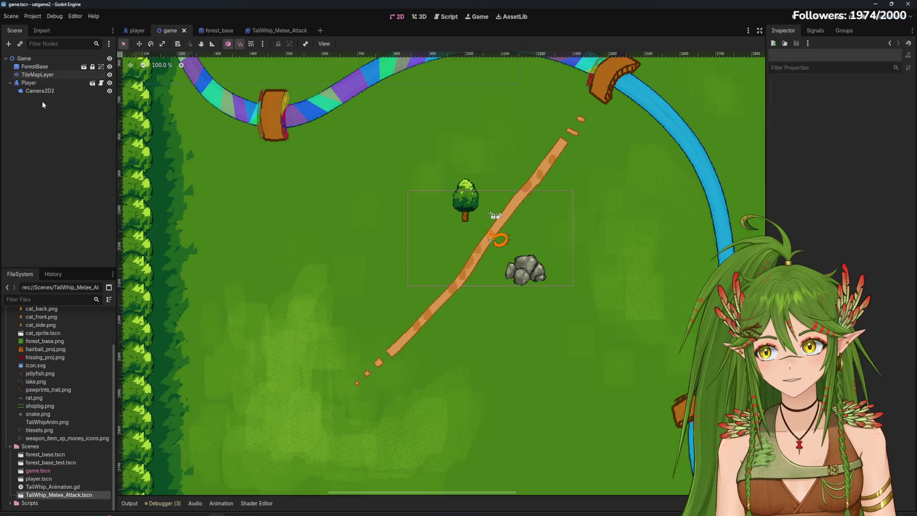
# Walk the cat along the path, restart the game, walk behind the tree, then stop it.
pyautogui.press('s')
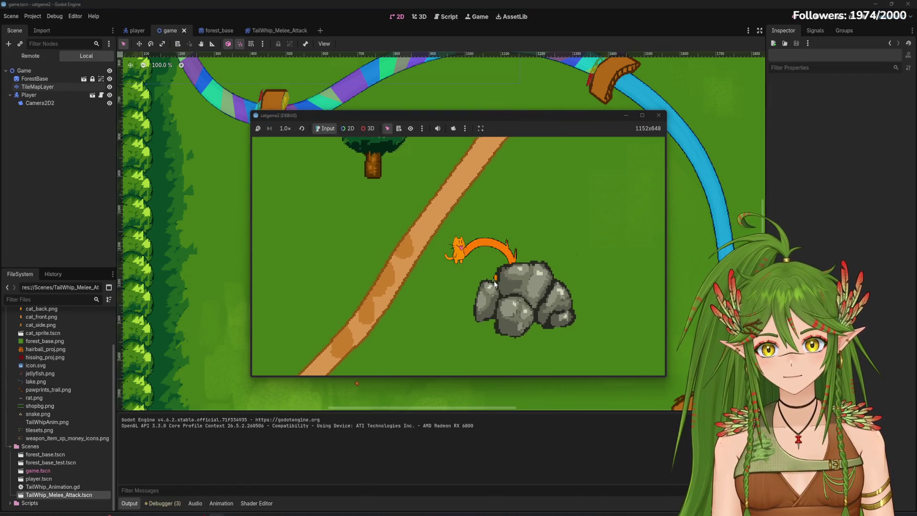
pyautogui.press('w')
pyautogui.press('F5')
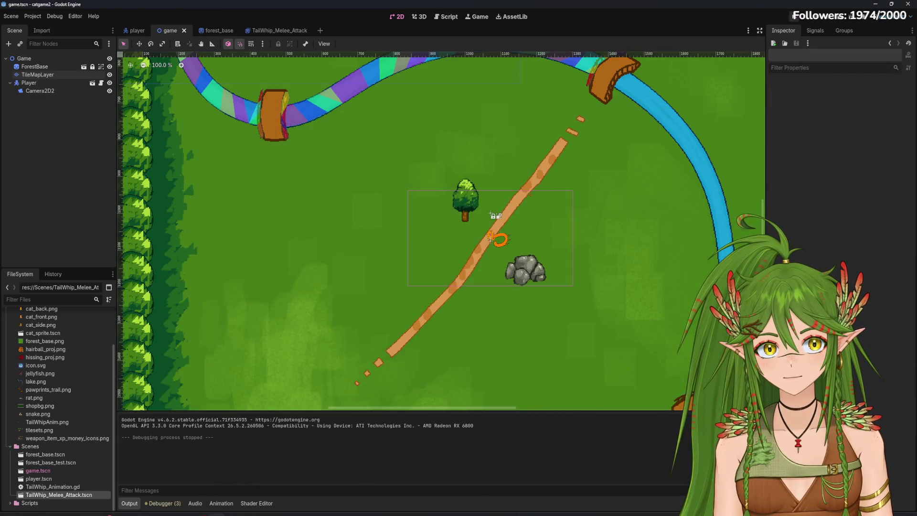
pyautogui.press('w')
pyautogui.press('a')
pyautogui.press('s')
pyautogui.press('d')
pyautogui.press('w')
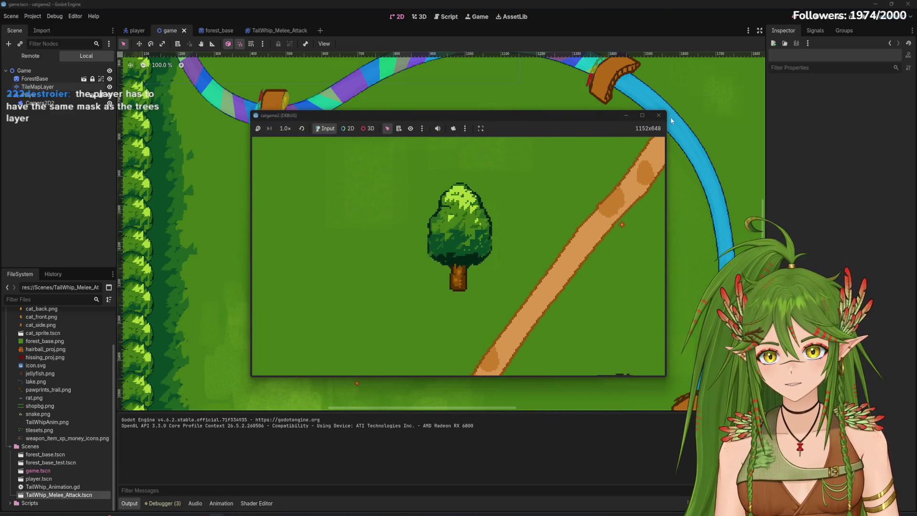
pyautogui.press('F8')
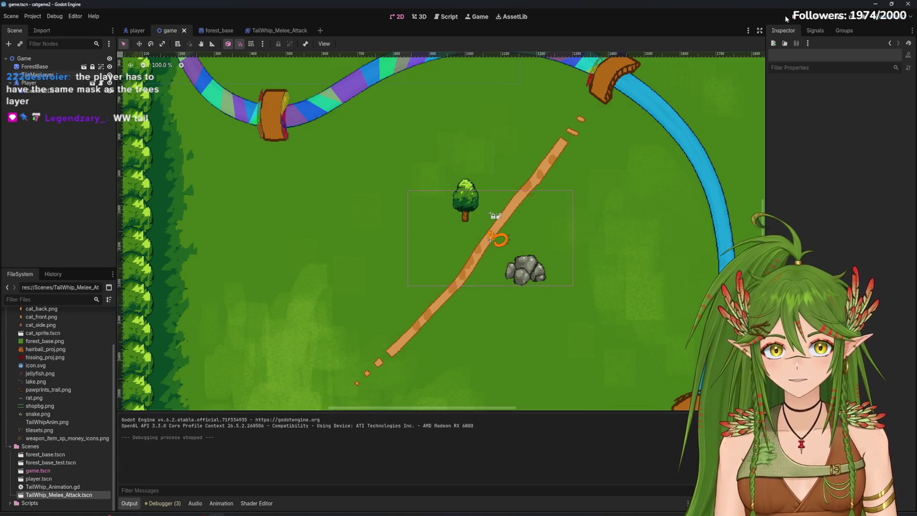
# Run the game again, walk the cat past the rocks and up the dirt path, then close it.
pyautogui.click(786, 18)
pyautogui.press('s')
pyautogui.press('a')
pyautogui.press('d')
pyautogui.press('w')
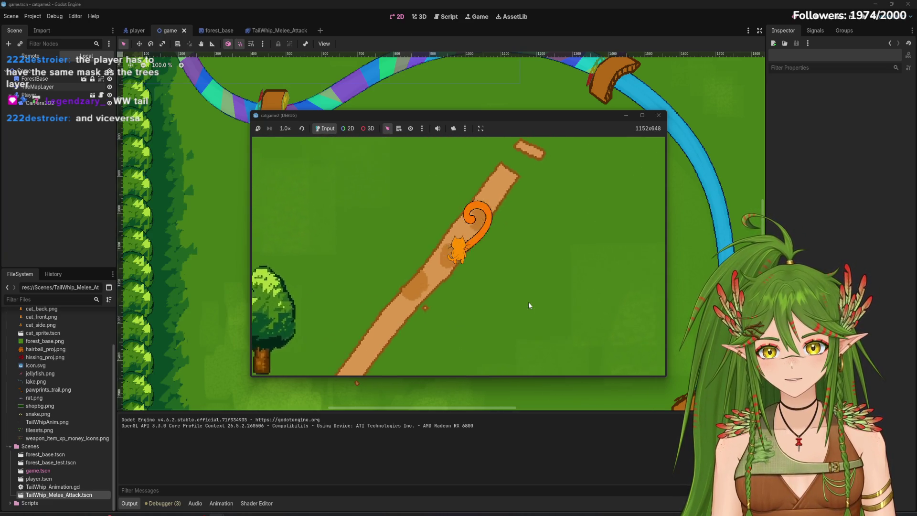
pyautogui.press('w')
pyautogui.press('w')
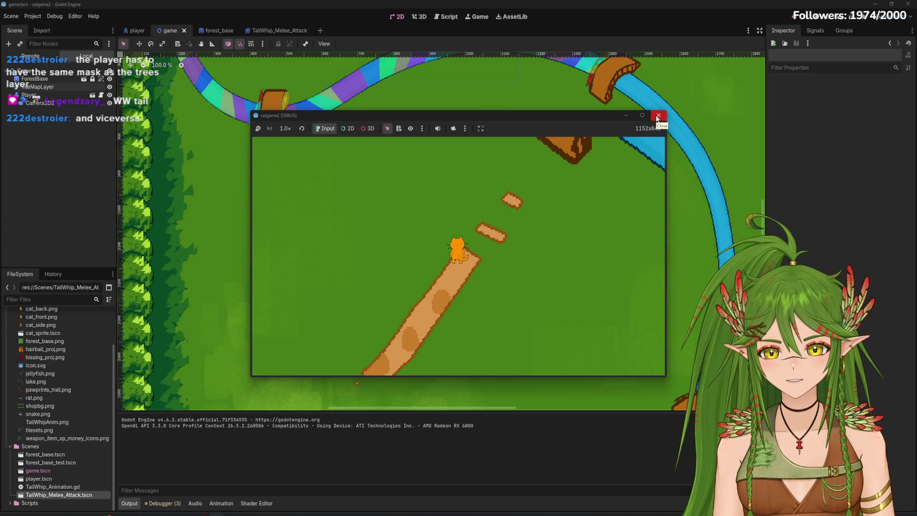
pyautogui.click(658, 116)
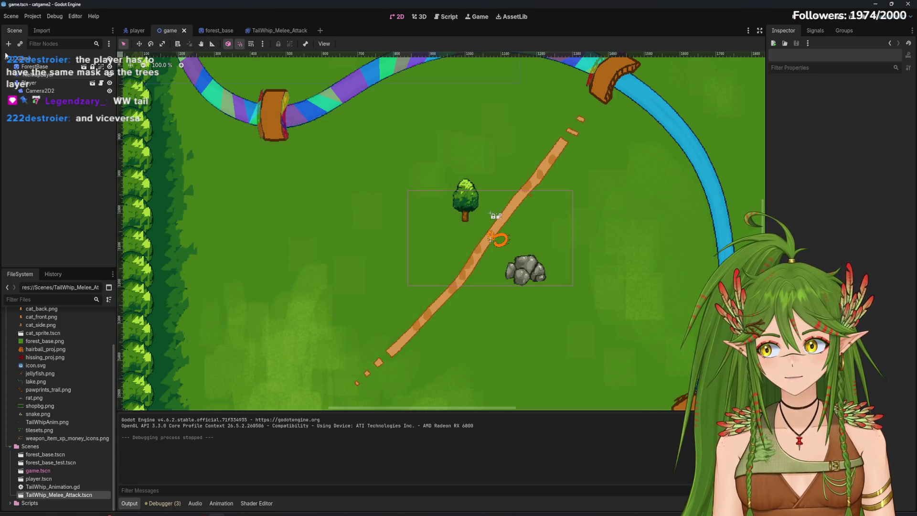
pyautogui.click(447, 17)
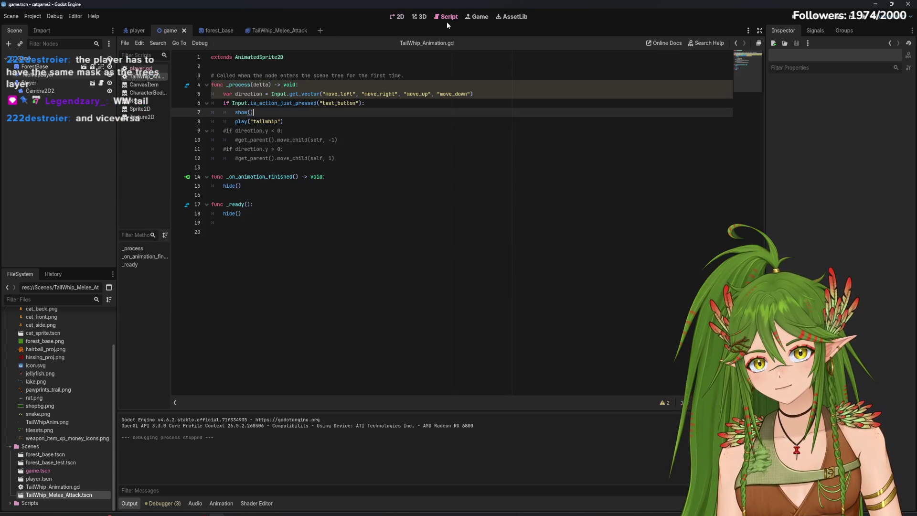
pyautogui.click(346, 165)
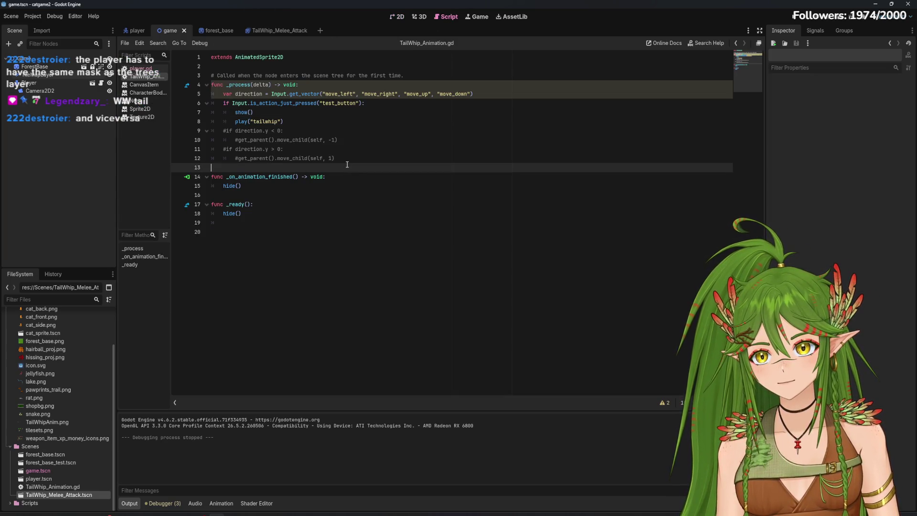
pyautogui.press('Return')
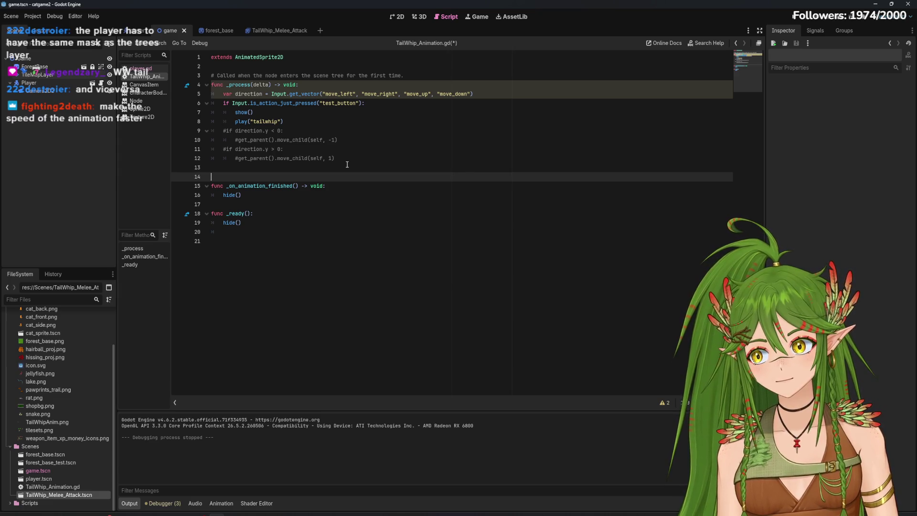
pyautogui.press('BackSpace')
pyautogui.click(347, 164)
pyautogui.write('move_to')
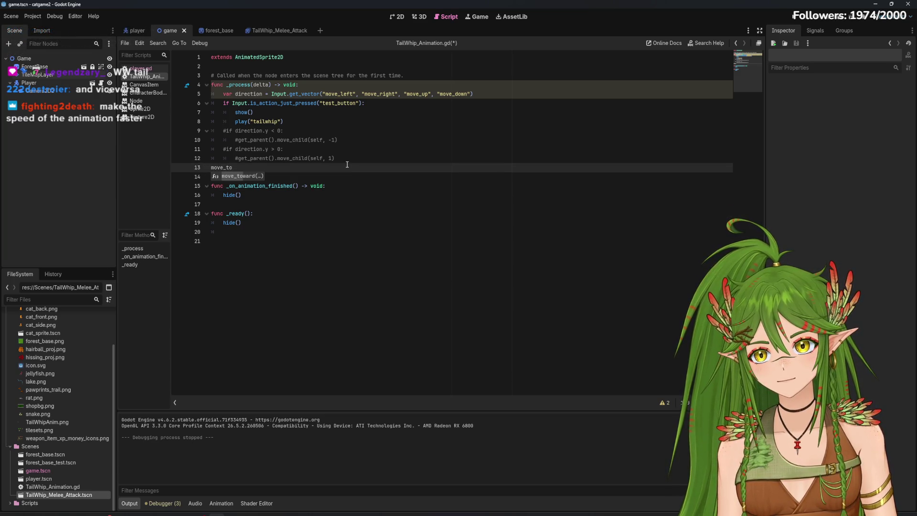
pyautogui.press('BackSpace')
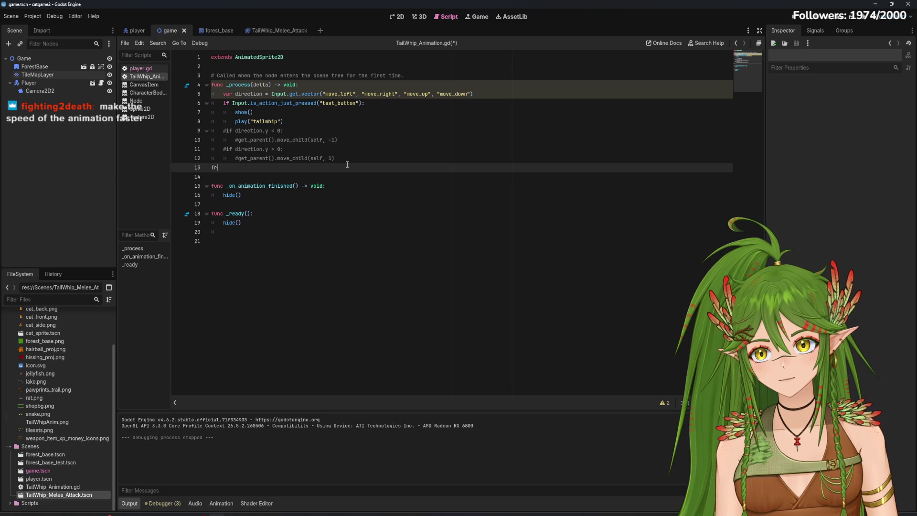
pyautogui.press('BackSpace')
pyautogui.press('BackSpace')
pyautogui.press('BackSpace')
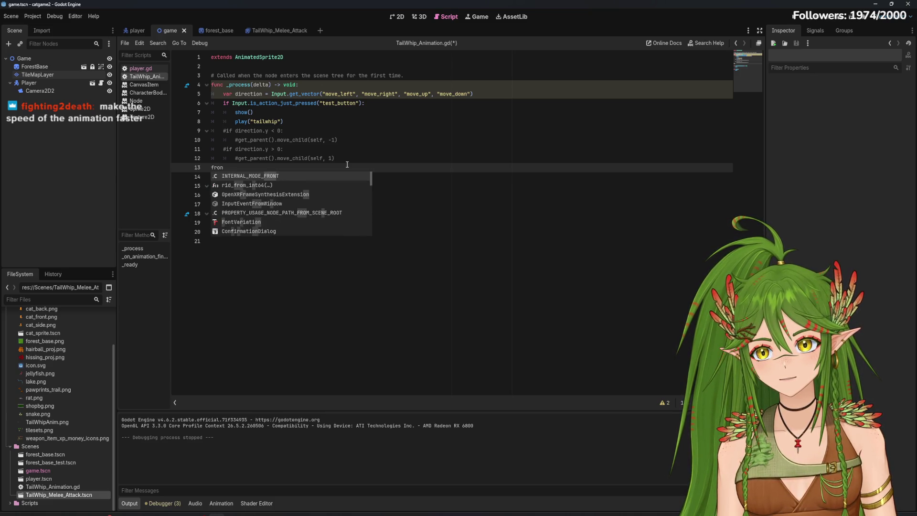
pyautogui.press('BackSpace')
pyautogui.write('mv')
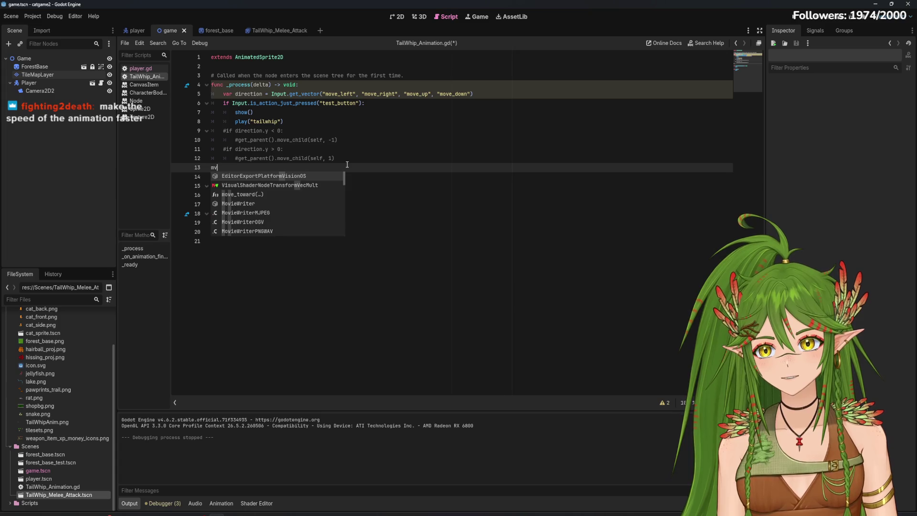
pyautogui.press('BackSpace')
pyautogui.write('ov')
pyautogui.write('_to')
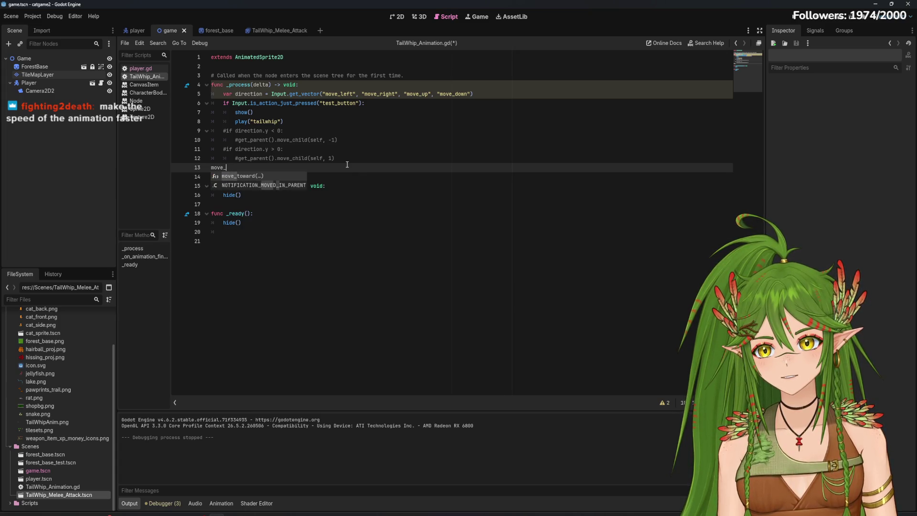
pyautogui.press('BackSpace')
pyautogui.press('BackSpace')
pyautogui.write('b')
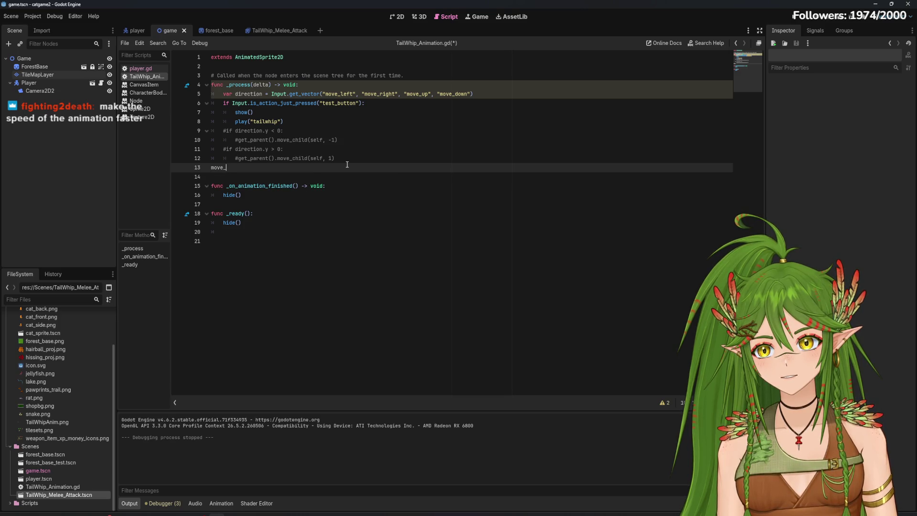
pyautogui.press('BackSpace')
pyautogui.press('BackSpace')
pyautogui.press('BackSpace')
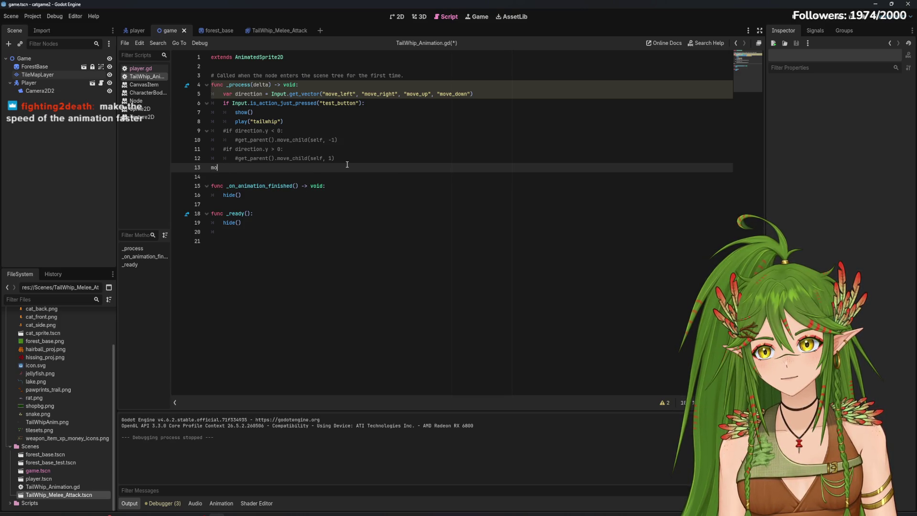
pyautogui.write('move_')
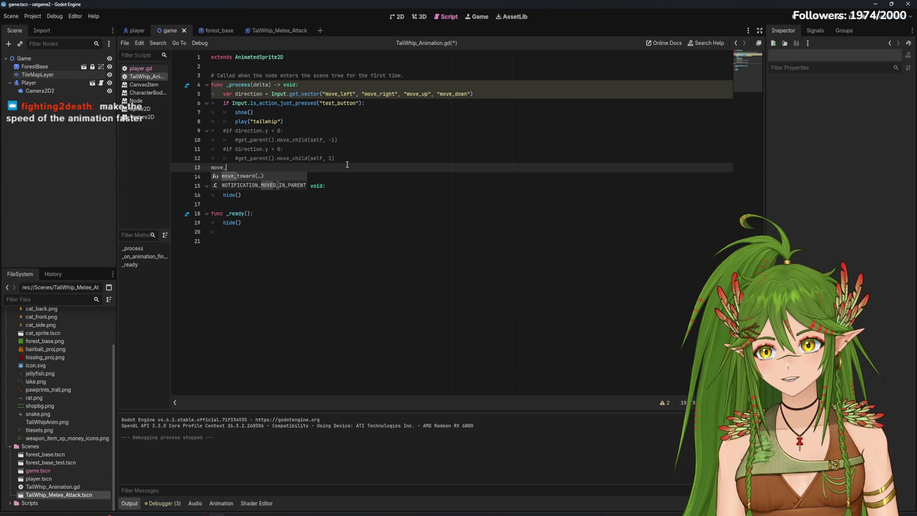
pyautogui.press('BackSpace')
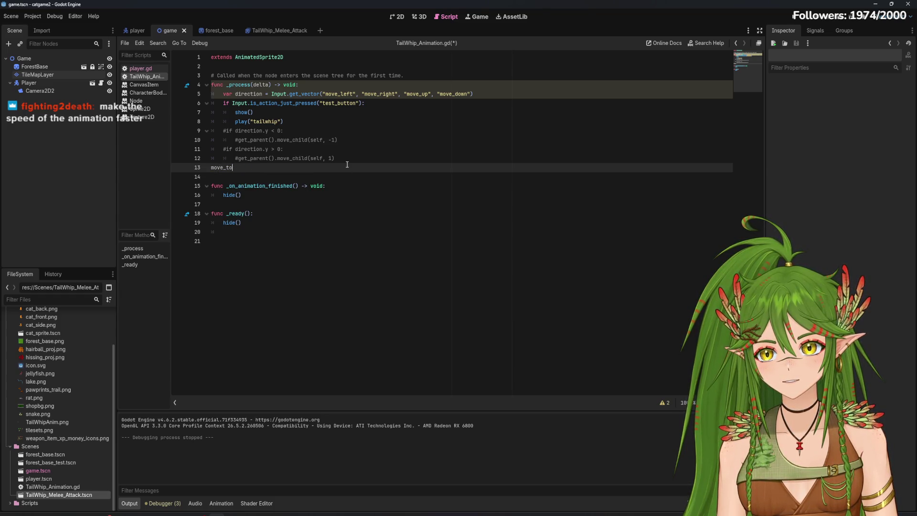
pyautogui.press('BackSpace')
pyautogui.press('BackSpace')
pyautogui.press('BackSpace')
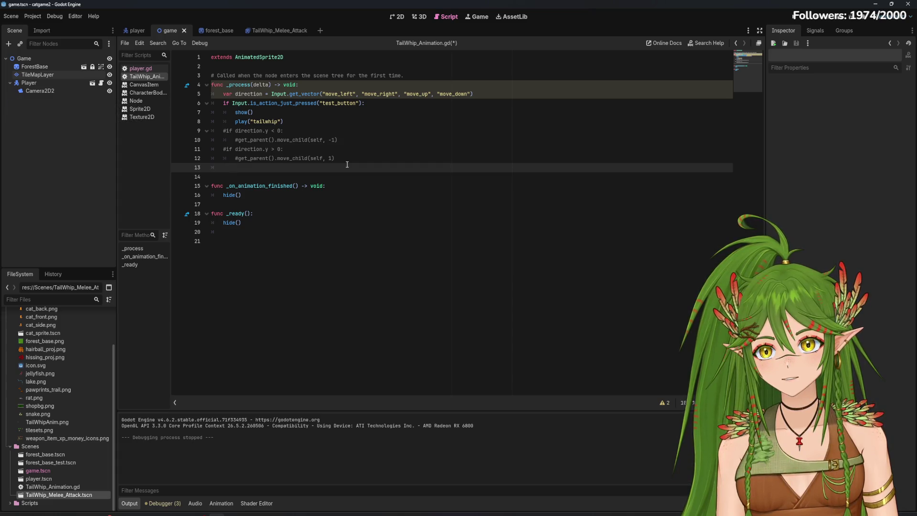
# Uncomment the move_child direction checks on lines 9–12 with Toggle Comment.
pyautogui.click(347, 150)
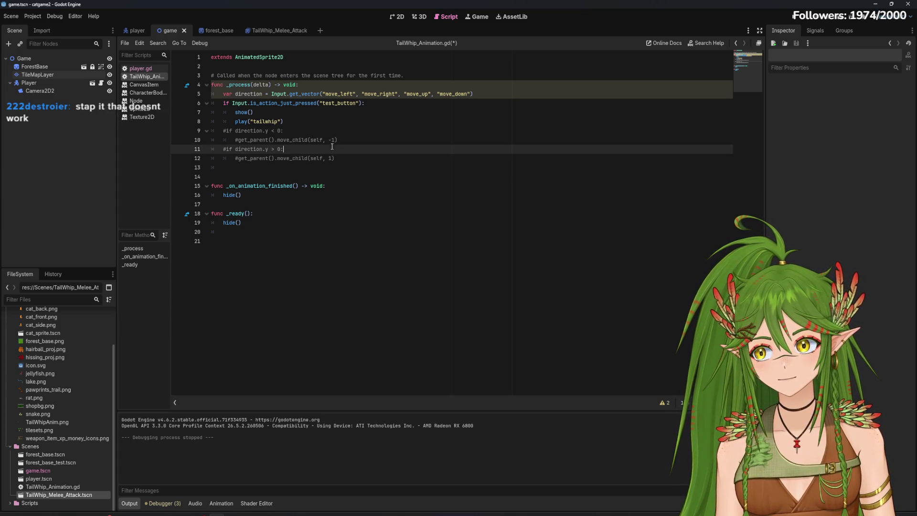
pyautogui.moveTo(352, 158); pyautogui.dragTo(211, 131)
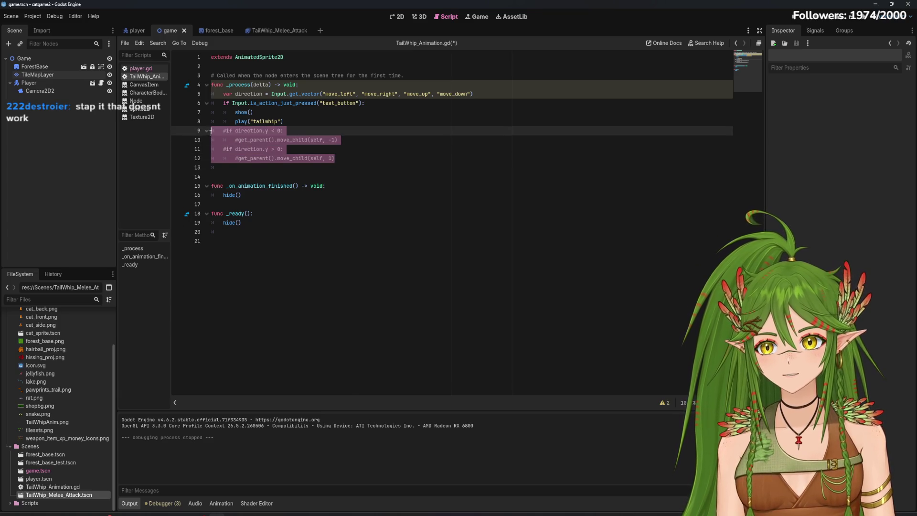
pyautogui.rightClick(259, 143)
pyautogui.click(287, 238)
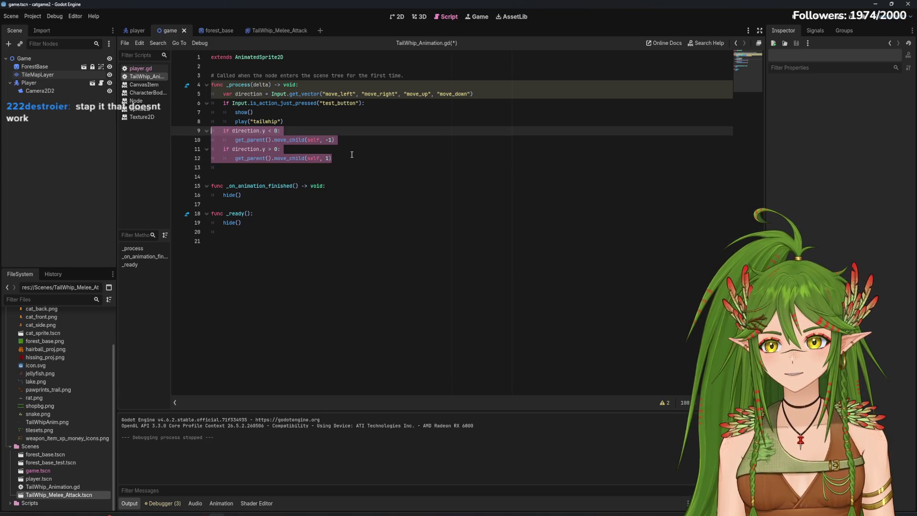
pyautogui.click(416, 159)
# Save and run the game, test the cat's tail whip, then close the game window.
pyautogui.press('F5')
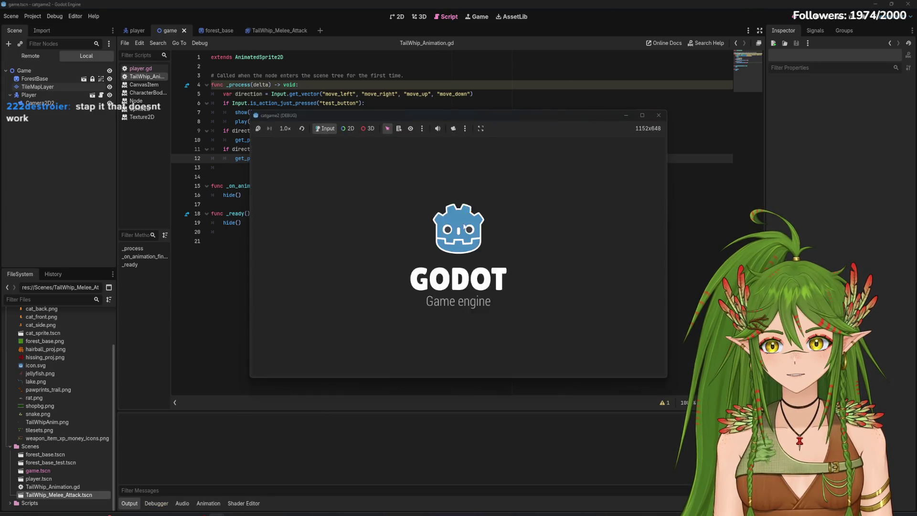
pyautogui.press('space')
pyautogui.press('Up')
pyautogui.press('space')
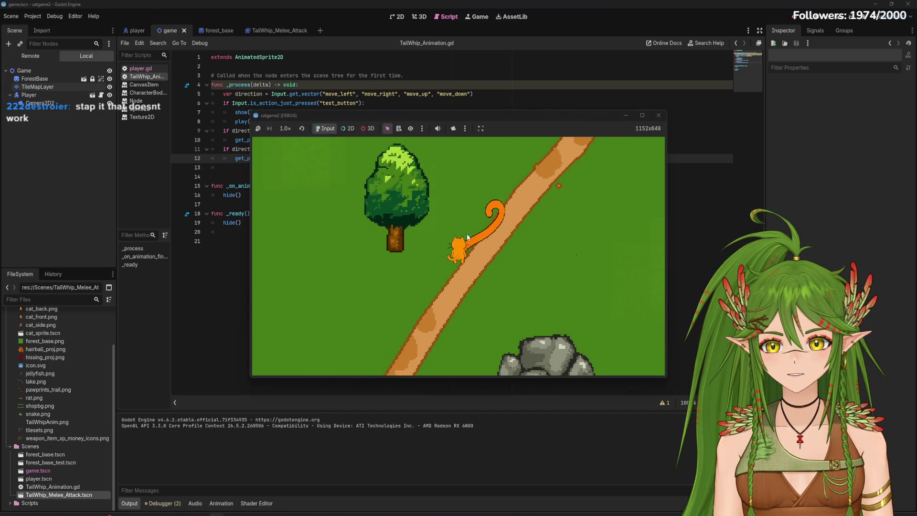
pyautogui.click(659, 115)
# Insert a new indented line after line 13.
pyautogui.click(344, 173)
pyautogui.click(341, 170)
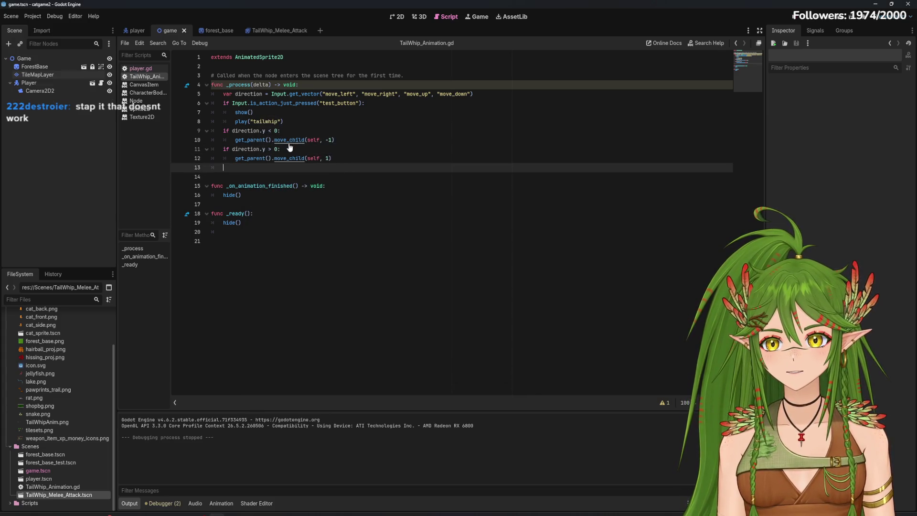
pyautogui.press('Return')
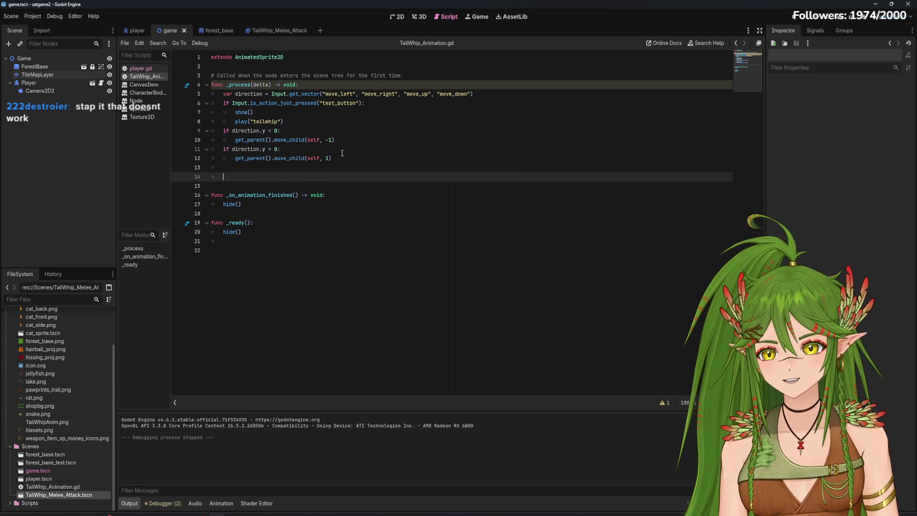
# Add a move_to_front() call on line 14, then delete it again.
pyautogui.press('BackSpace')
pyautogui.write('move')
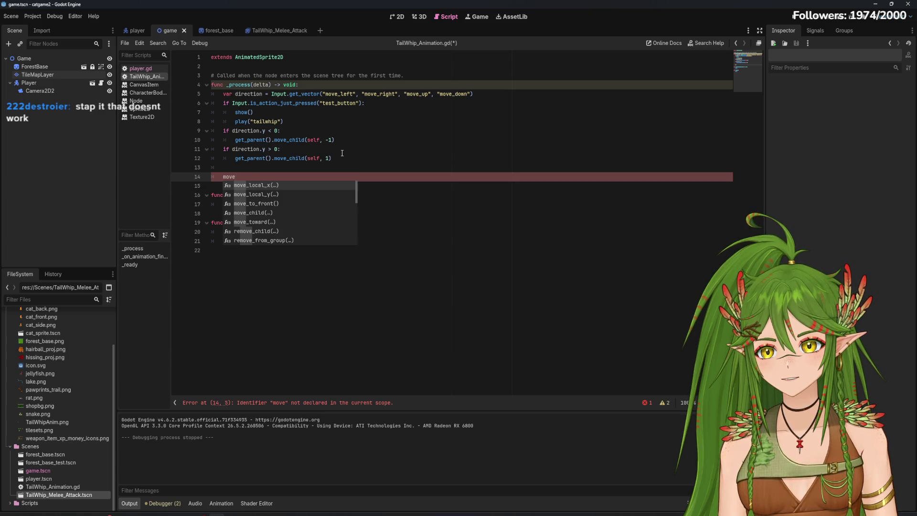
pyautogui.click(258, 203)
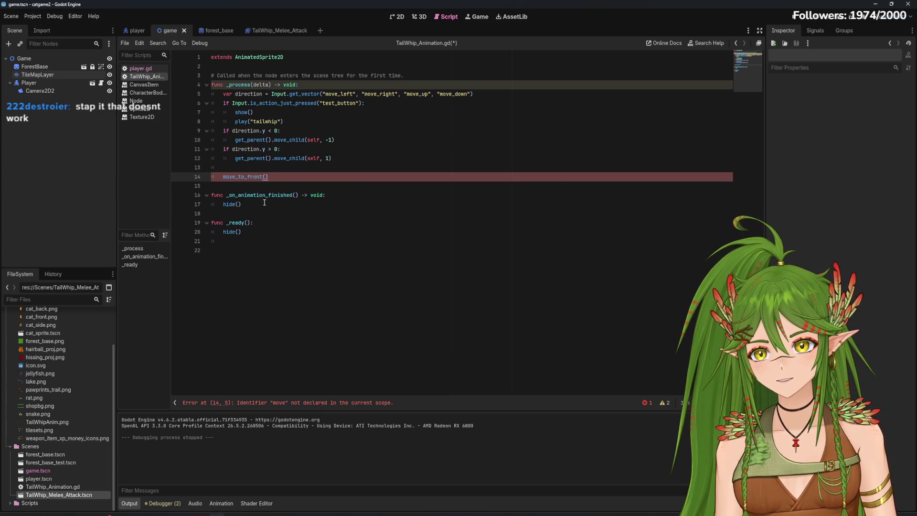
pyautogui.click(230, 184)
pyautogui.click(296, 179)
pyautogui.hotkey('shift', 'Home')
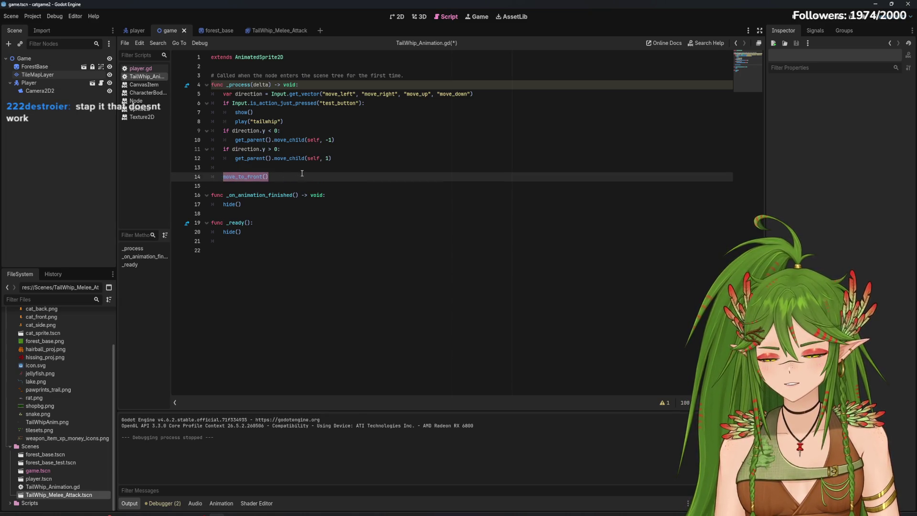
pyautogui.press('BackSpace')
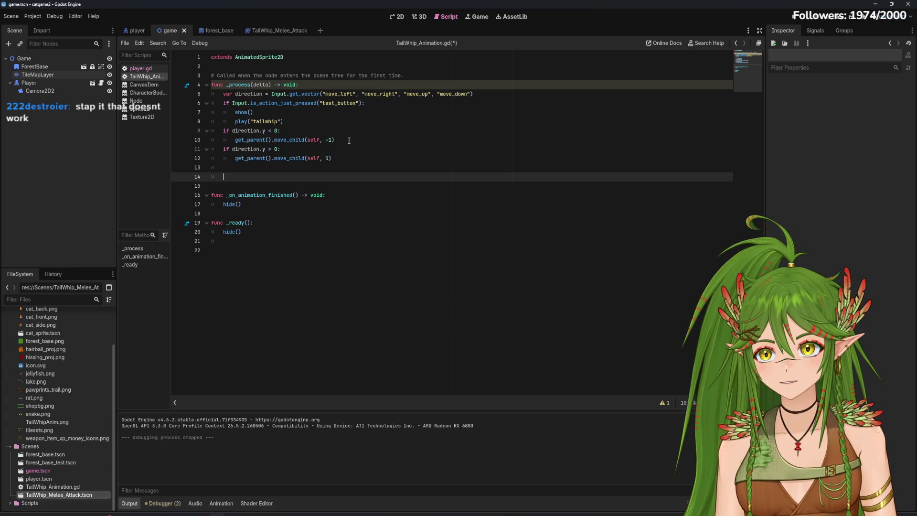
# Add move_to_front() under the move_child(self, -1) call in the direction.y < 0 branch.
pyautogui.click(296, 140)
pyautogui.press('Return')
pyautogui.write('move_to_front()')
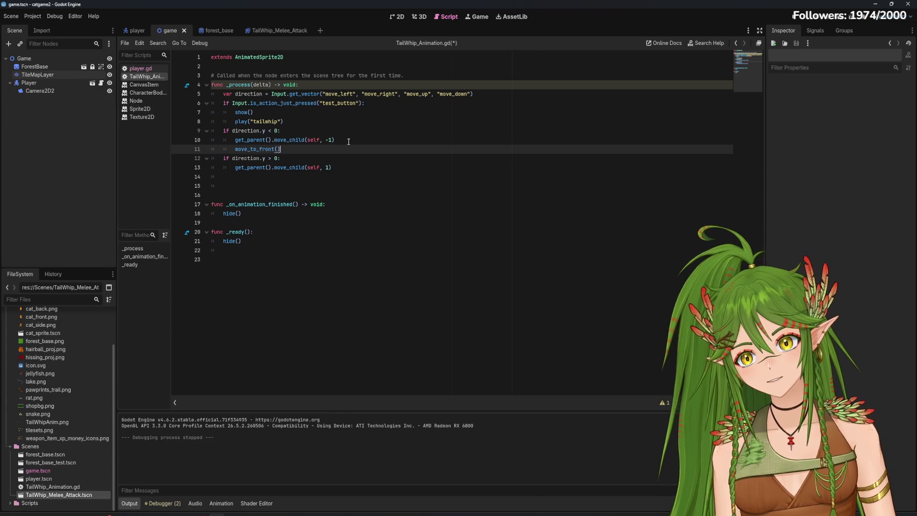
pyautogui.moveTo(344, 167); pyautogui.dragTo(216, 160)
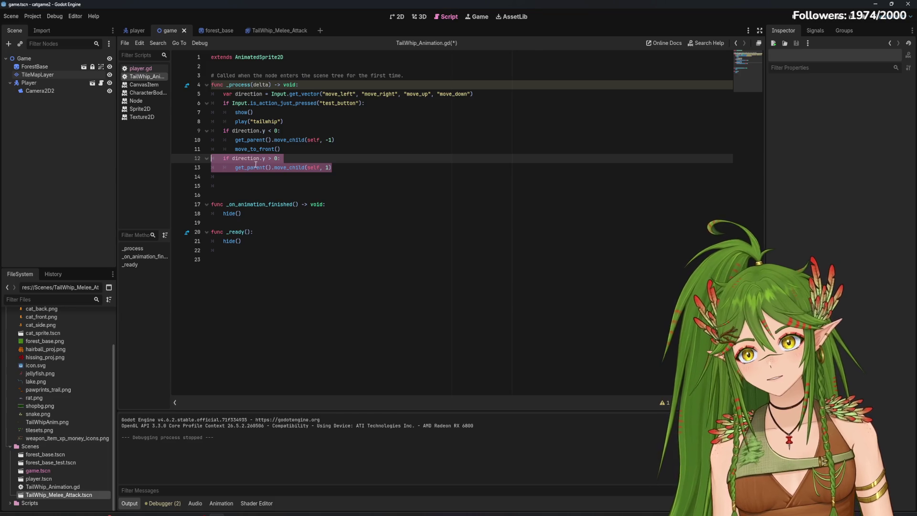
pyautogui.click(300, 157)
# Run the game twice to test the tail whip, stopping each run.
pyautogui.click(795, 17)
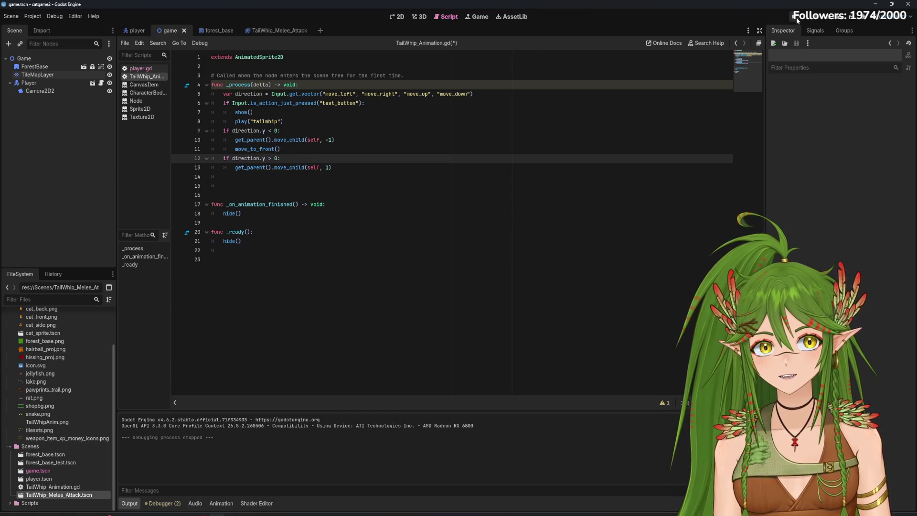
pyautogui.click(530, 244)
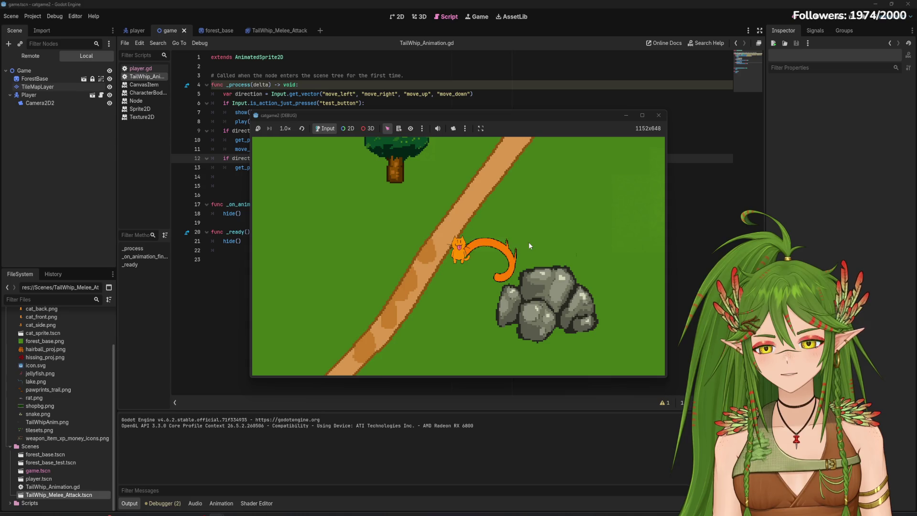
pyautogui.press('w')
pyautogui.click(529, 245)
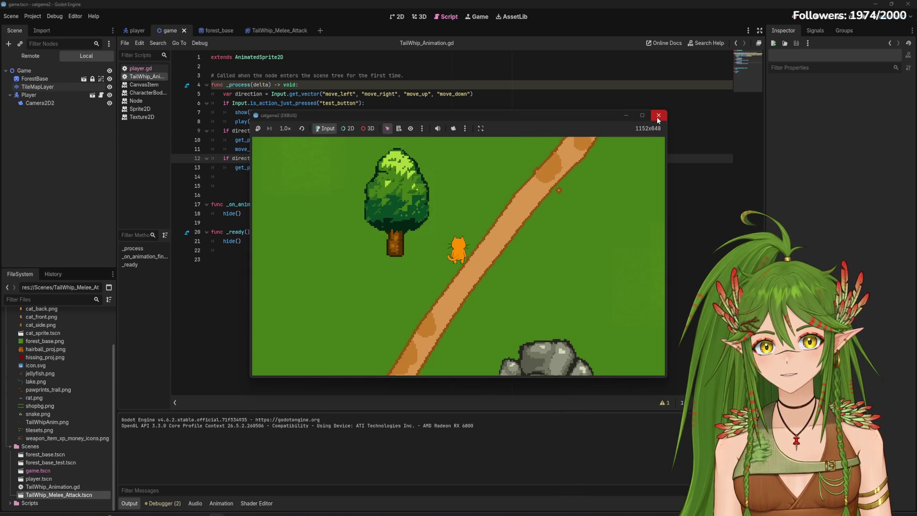
pyautogui.click(658, 116)
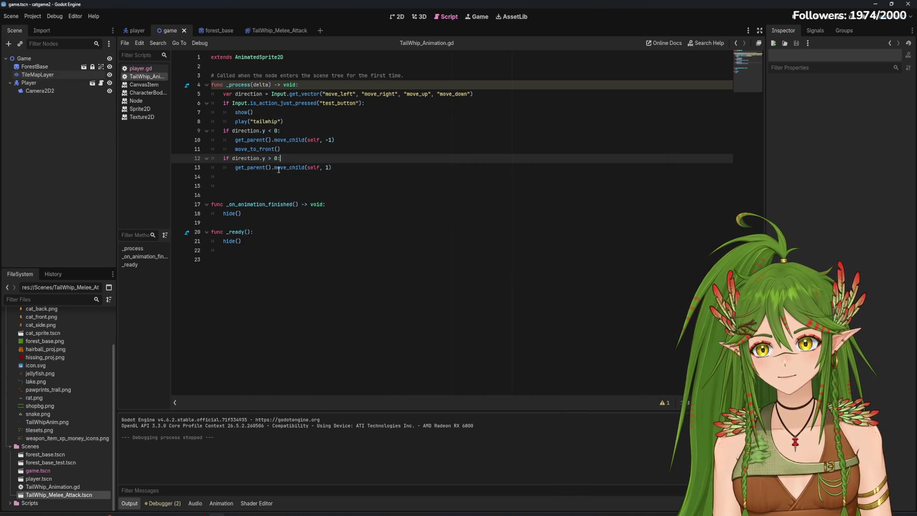
pyautogui.click(793, 16)
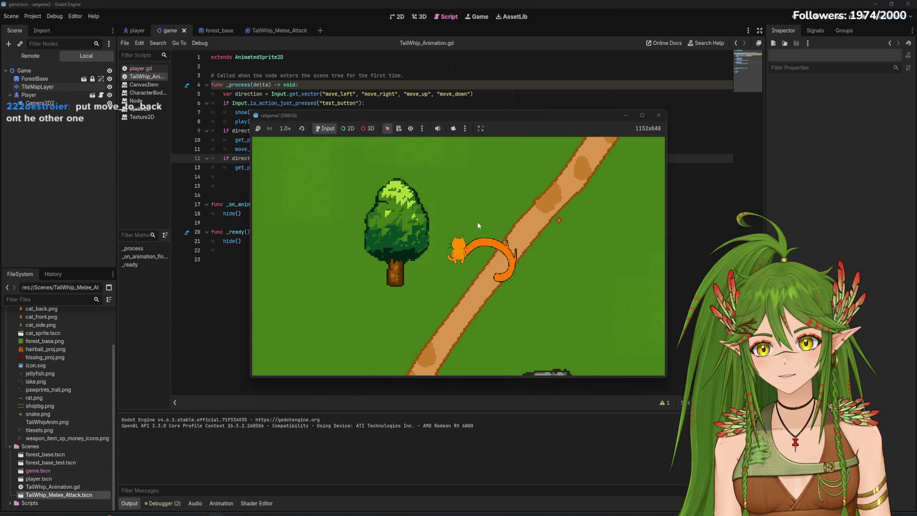
pyautogui.press('F8')
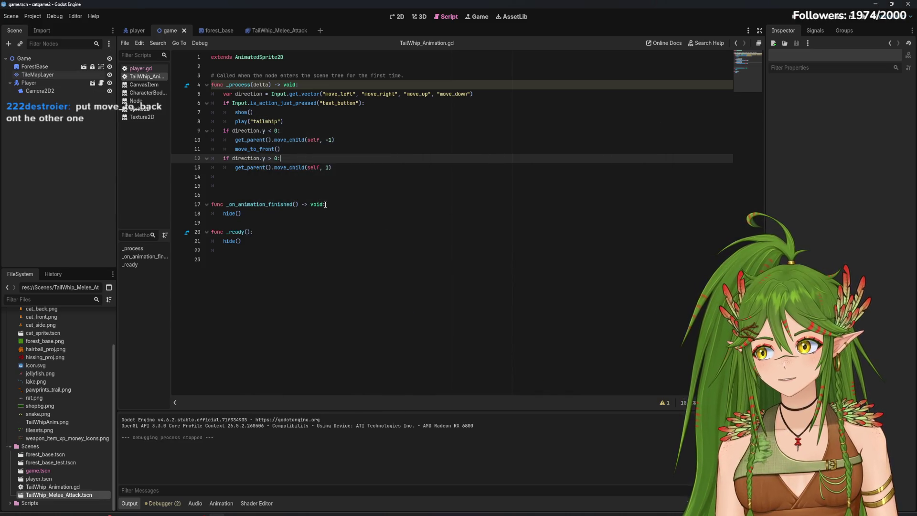
# Cut move_to_front() from the upward branch and paste it on a new line after line 13.
pyautogui.moveTo(301, 147); pyautogui.dragTo(212, 150)
pyautogui.hotkey('ctrl', 'x')
pyautogui.click(360, 166)
pyautogui.press('Return')
pyautogui.hotkey('ctrl', 'v')
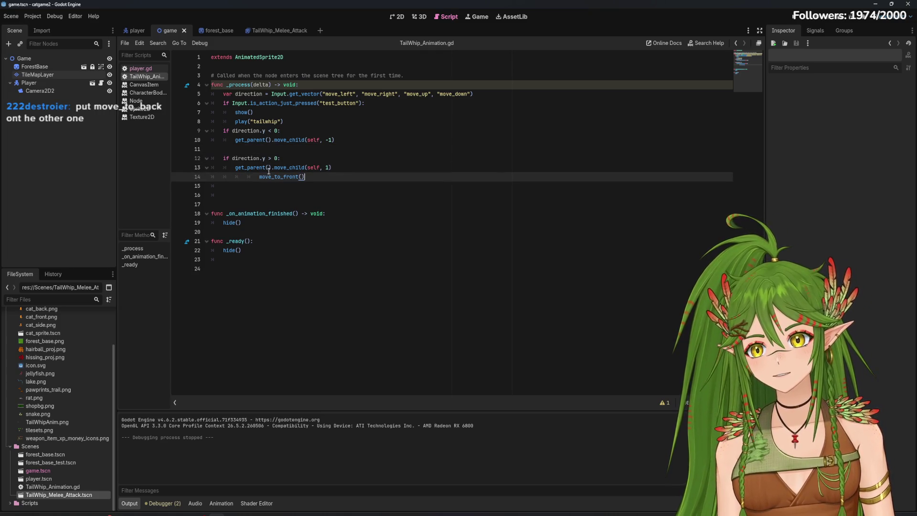
# Unindent the stray move_to_front() line, remove empty line 11, and save the script.
pyautogui.click(264, 151)
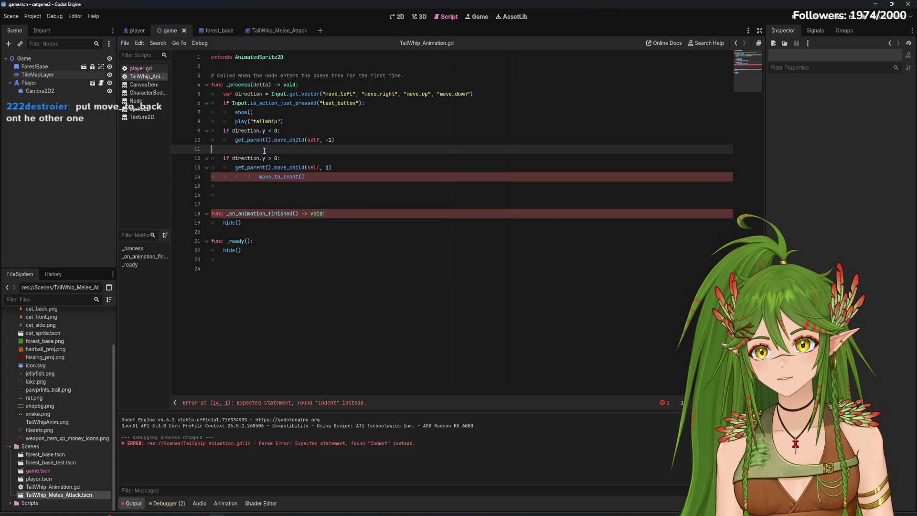
pyautogui.click(259, 177)
pyautogui.press('BackSpace')
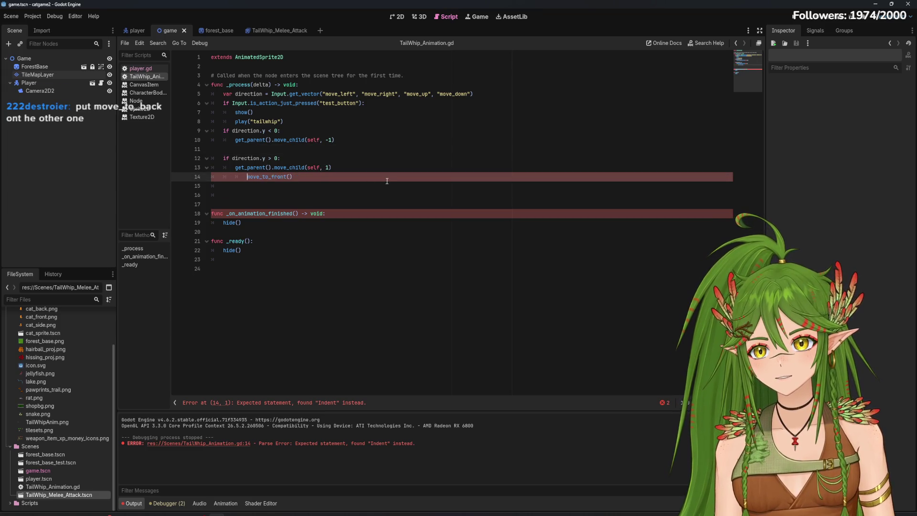
pyautogui.click(268, 148)
pyautogui.press('BackSpace')
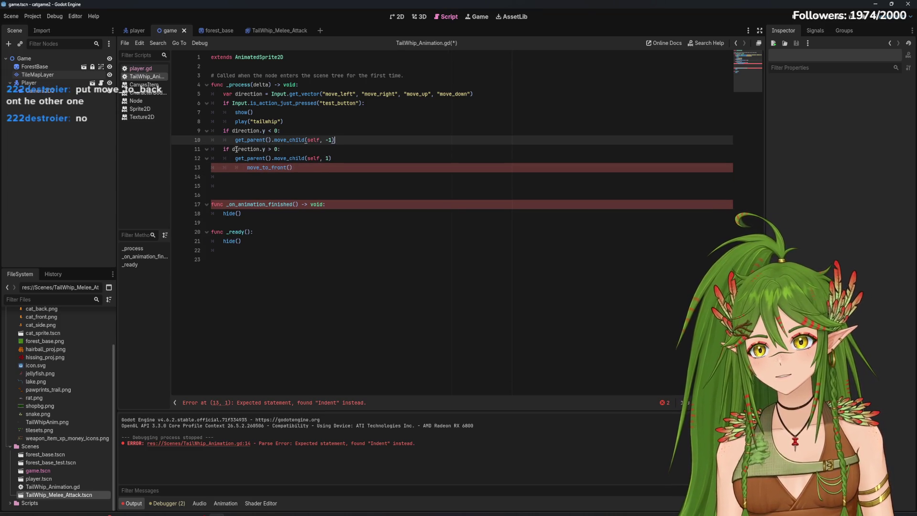
pyautogui.hotkey('ctrl', 'z')
pyautogui.hotkey('ctrl', 'z')
pyautogui.hotkey('ctrl', 'z')
pyautogui.hotkey('ctrl', 'shift', 'z')
pyautogui.hotkey('ctrl', 'shift', 'z')
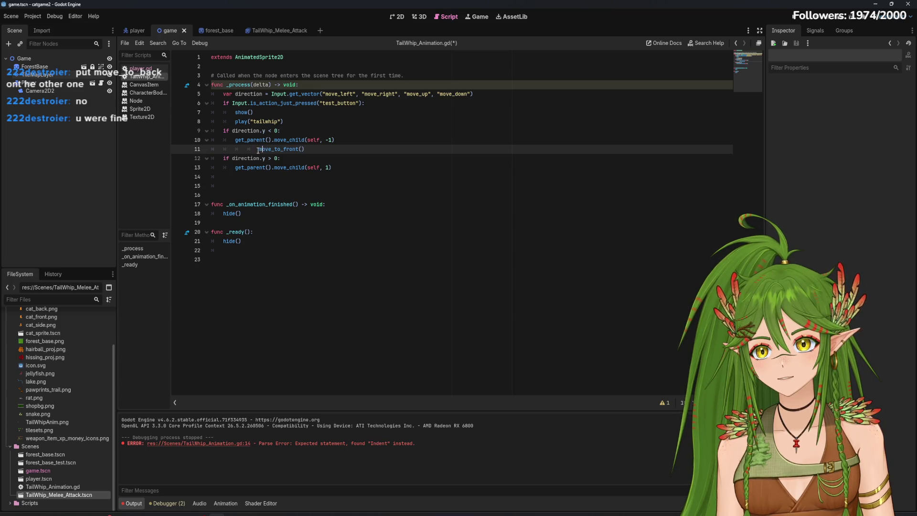
pyautogui.press('BackSpace')
pyautogui.press('BackSpace')
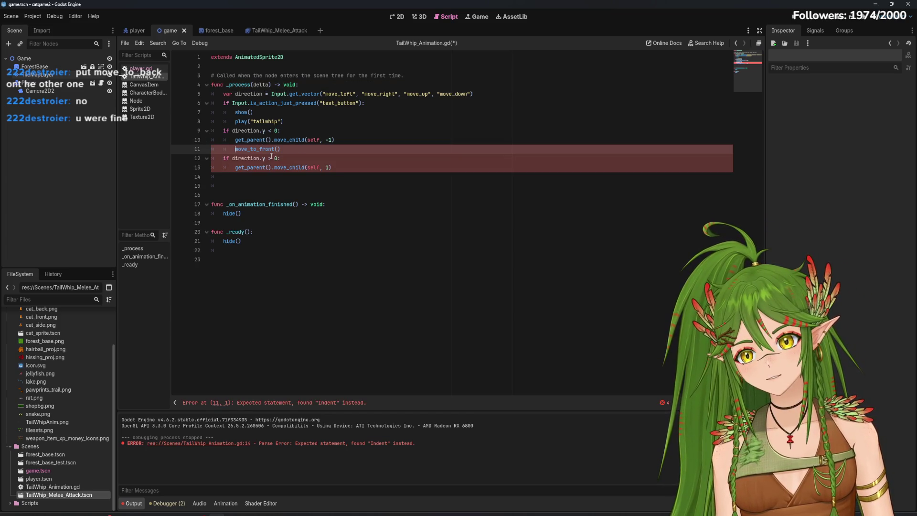
pyautogui.hotkey('ctrl', 's')
pyautogui.click(343, 167)
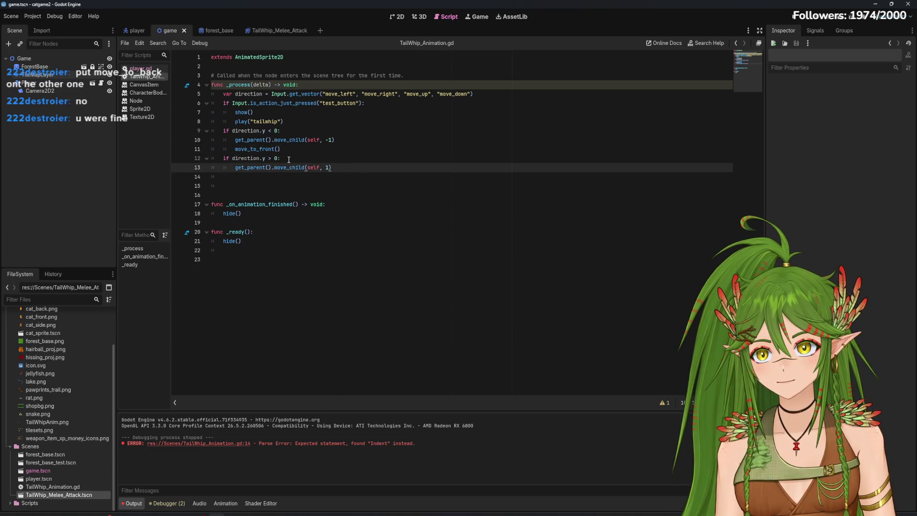
pyautogui.click(366, 173)
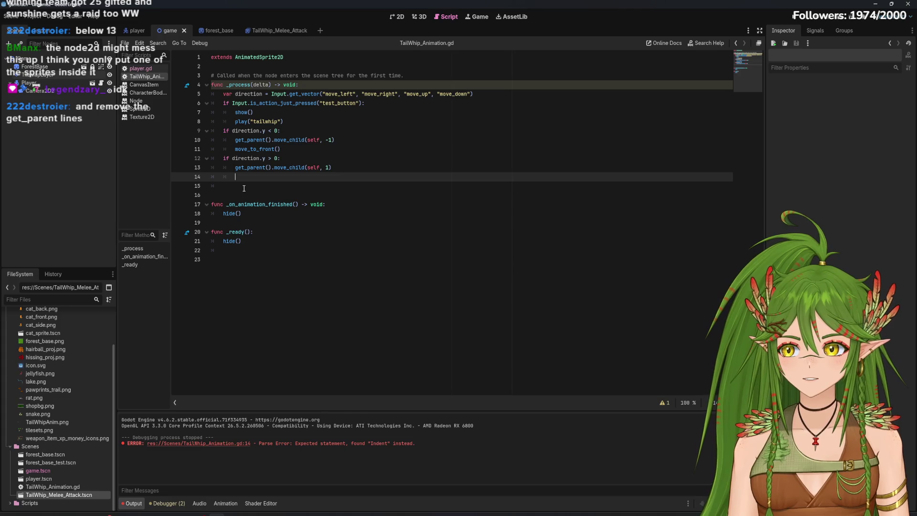
# Paste move_to_front() into the facing-down branch and delete its get_parent().move_child call.
pyautogui.hotkey('ctrl', 'v')
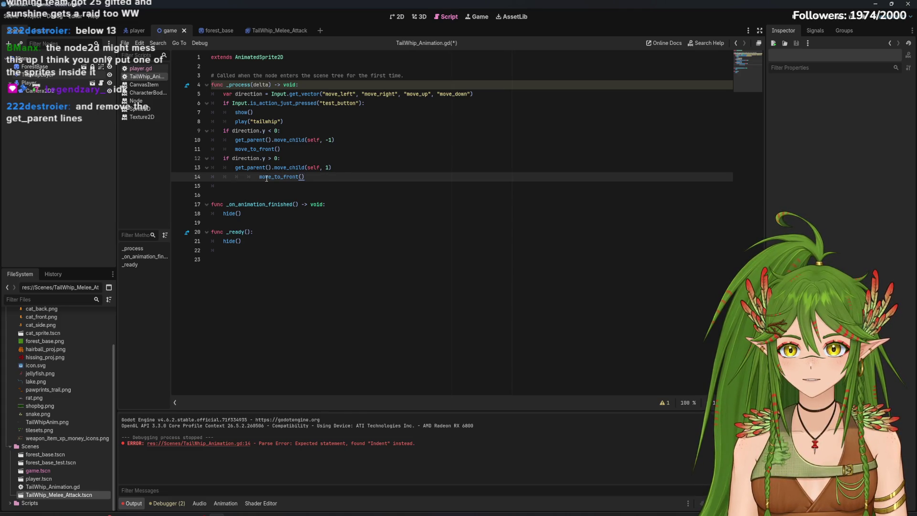
pyautogui.hotkey('shift', 'Tab')
pyautogui.hotkey('shift', 'Tab')
pyautogui.moveTo(332, 167); pyautogui.dragTo(233, 163)
pyautogui.press('BackSpace')
# Delete the facing-up get_parent().move_child call and the leftover empty line, then save.
pyautogui.press('BackSpace')
pyautogui.moveTo(334, 140); pyautogui.dragTo(223, 140)
pyautogui.press('BackSpace')
pyautogui.press('BackSpace')
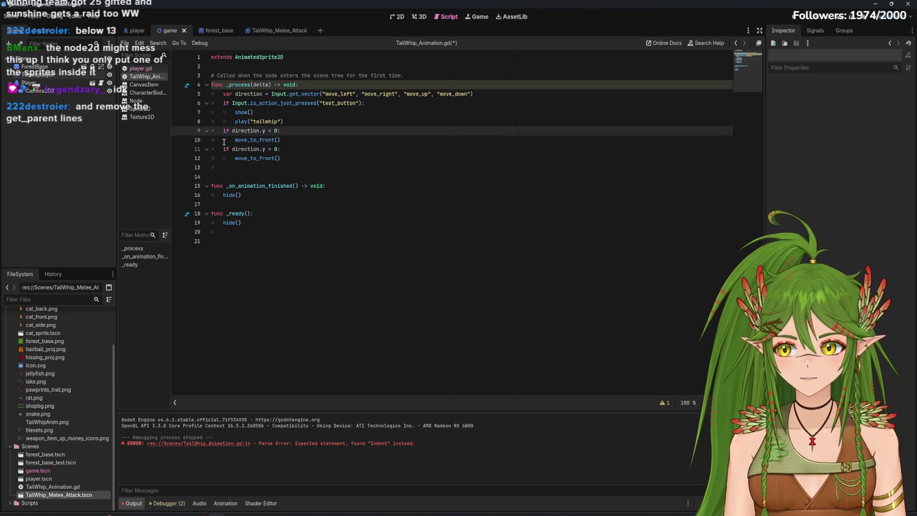
pyautogui.hotkey('ctrl', 's')
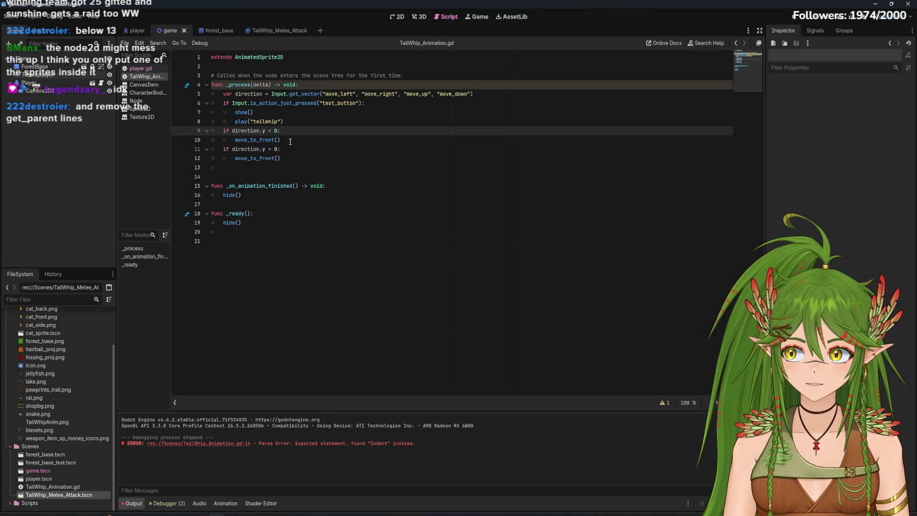
pyautogui.moveTo(289, 142); pyautogui.dragTo(207, 138)
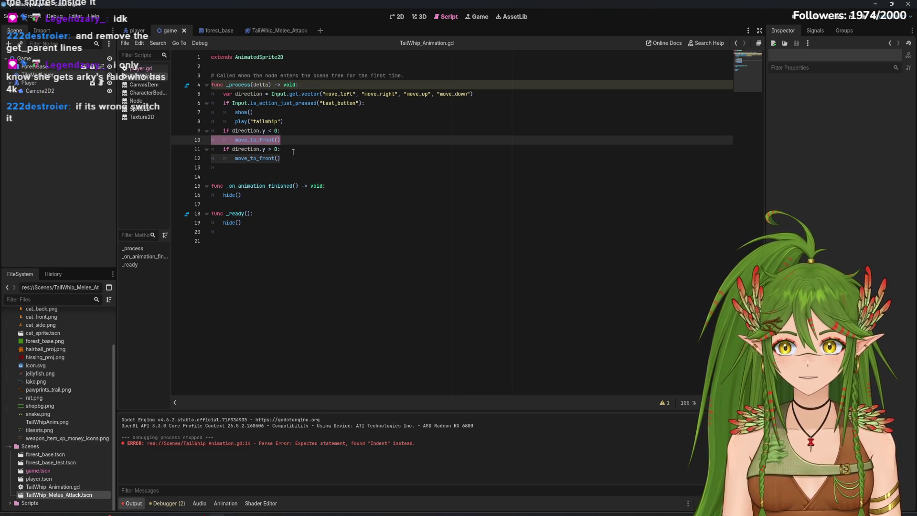
# Delete move_to_front() on line 10 and run the project, hitting an expected-indented-block error on line 9.
pyautogui.press('BackSpace')
pyautogui.click(795, 18)
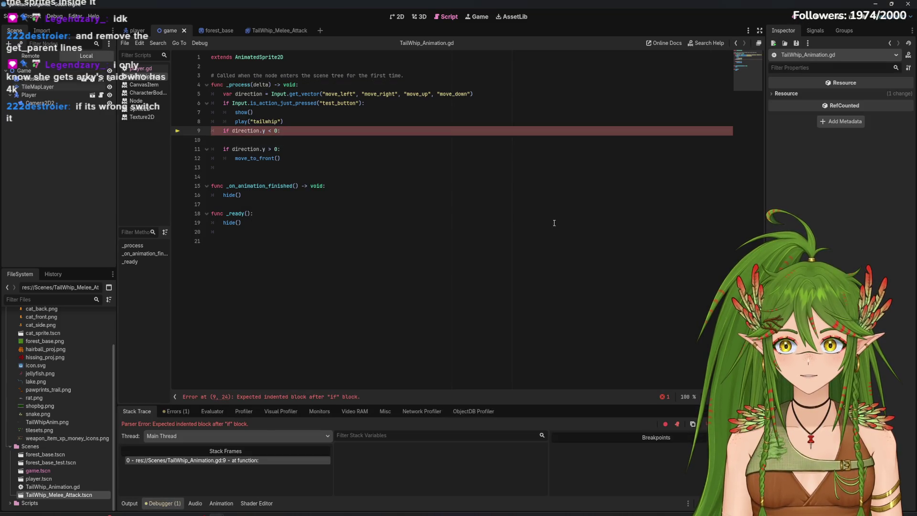
pyautogui.click(258, 142)
# Restore the move_to_front() call on line 10 and save the scene and script.
pyautogui.press('Tab')
pyautogui.hotkey('ctrl', 'v')
pyautogui.moveTo(291, 140); pyautogui.dragTo(212, 130)
pyautogui.rightClick(234, 136)
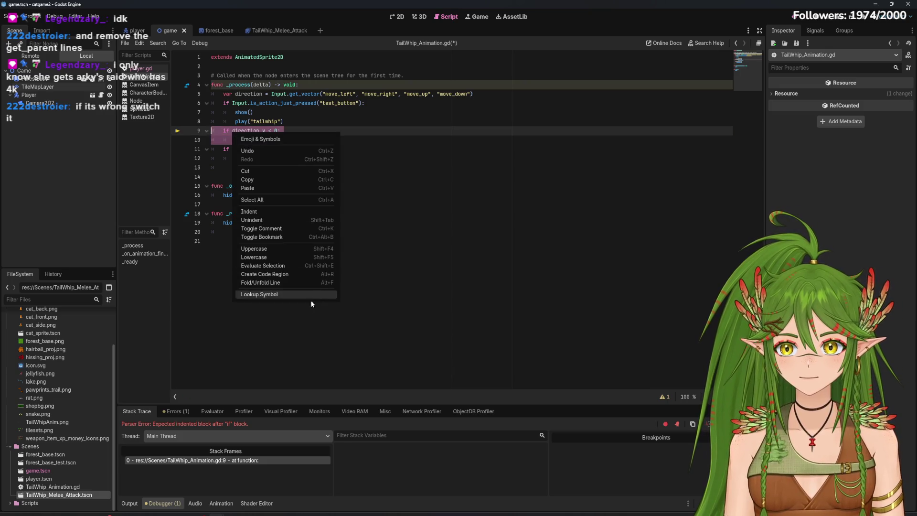
pyautogui.click(262, 313)
pyautogui.hotkey('ctrl', 's')
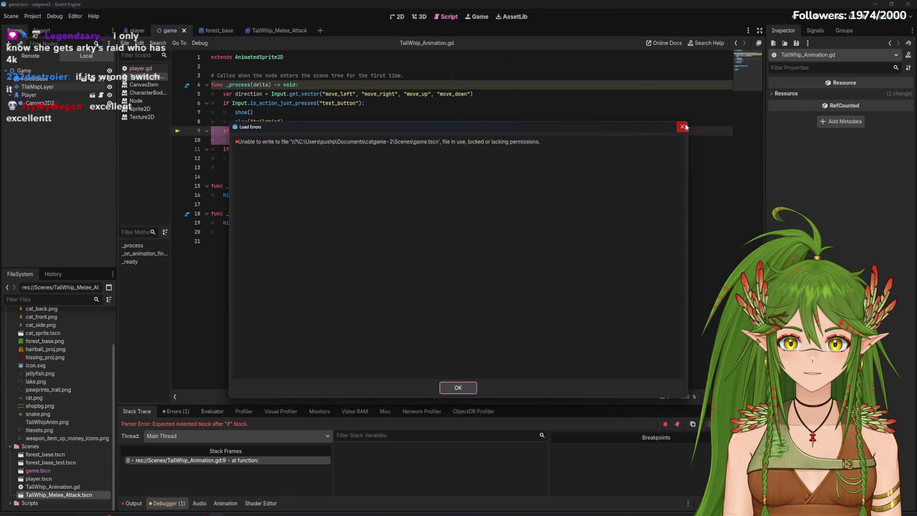
# Dismiss the file-write error, unindent move_to_front() on line 10, and save the script.
pyautogui.click(682, 129)
pyautogui.click(362, 135)
pyautogui.click(248, 140)
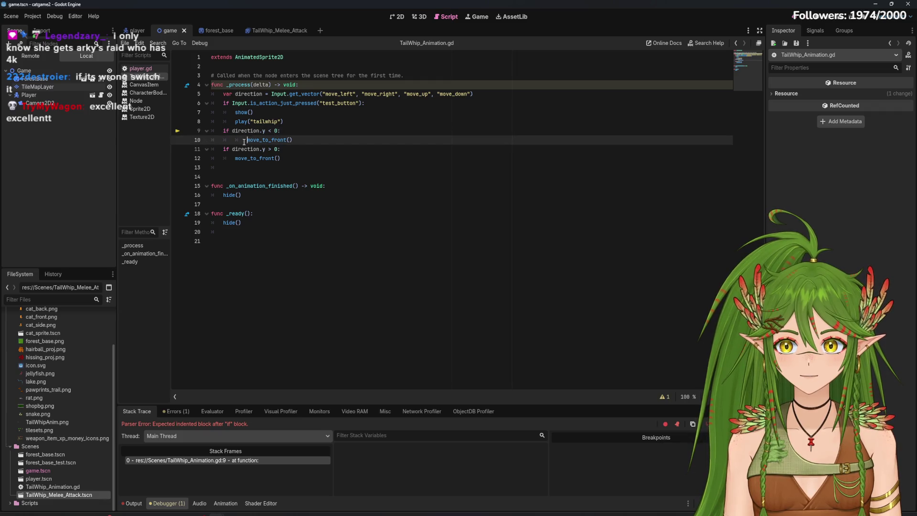
pyautogui.press('BackSpace')
pyautogui.click(399, 127)
pyautogui.hotkey('ctrl', 's')
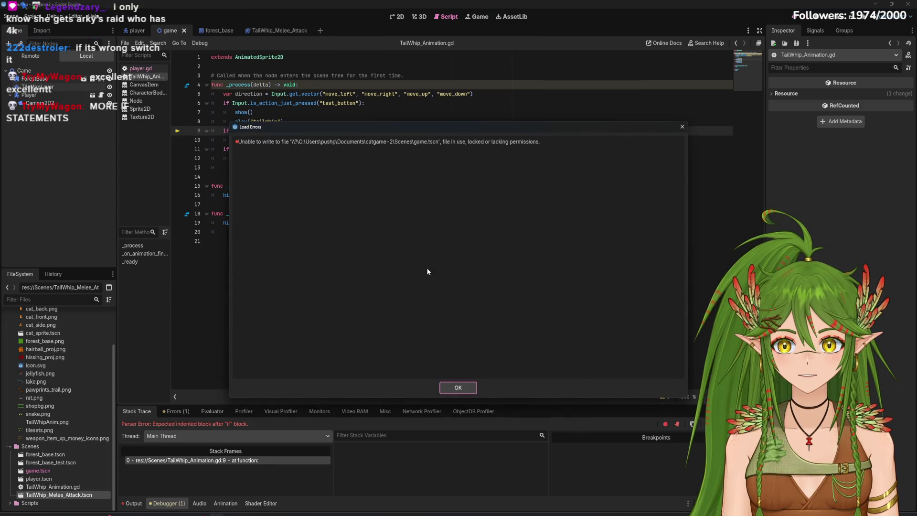
# Close the repeated file-write errors after saving again, and run the game.
pyautogui.click(679, 128)
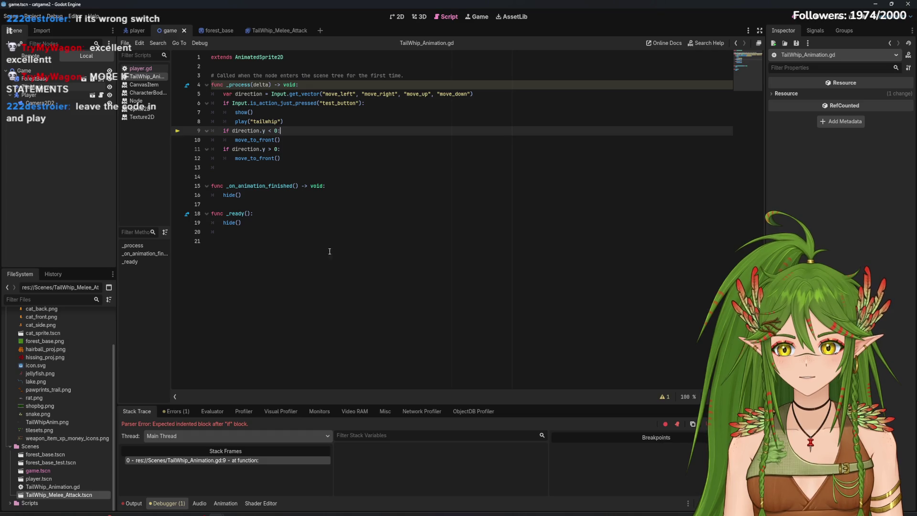
pyautogui.click(346, 246)
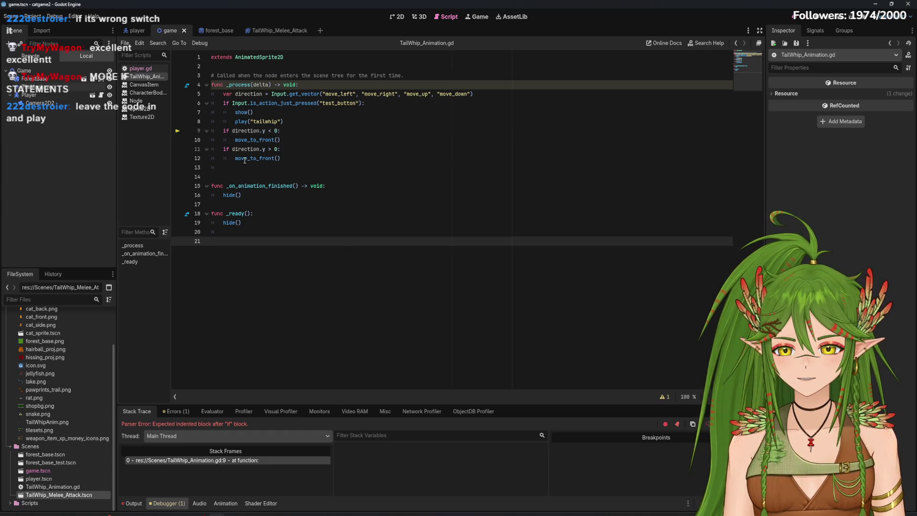
pyautogui.hotkey('ctrl', 's')
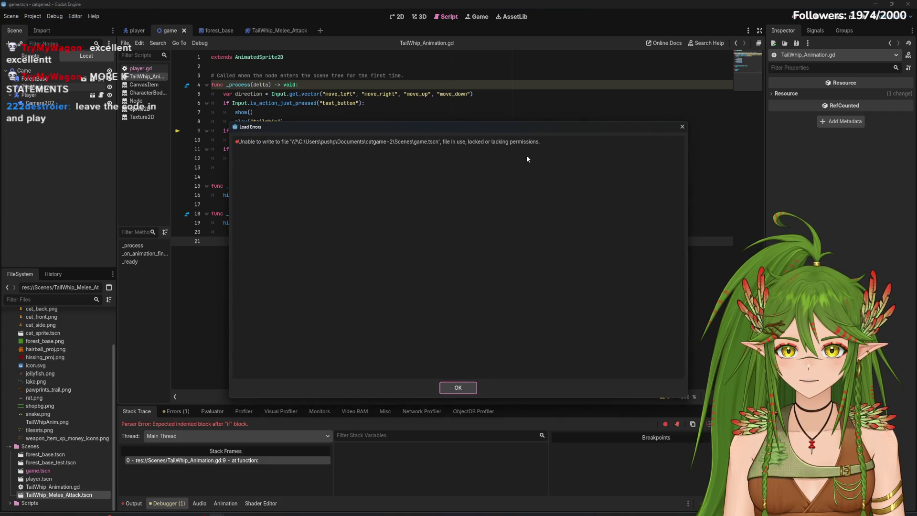
pyautogui.click(678, 130)
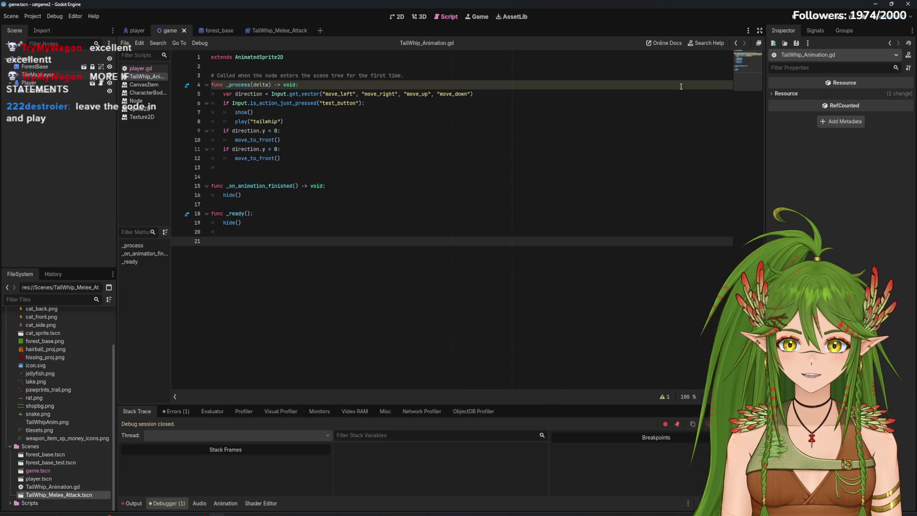
pyautogui.click(794, 16)
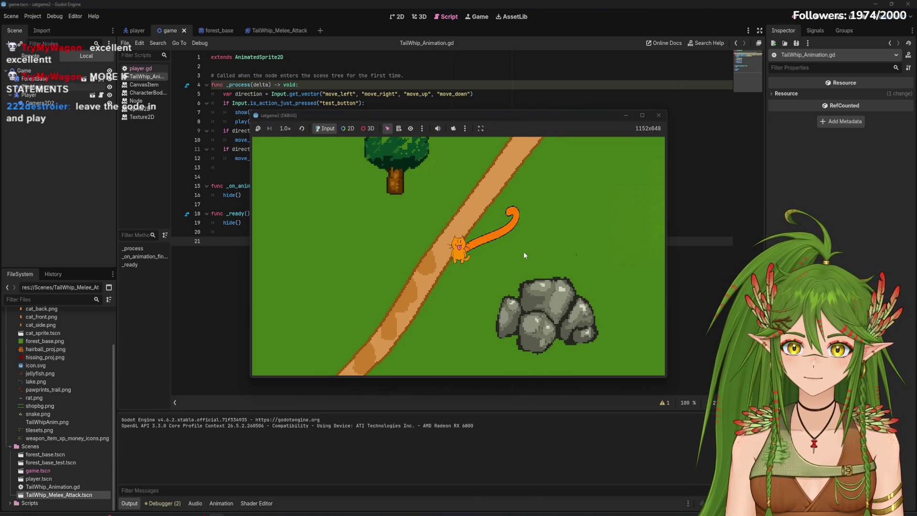
# Test the tail whip while walking the cat up and down, then close the game.
pyautogui.press('w')
pyautogui.press('space')
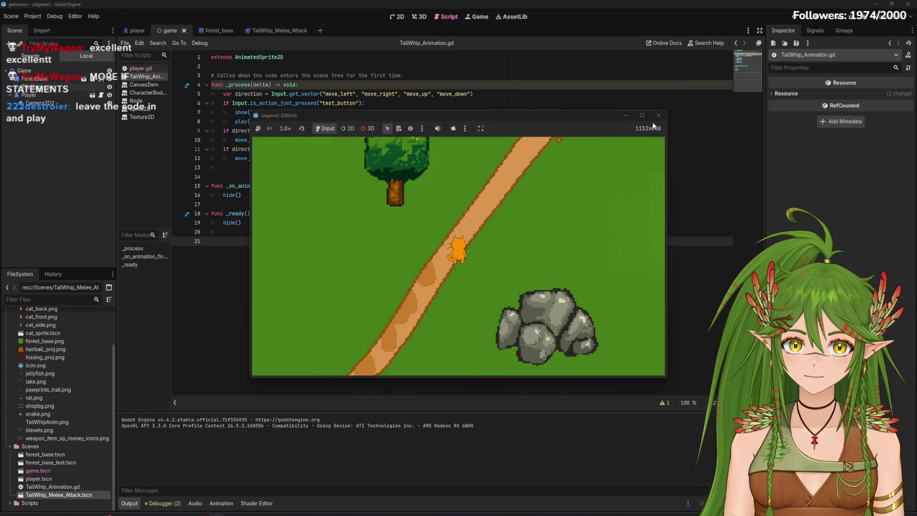
pyautogui.press('space')
pyautogui.press('space')
pyautogui.press('s')
pyautogui.press('space')
pyautogui.press('w')
pyautogui.press('space')
pyautogui.press('s')
pyautogui.press('space')
pyautogui.click(657, 117)
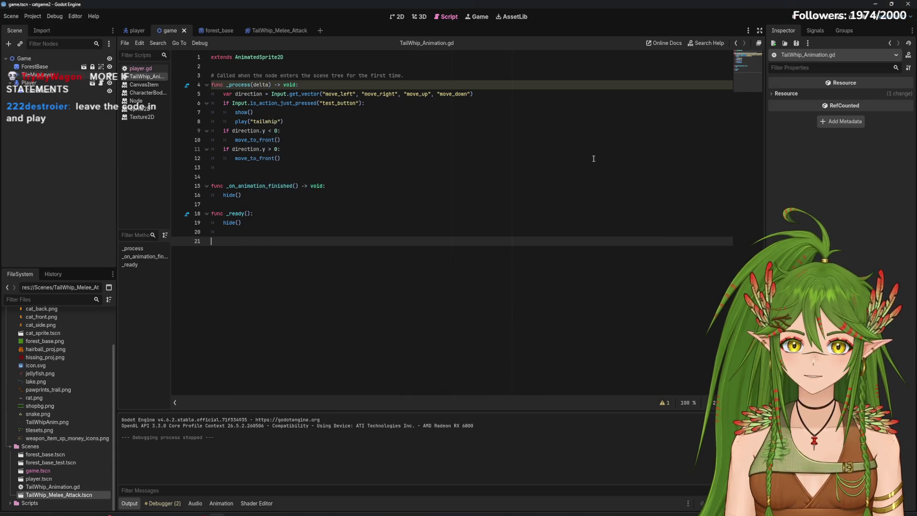
# Prefix the move_to_front() call on line 12 with 'self.'.
pyautogui.click(280, 159)
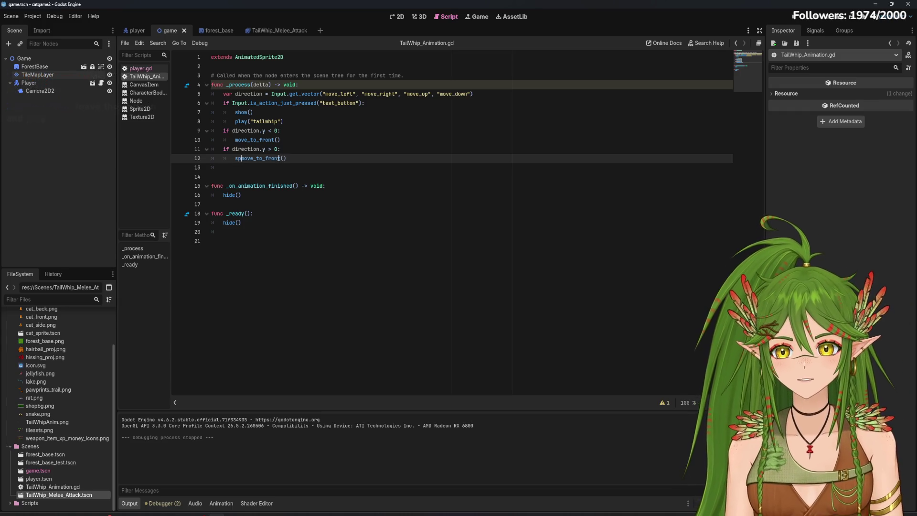
pyautogui.press('Home')
pyautogui.write('self.')
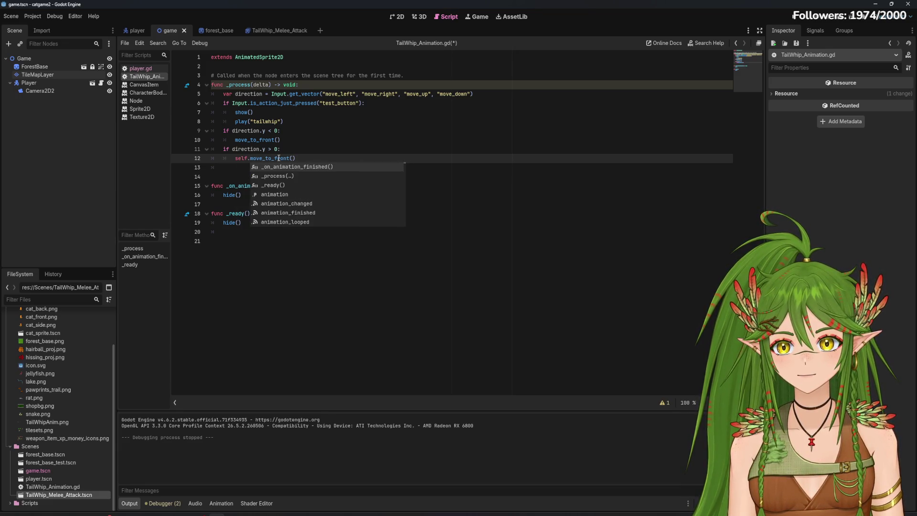
pyautogui.click(283, 147)
# Run the game with F5, test a few tail whips, and close it.
pyautogui.press('F5')
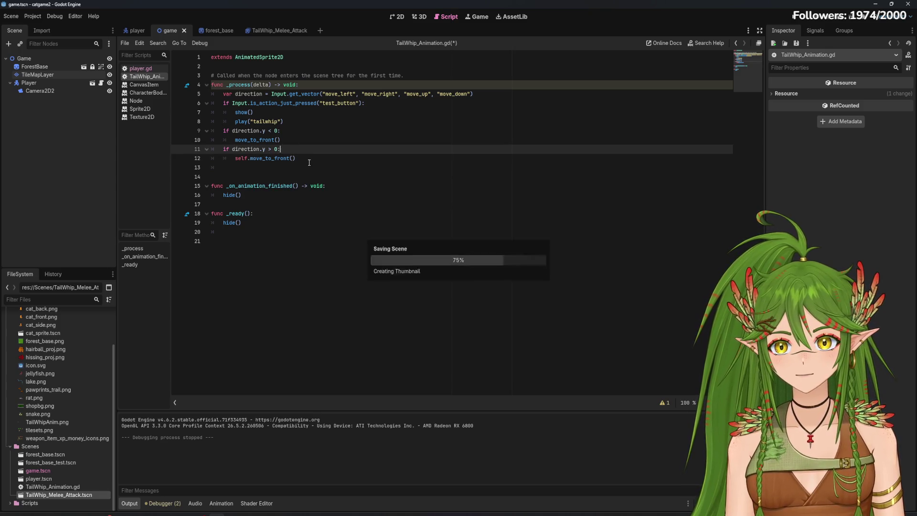
pyautogui.press('space')
pyautogui.press('w')
pyautogui.press('space')
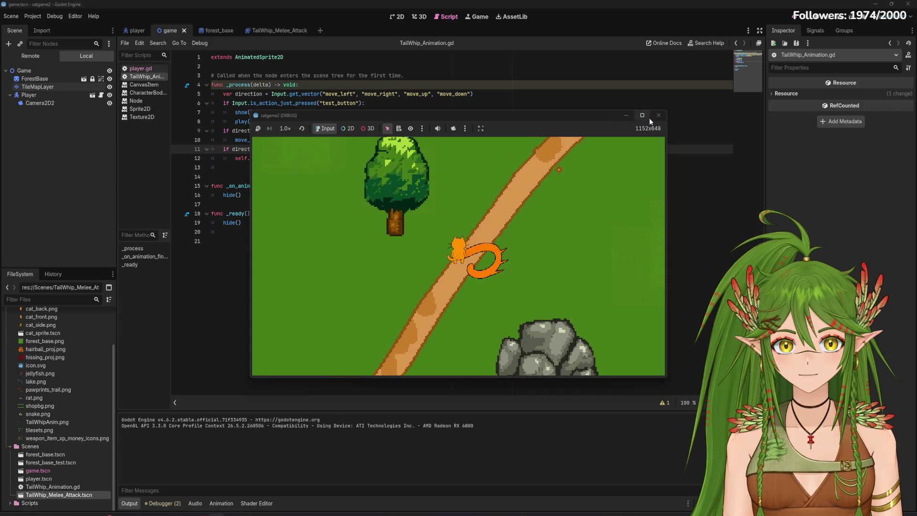
pyautogui.click(658, 115)
# Copy the 'self.' prefix onto line 10's move_to_front() call and save the script.
pyautogui.moveTo(223, 158); pyautogui.dragTo(249, 158)
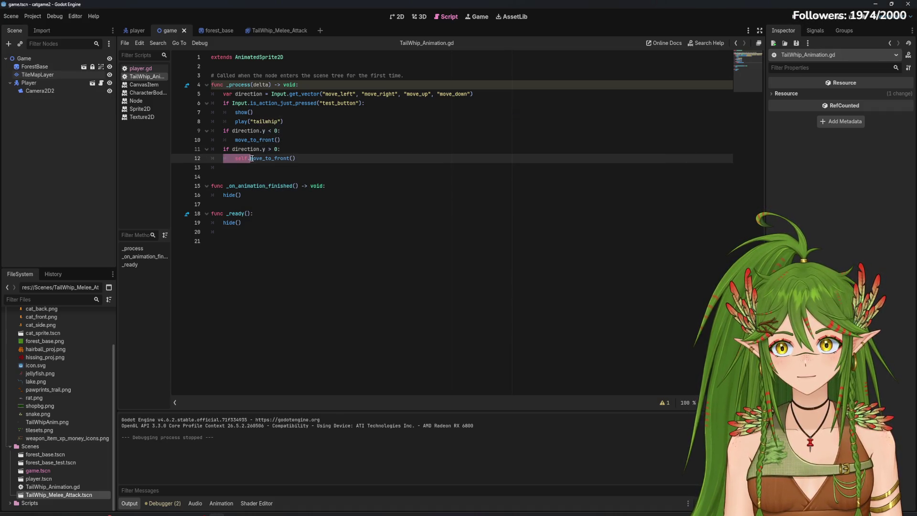
pyautogui.hotkey('ctrl', 'c')
pyautogui.click(234, 139)
pyautogui.hotkey('ctrl', 'v')
pyautogui.hotkey('shift', 'Tab')
pyautogui.hotkey('shift', 'Tab')
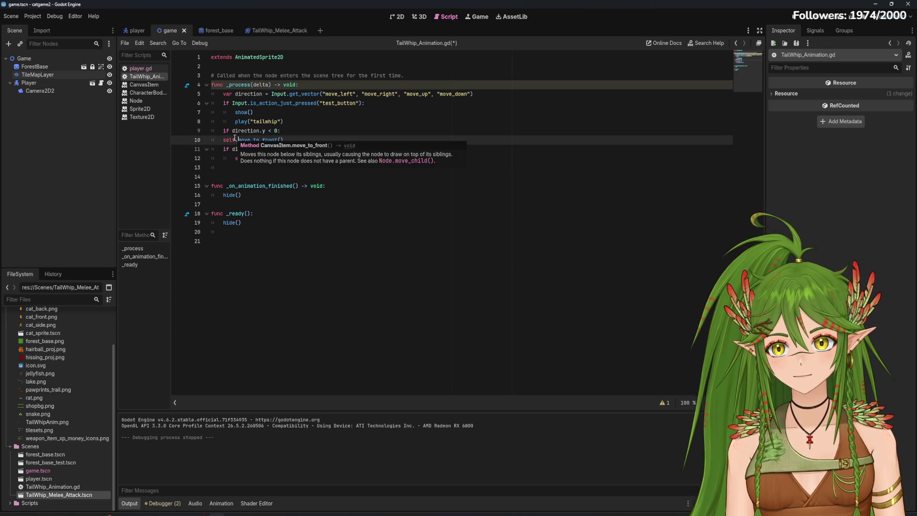
pyautogui.hotkey('ctrl', 's')
# Re-indent line 10 under the facing-up check, test-run the game, then return to the player scene.
pyautogui.click(216, 139)
pyautogui.press('Tab')
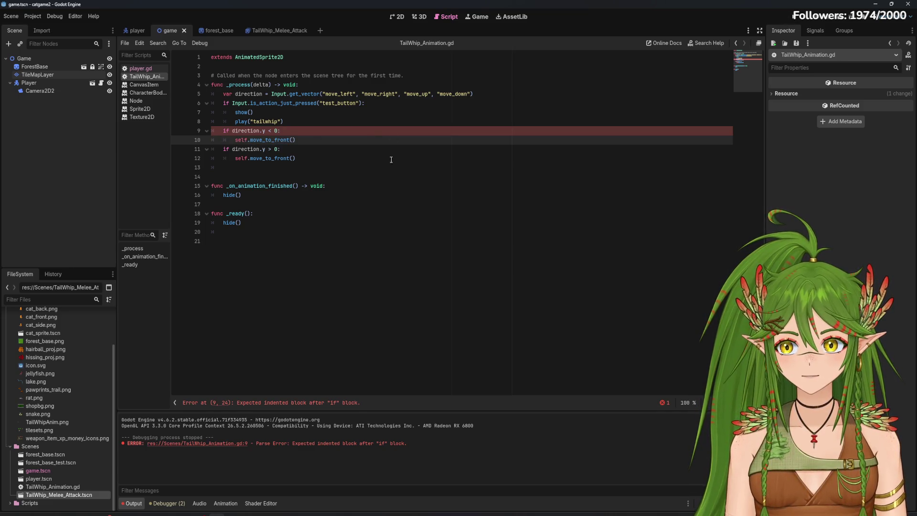
pyautogui.click(796, 18)
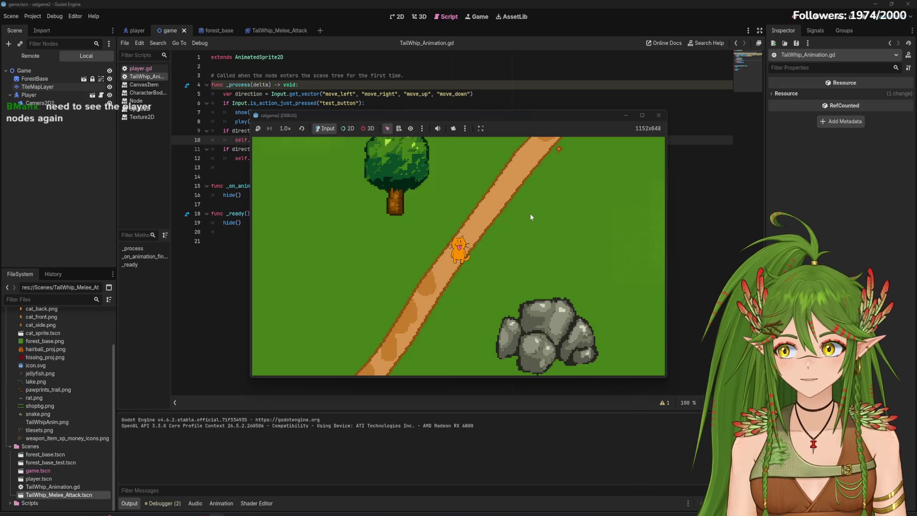
pyautogui.click(658, 115)
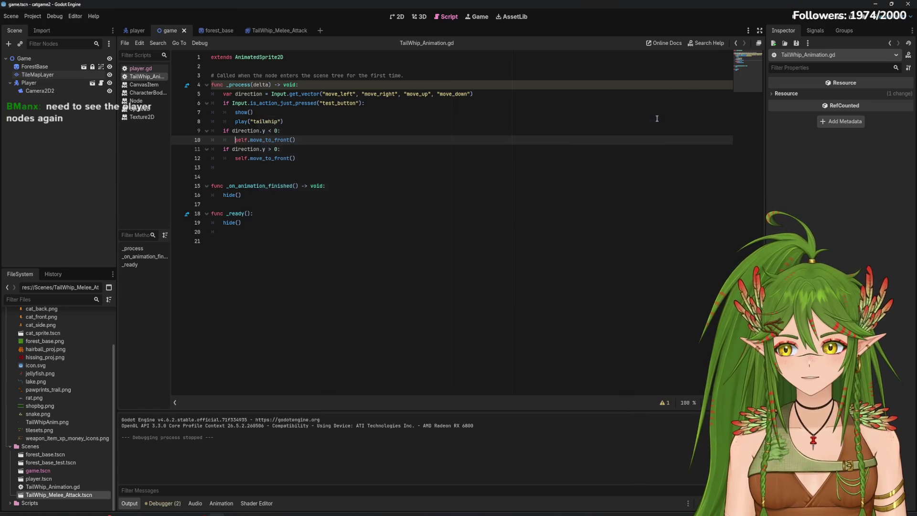
pyautogui.click(129, 30)
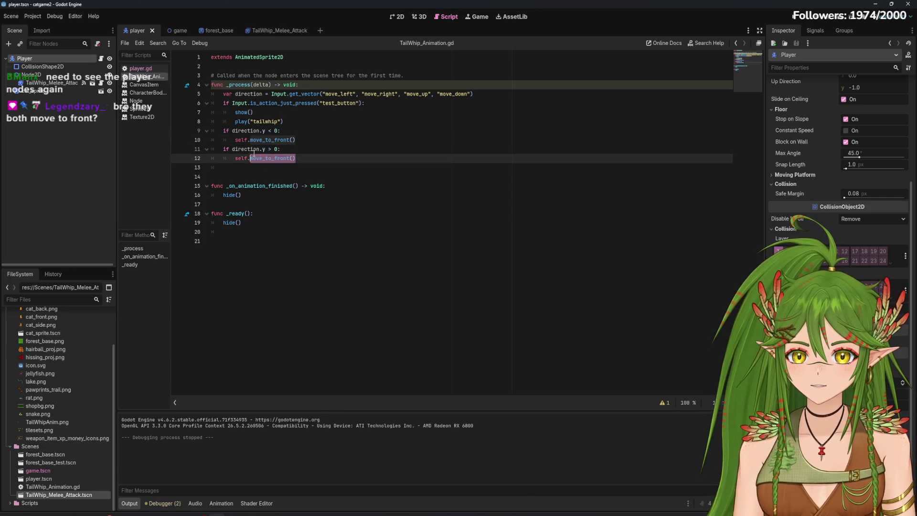
# Comment out the facing-down block on lines 11–13.
pyautogui.moveTo(224, 167); pyautogui.dragTo(221, 152)
pyautogui.rightClick(234, 153)
pyautogui.click(267, 253)
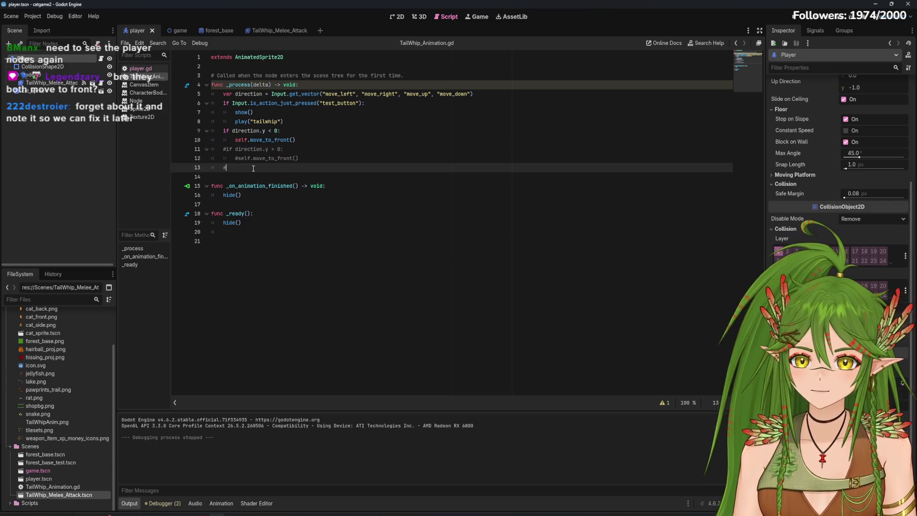
# Delete the Node2D child under TailWhip_Melee_Attack in the Scene dock.
pyautogui.click(48, 82)
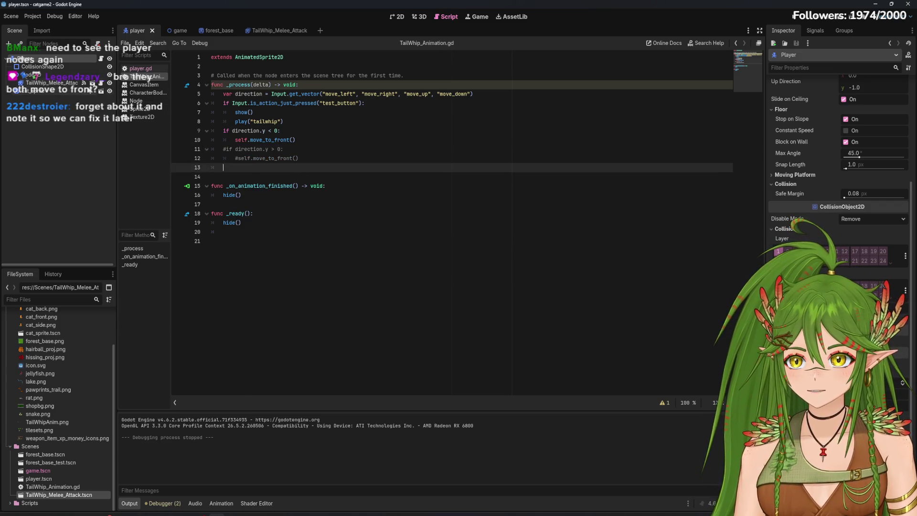
pyautogui.rightClick(34, 75)
pyautogui.click(62, 261)
pyautogui.click(438, 270)
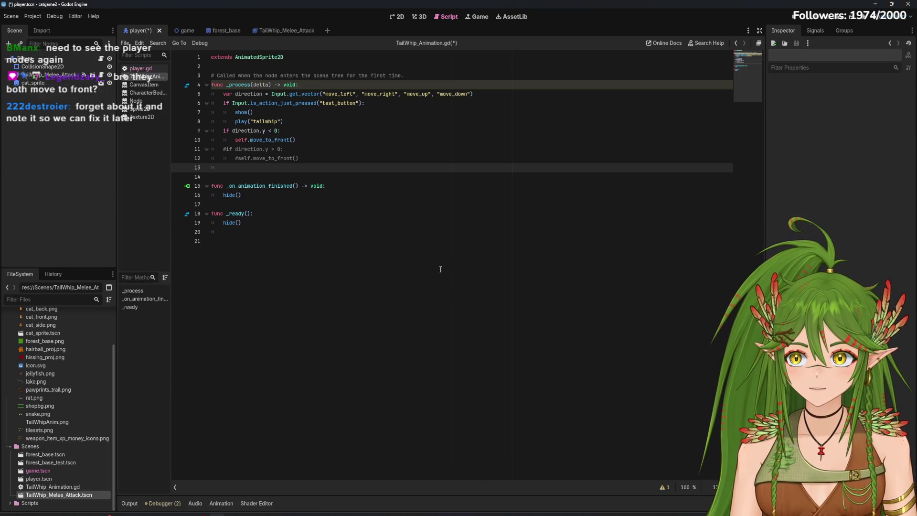
# Run the game, test the tail whip facing up and down, then stop it.
pyautogui.click(796, 20)
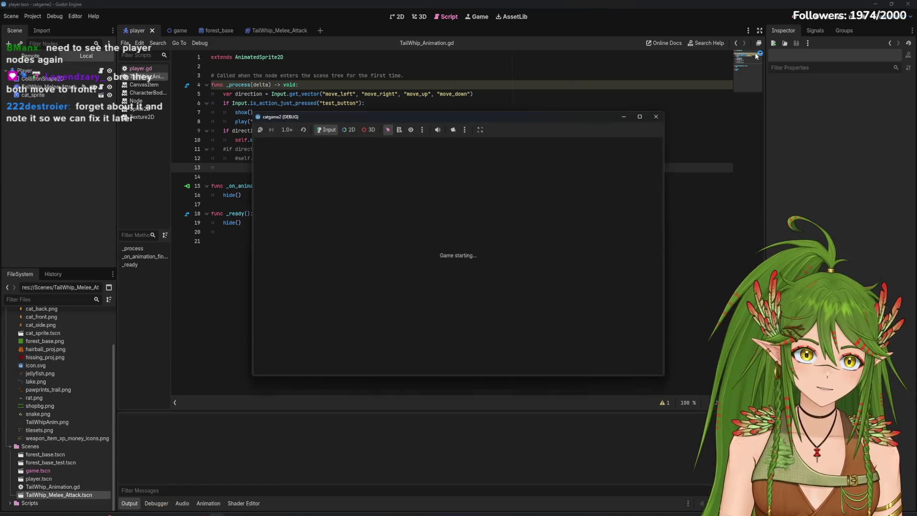
pyautogui.click(474, 271)
pyautogui.press('Up')
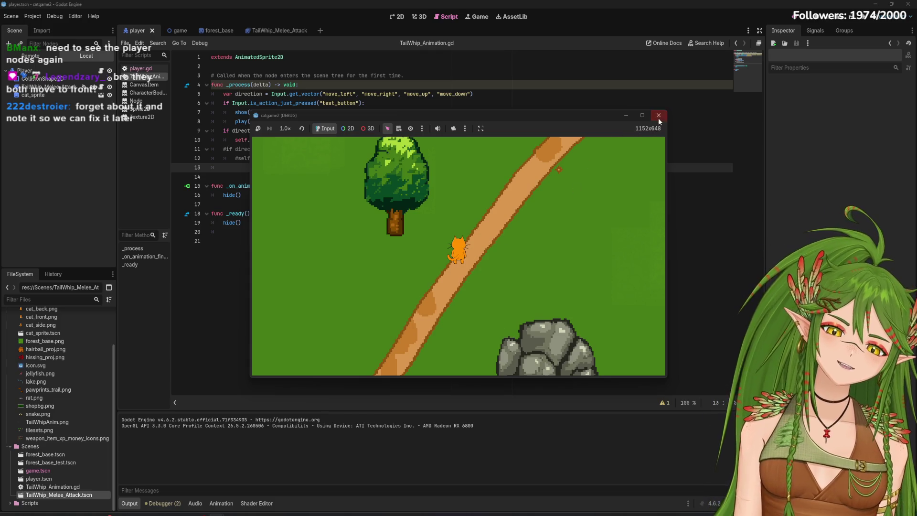
pyautogui.press('space')
pyautogui.press('Up')
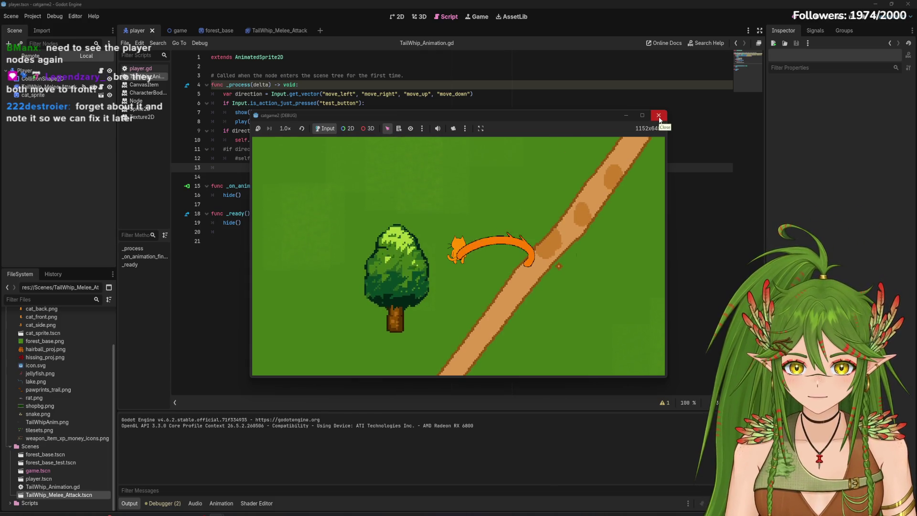
pyautogui.press('Down')
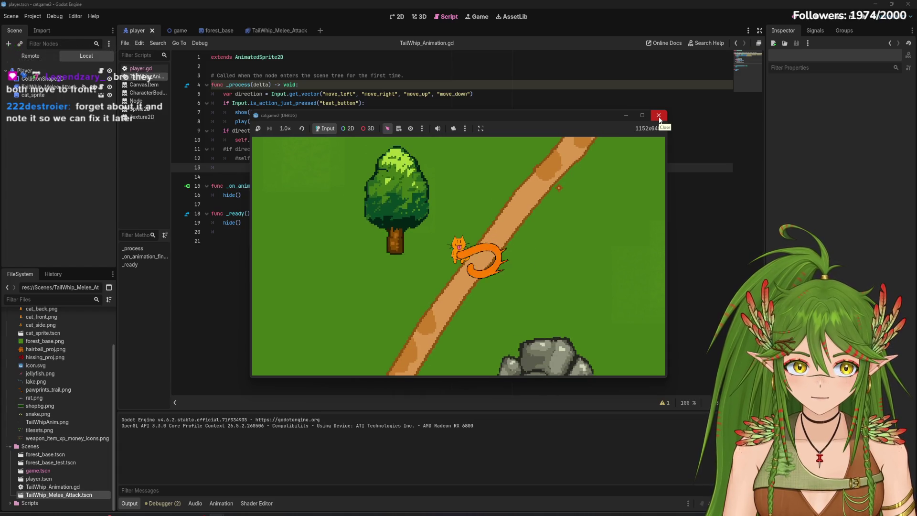
pyautogui.click(659, 116)
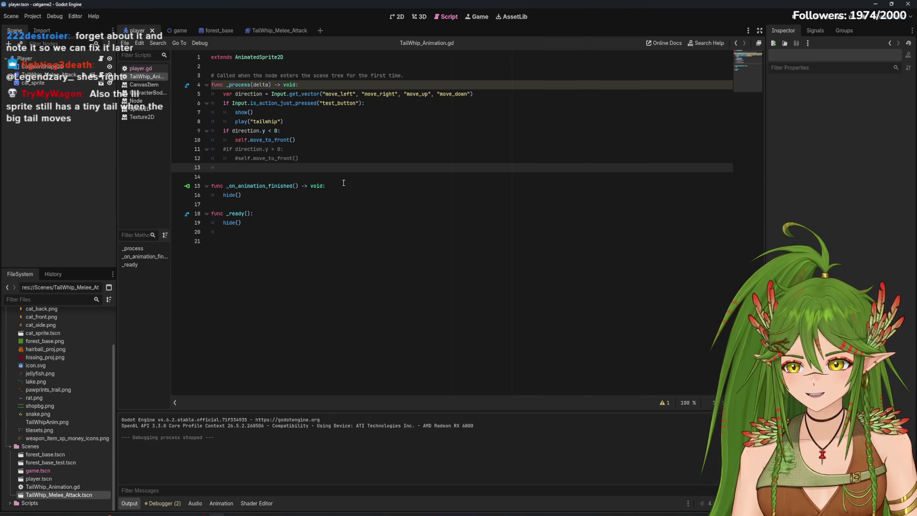
# Launch the game, trigger one tail whip, and stop it.
pyautogui.click(793, 17)
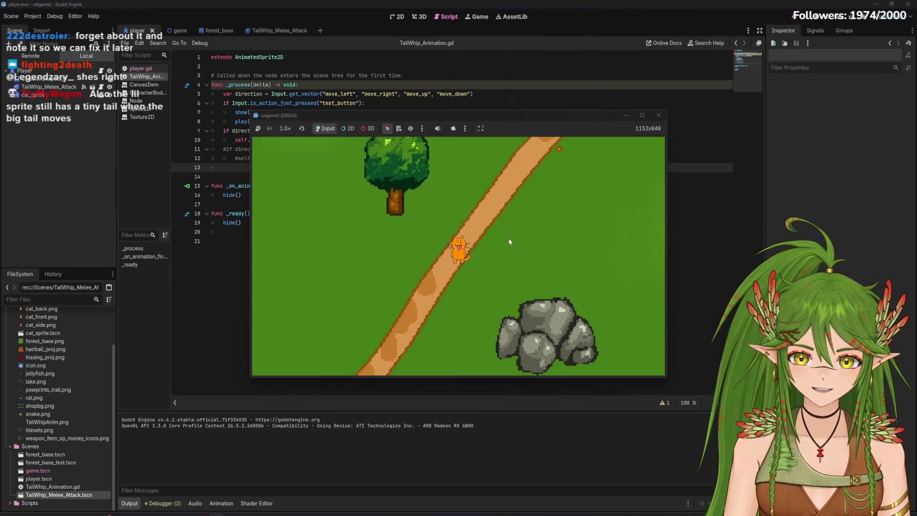
pyautogui.press('space')
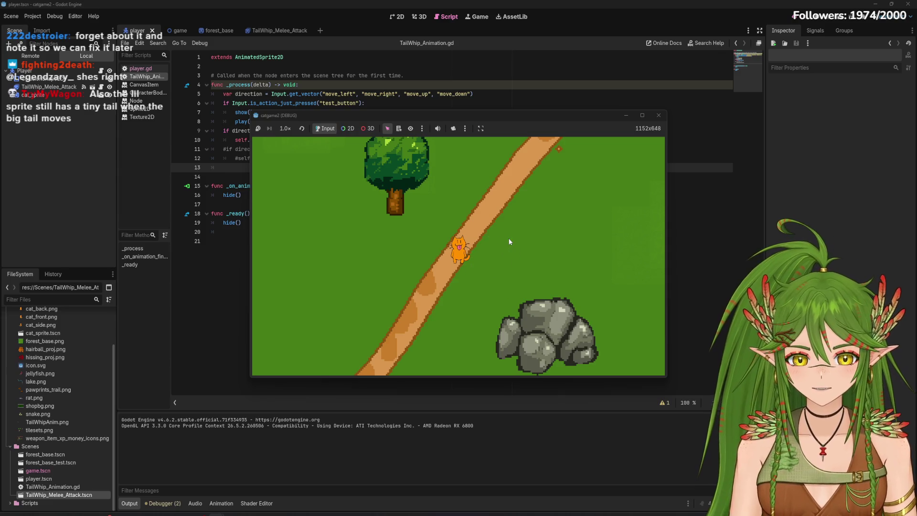
pyautogui.click(658, 115)
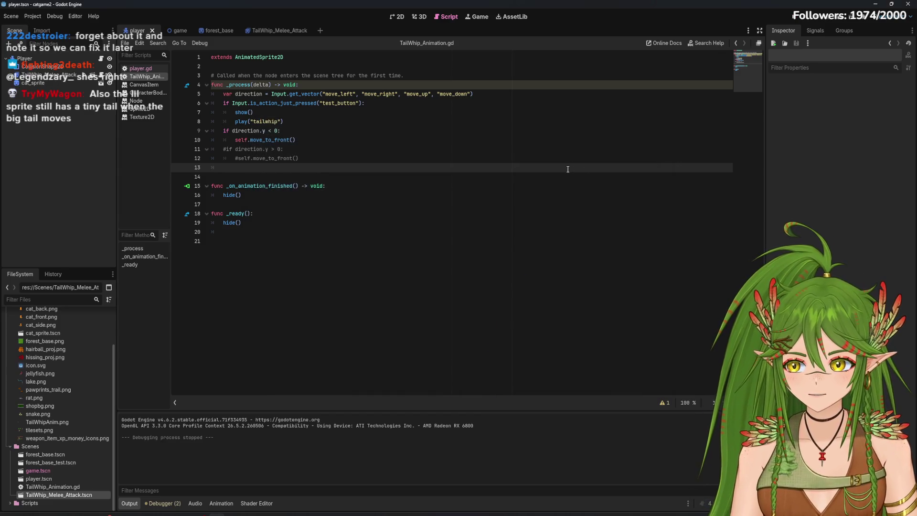
# Uncomment lines 11–12 with Toggle Comment.
pyautogui.click(323, 199)
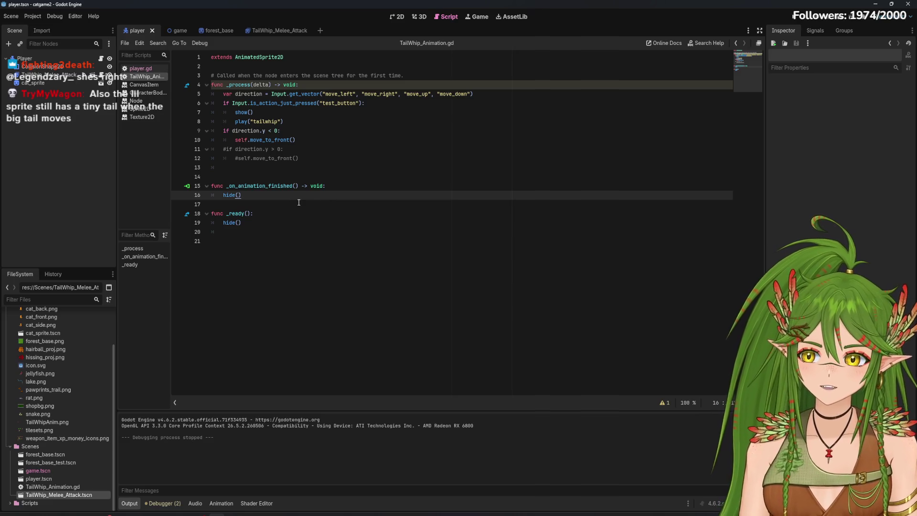
pyautogui.moveTo(304, 158); pyautogui.dragTo(207, 133)
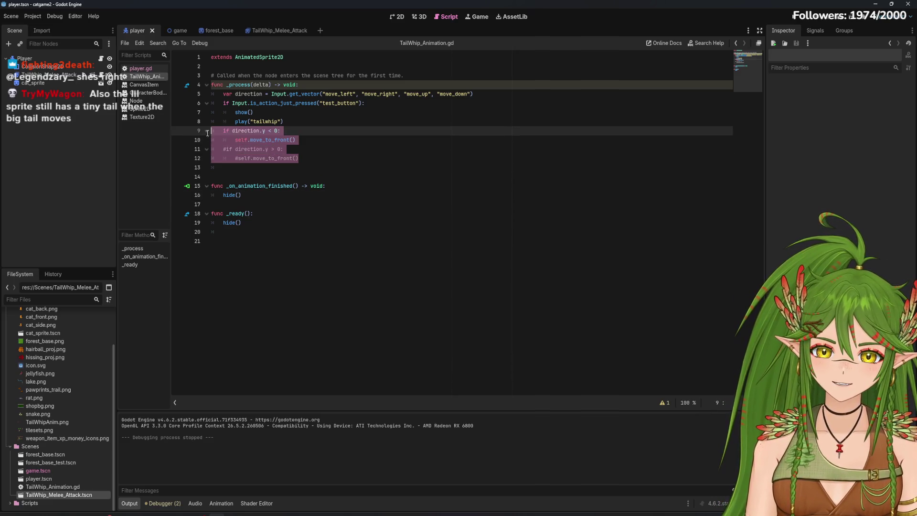
pyautogui.click(304, 138)
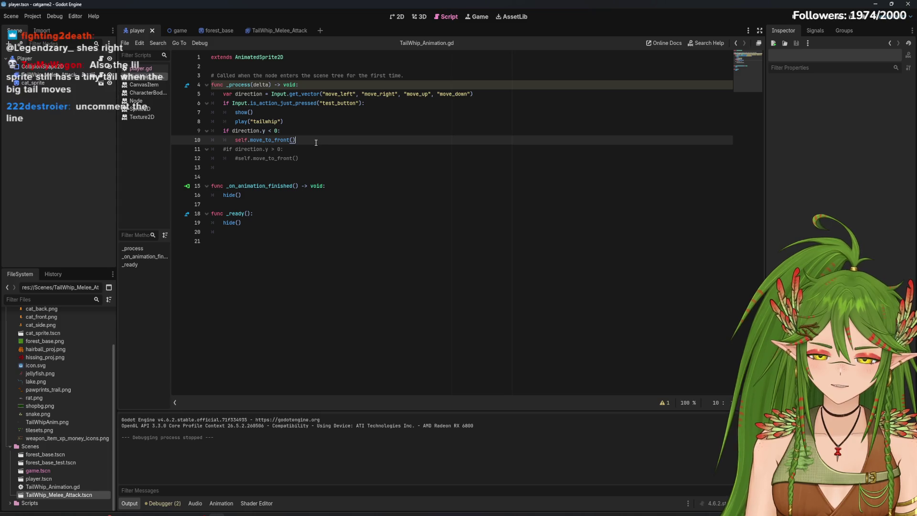
pyautogui.tripleClick(266, 143)
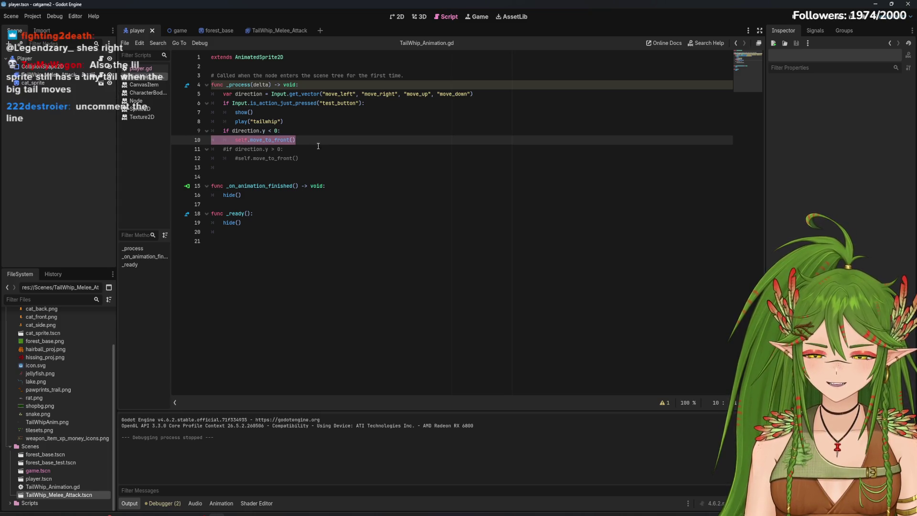
pyautogui.moveTo(312, 161); pyautogui.dragTo(212, 149)
pyautogui.rightClick(252, 151)
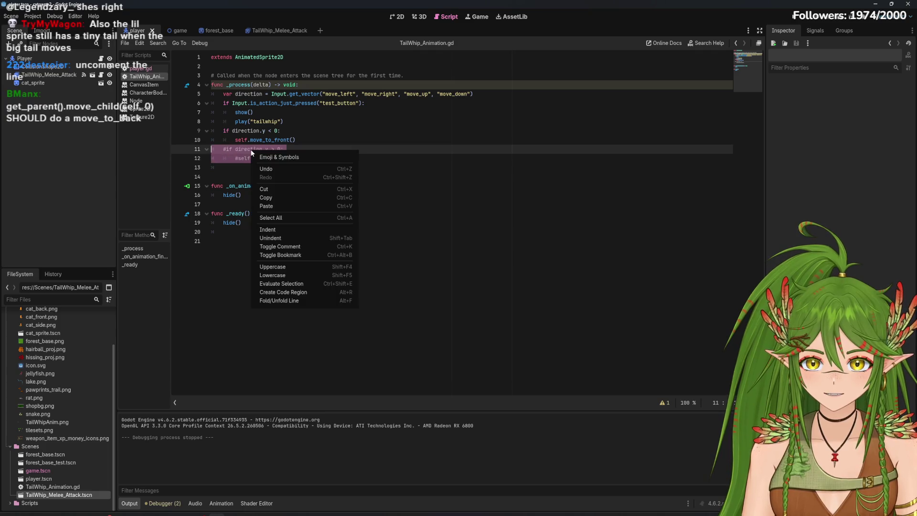
pyautogui.click(290, 248)
pyautogui.click(306, 153)
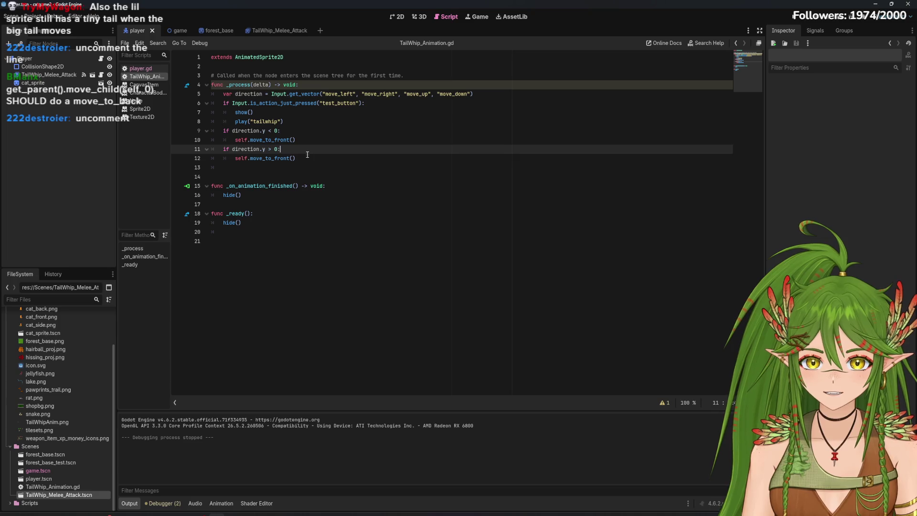
# Run the game with F5, test tail whips walking up and down, and stop with F8.
pyautogui.press('F5')
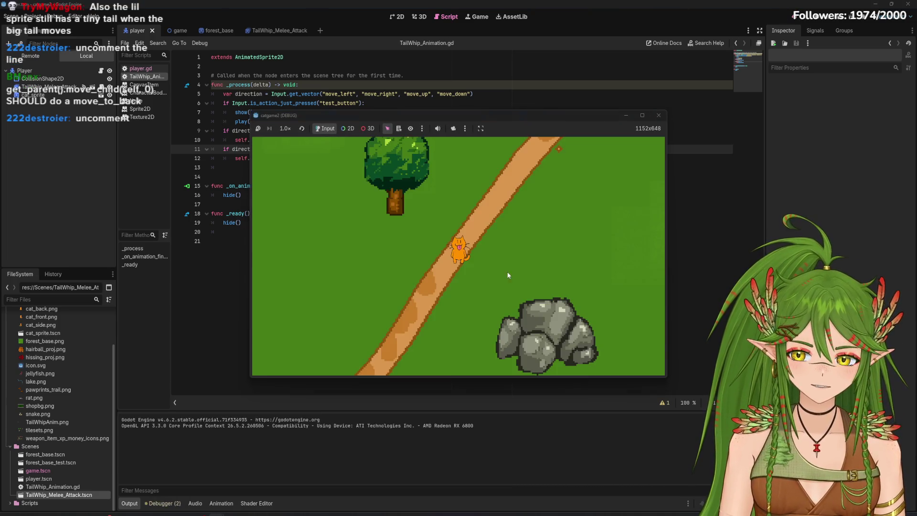
pyautogui.press('Down')
pyautogui.press('space')
pyautogui.press('Up')
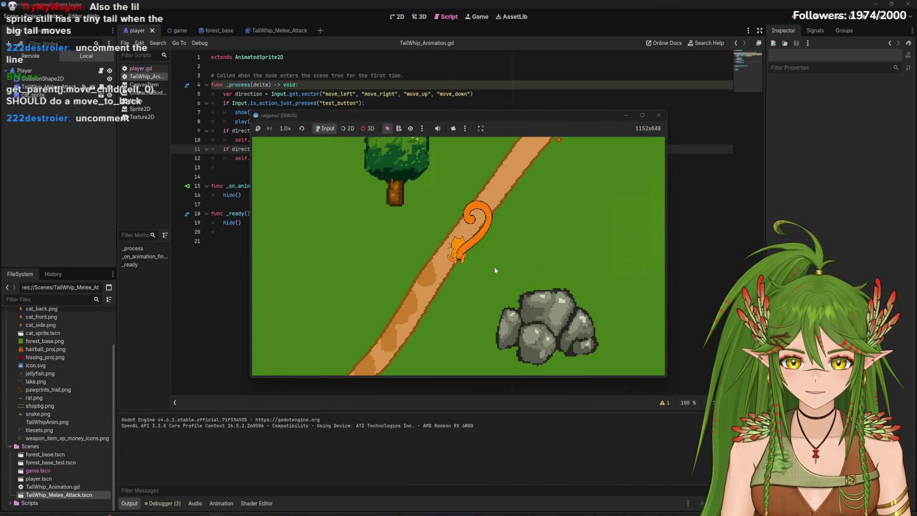
pyautogui.press('Down')
pyautogui.press('space')
pyautogui.press('space')
pyautogui.press('Up')
pyautogui.press('F8')
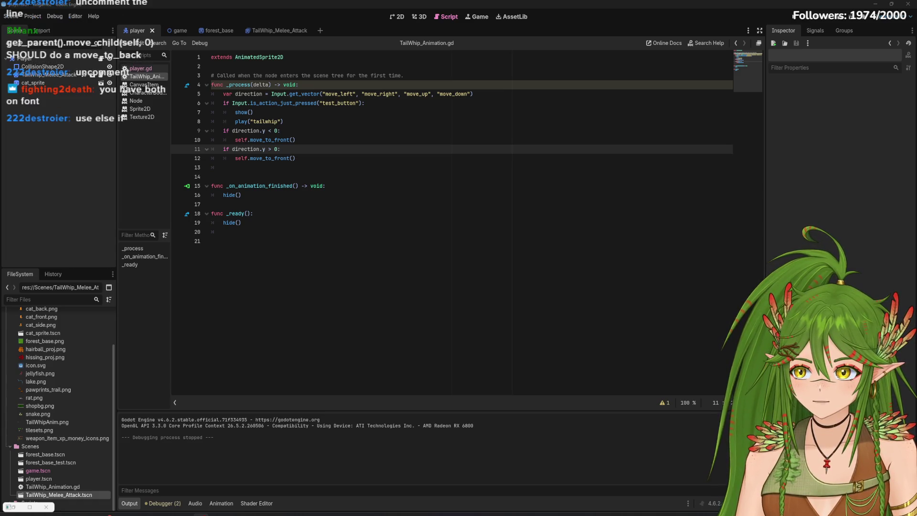
# Check line 12's indentation and delete the leading 'if' on line 11.
pyautogui.moveTo(295, 158); pyautogui.dragTo(233, 160)
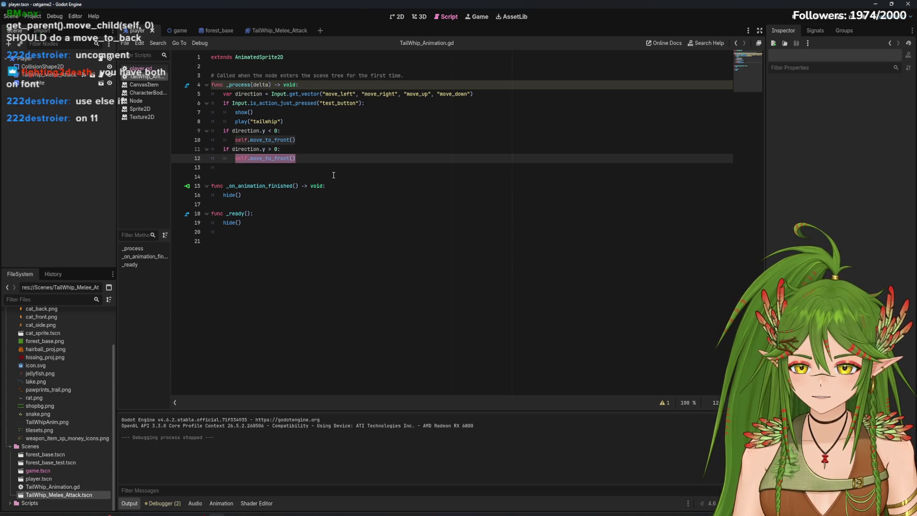
pyautogui.press('Tab')
pyautogui.hotkey('shift', 'Tab')
pyautogui.click(306, 158)
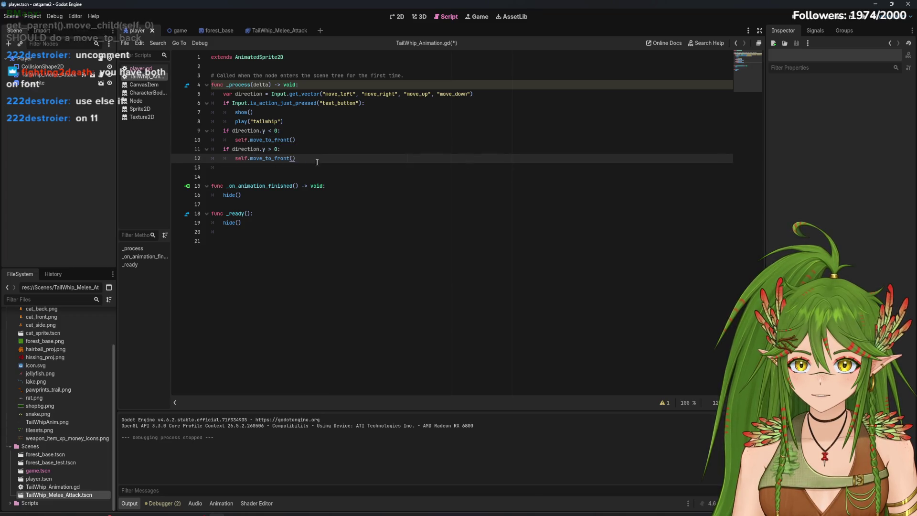
pyautogui.moveTo(306, 159); pyautogui.dragTo(235, 163)
pyautogui.click(229, 149)
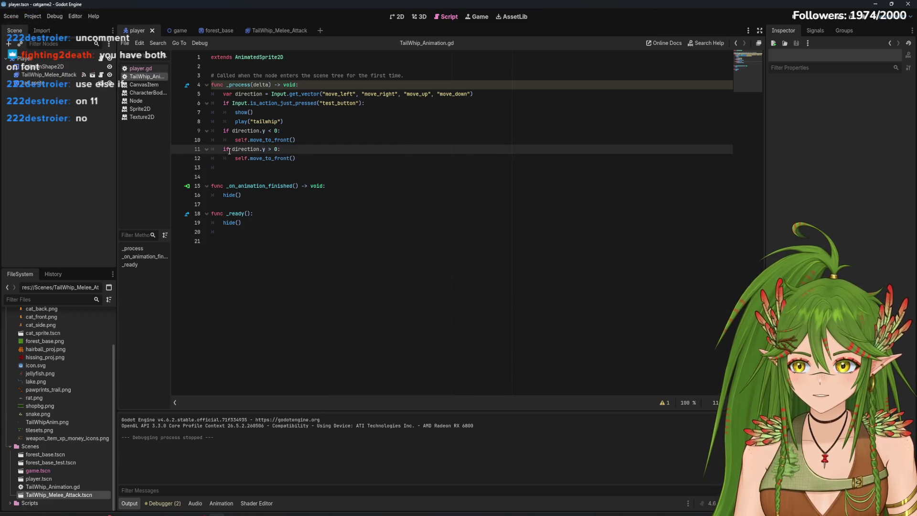
pyautogui.press('BackSpace')
pyautogui.press('BackSpace')
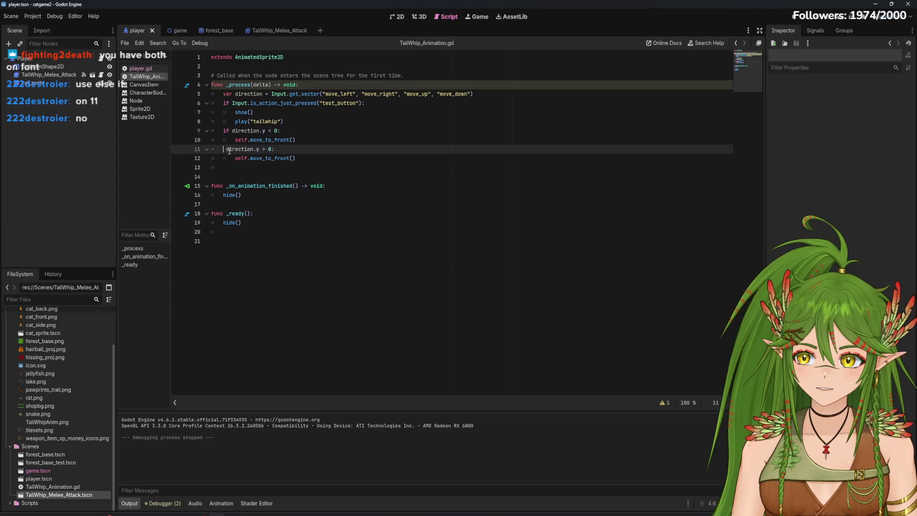
# Make line 11 read 'elif direction.y > 0:' and launch the game with F5.
pyautogui.write('elif')
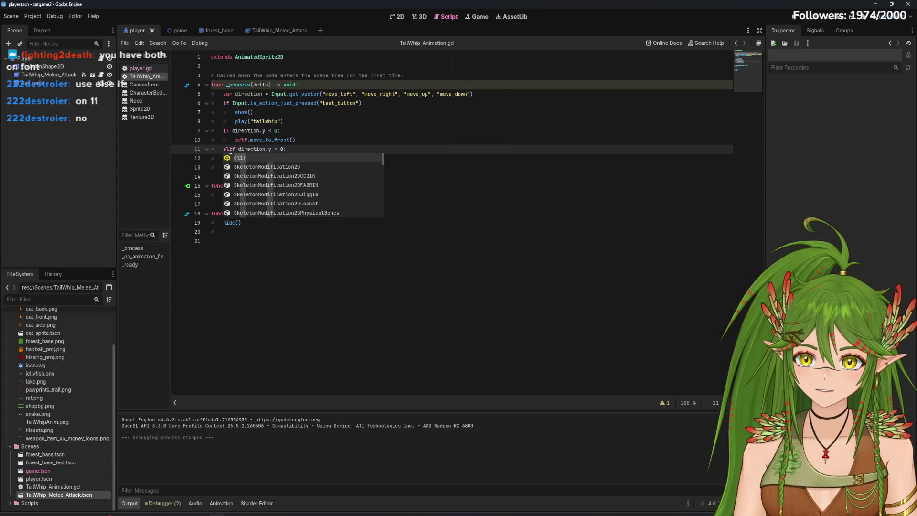
pyautogui.click(229, 140)
pyautogui.press('F5')
# Test tail whips while walking the cat up and down, then stop the game.
pyautogui.press('space')
pyautogui.press('Down')
pyautogui.press('space')
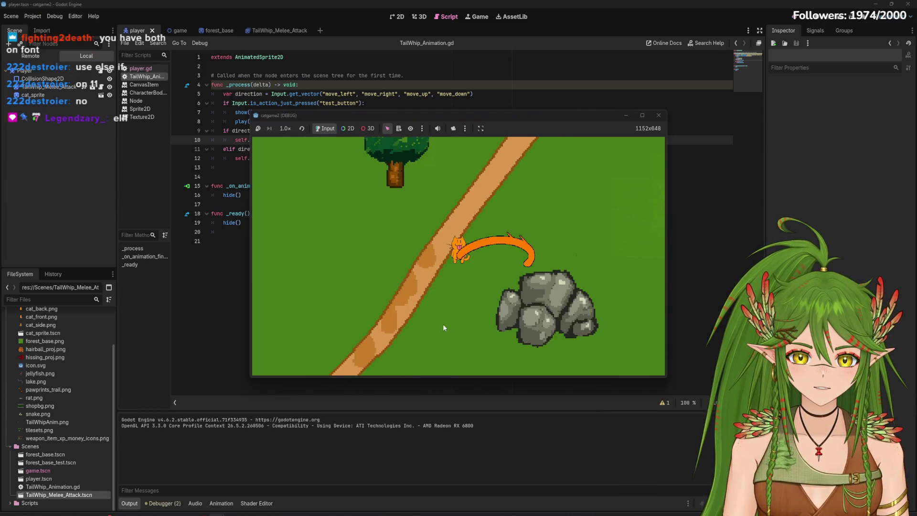
pyautogui.press('Up')
pyautogui.press('space')
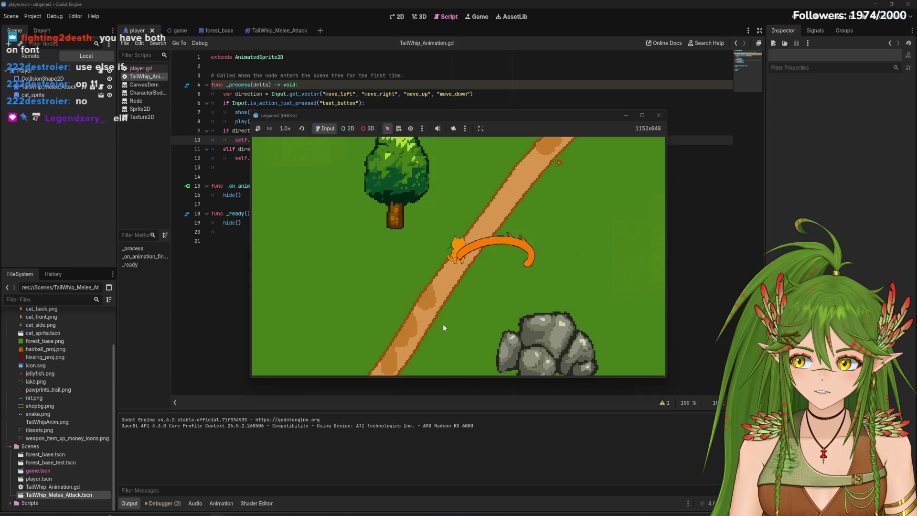
pyautogui.press('Down')
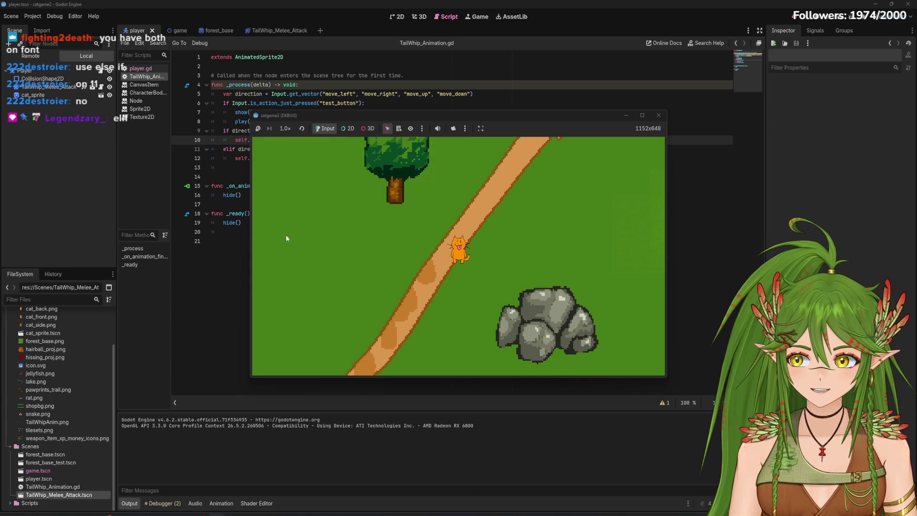
pyautogui.press('space')
pyautogui.press('Up')
pyautogui.press('space')
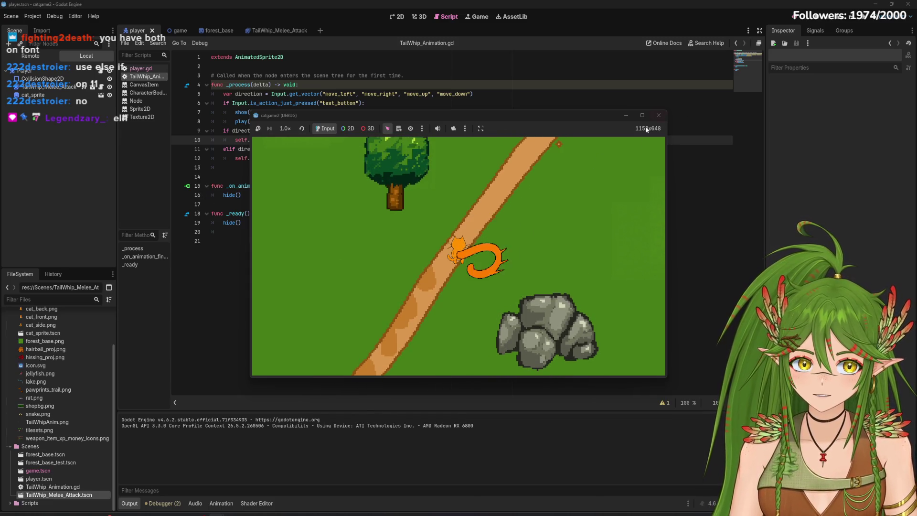
pyautogui.press('Up')
pyautogui.press('Down')
pyautogui.click(658, 115)
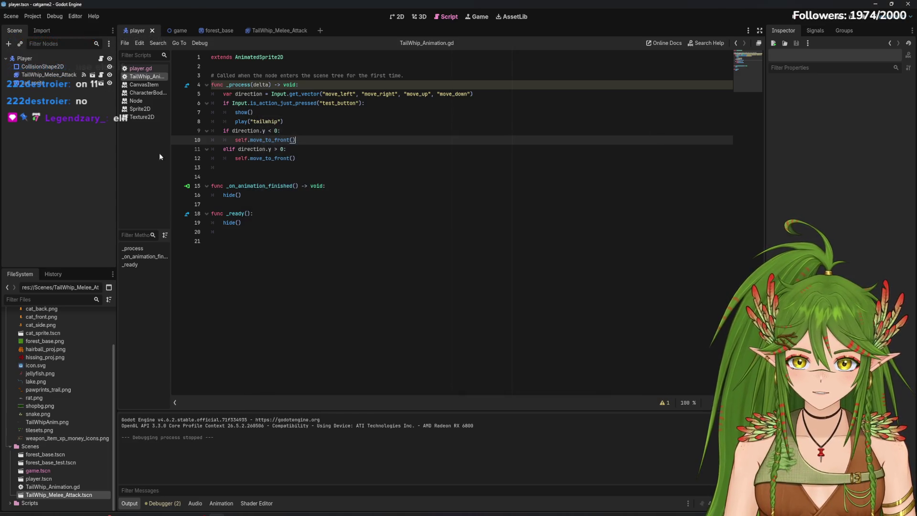
# Rework line 11's keyword and add the missing colon after the direction.y > 0 condition.
pyautogui.doubleClick(230, 149)
pyautogui.write('else')
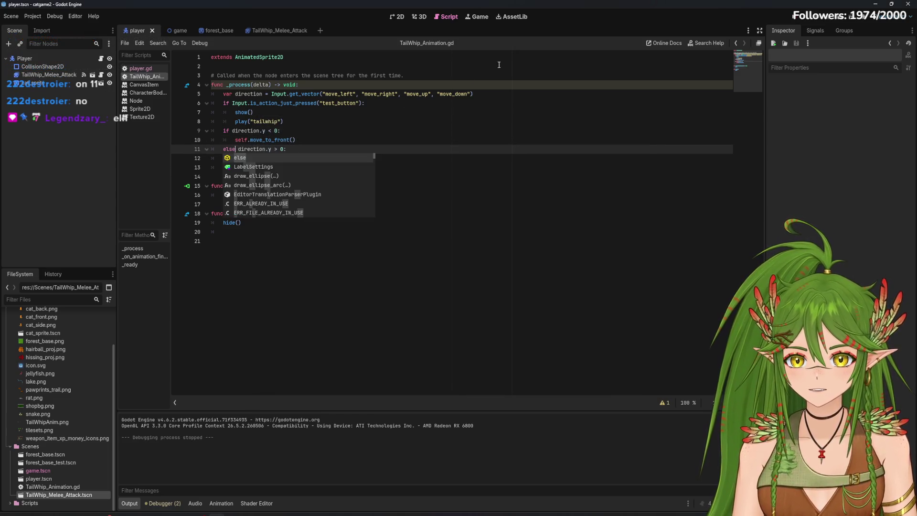
pyautogui.hotkey('ctrl', 'f')
pyautogui.click(349, 174)
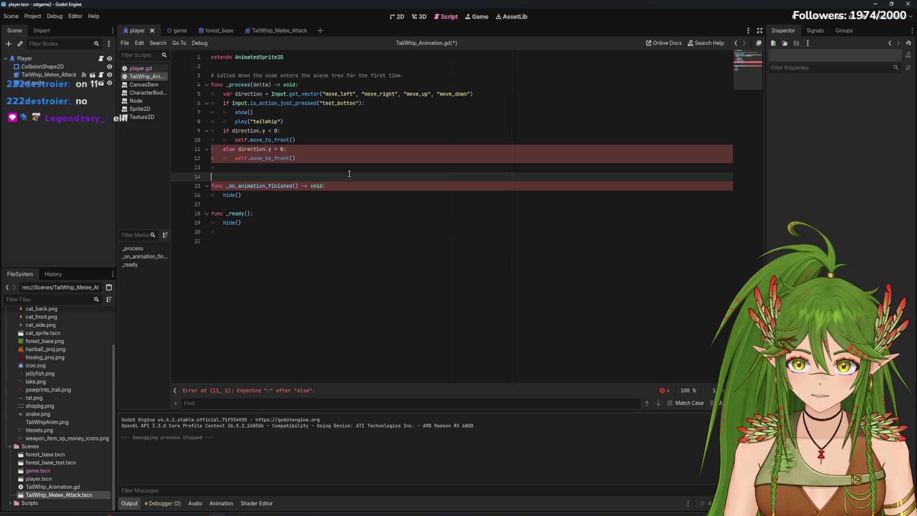
pyautogui.click(350, 219)
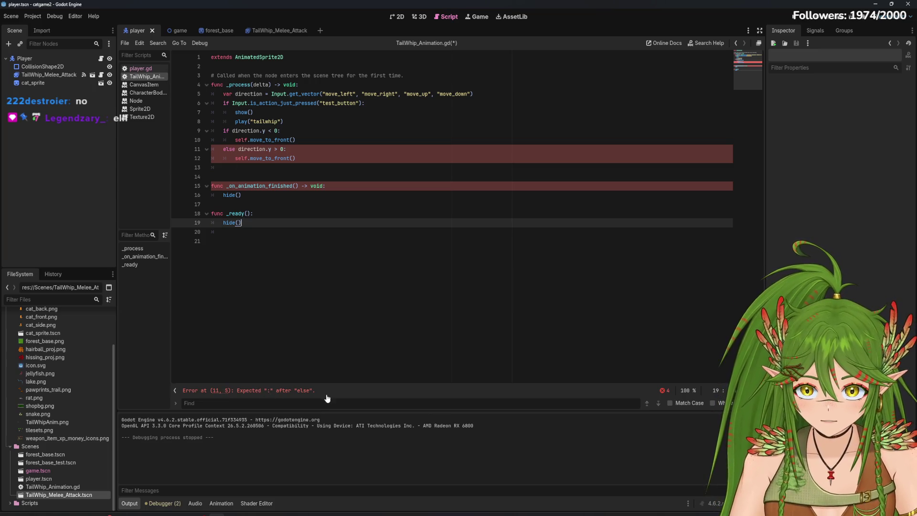
pyautogui.click(238, 150)
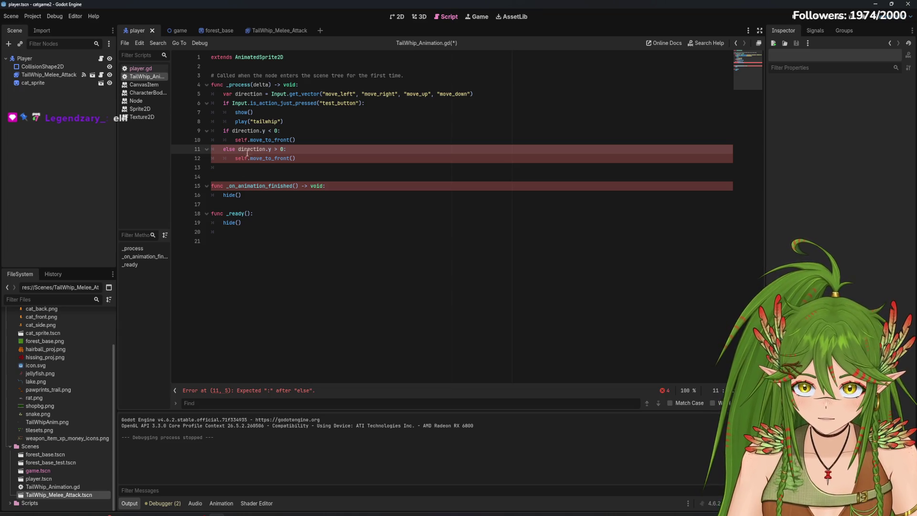
pyautogui.write(':')
pyautogui.press('Return')
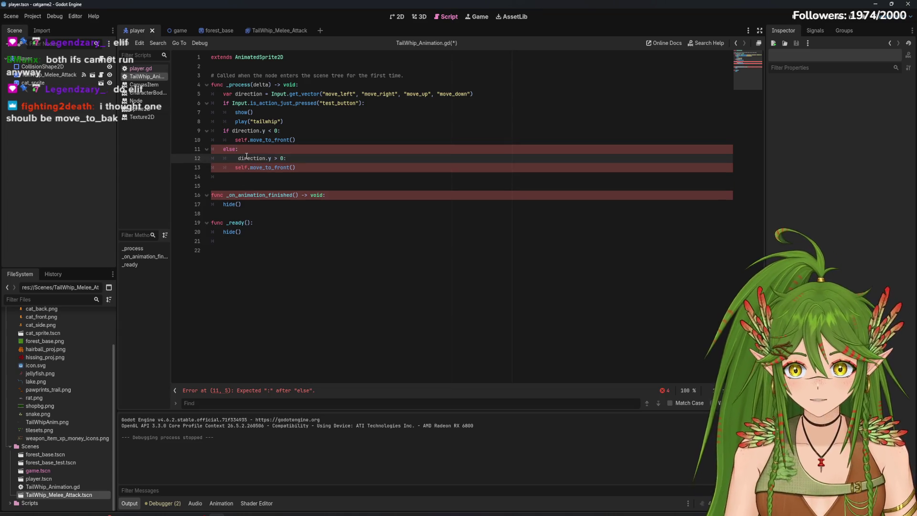
pyautogui.press('BackSpace')
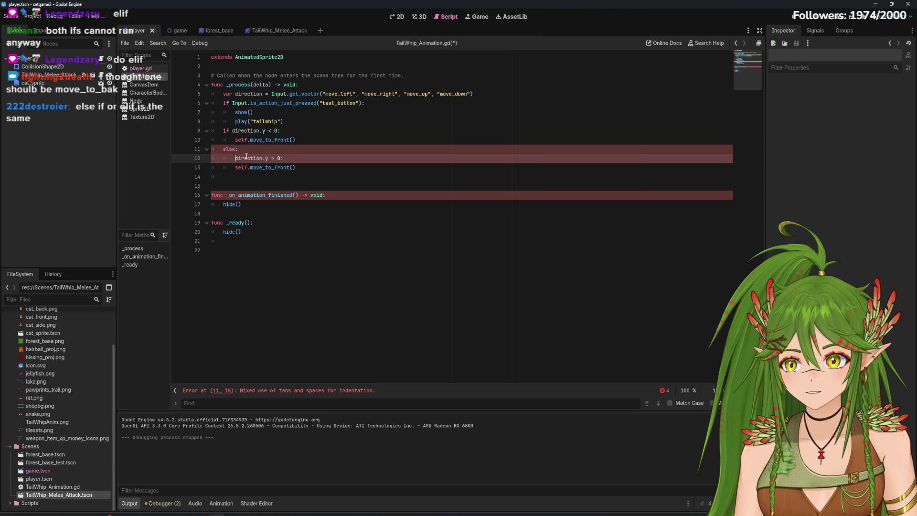
# Restore 'elif', join the condition back into 'elif direction.y > 0:', and save the script.
pyautogui.click(235, 166)
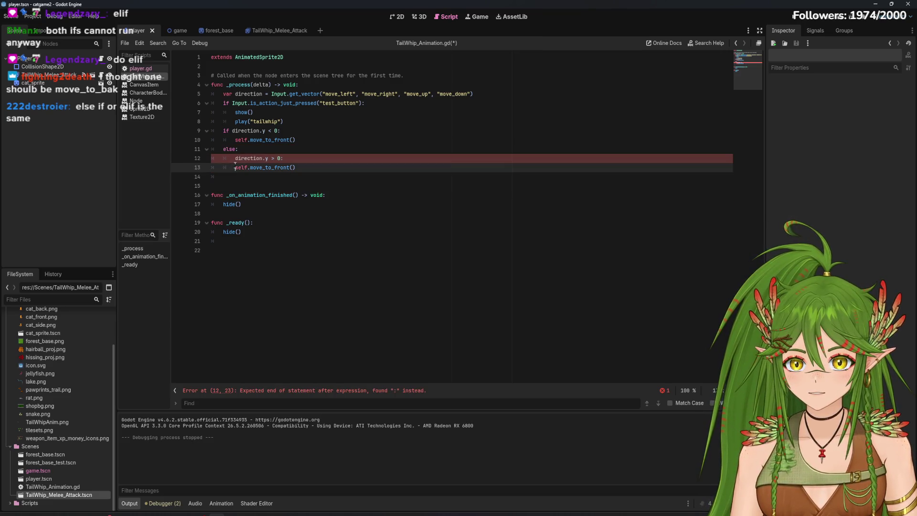
pyautogui.click(239, 149)
pyautogui.press('BackSpace')
pyautogui.press('BackSpace')
pyautogui.press('BackSpace')
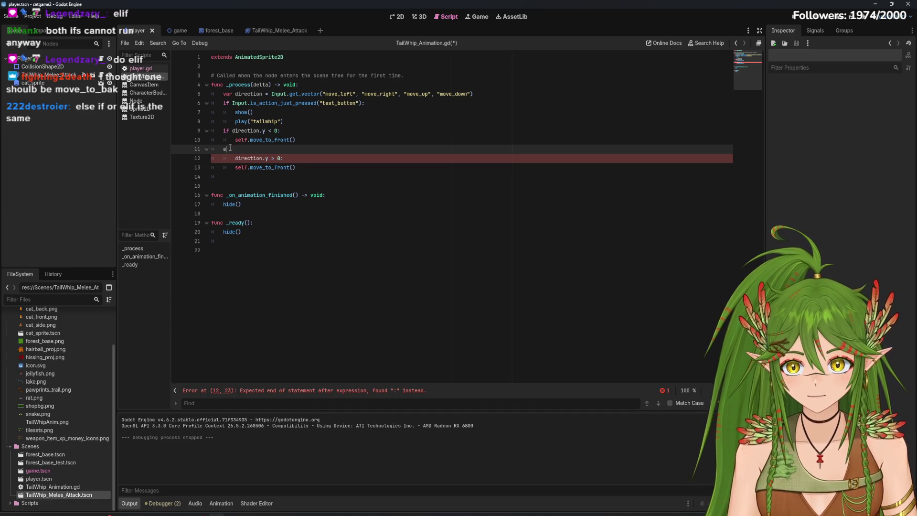
pyautogui.write('lif')
pyautogui.click(234, 158)
pyautogui.press('BackSpace')
pyautogui.press('BackSpace')
pyautogui.press('BackSpace')
pyautogui.click(304, 185)
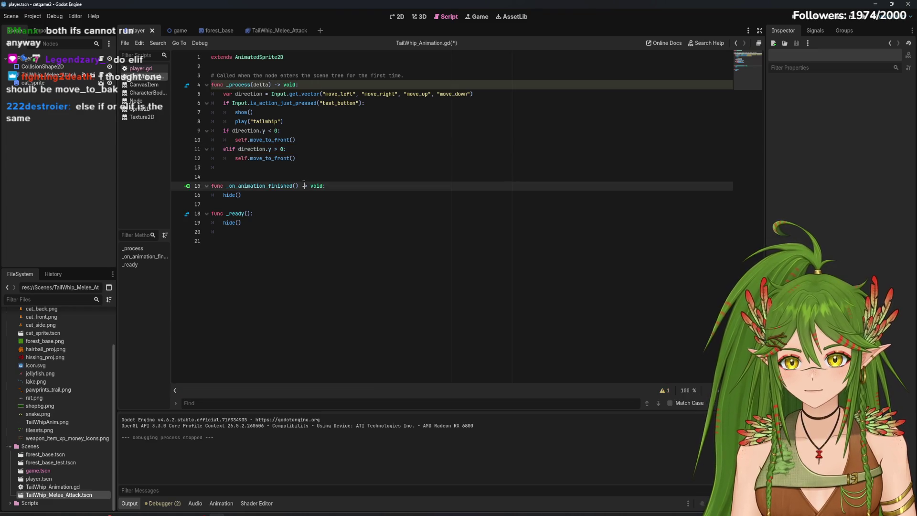
pyautogui.click(270, 167)
pyautogui.hotkey('ctrl', 's')
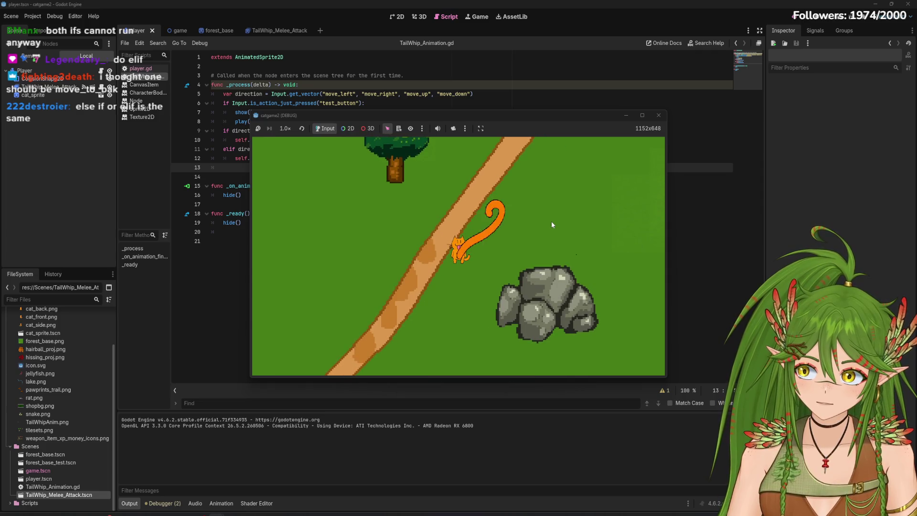
# Test-run the game, walking the cat up and down with tail whips, then stop it.
pyautogui.press('w')
pyautogui.press('space')
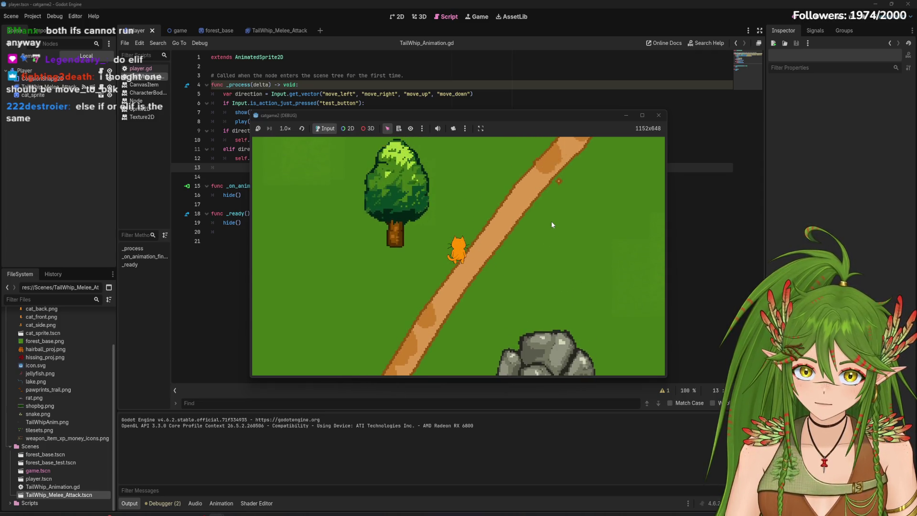
pyautogui.press('s')
pyautogui.press('space')
pyautogui.click(658, 115)
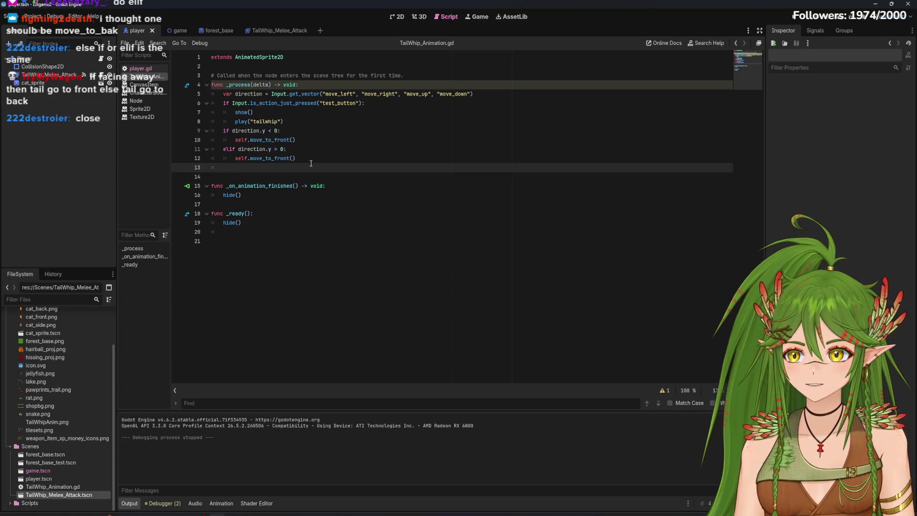
# Replace self.move_to_front() on line 12 with get_parent().move_child(self, 0).
pyautogui.moveTo(313, 158); pyautogui.dragTo(233, 162)
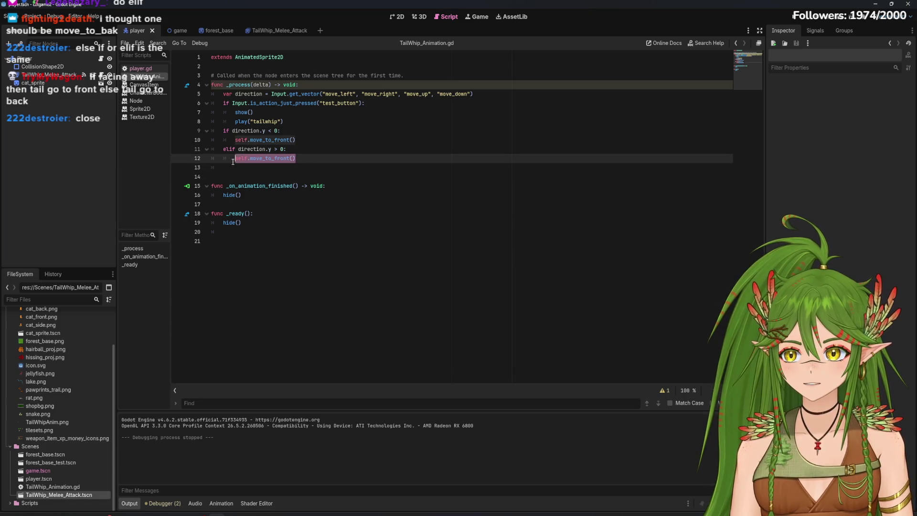
pyautogui.click(323, 159)
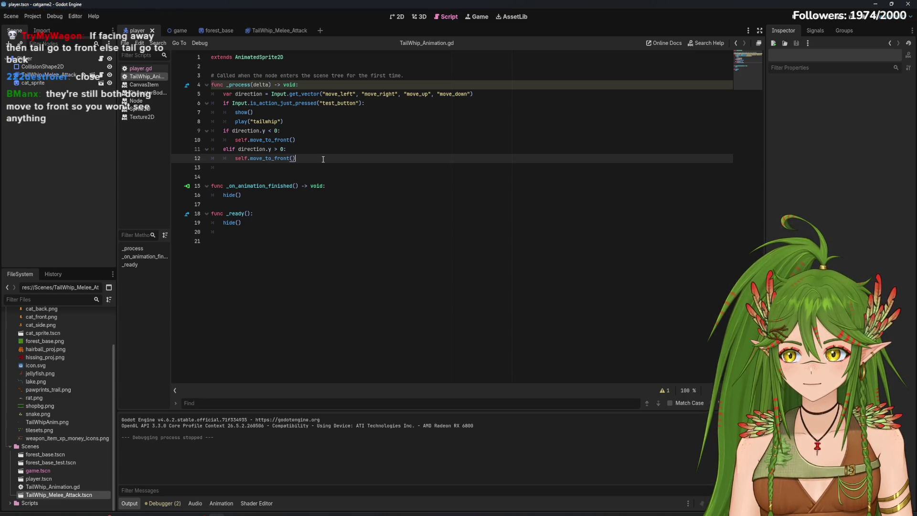
pyautogui.click(290, 158)
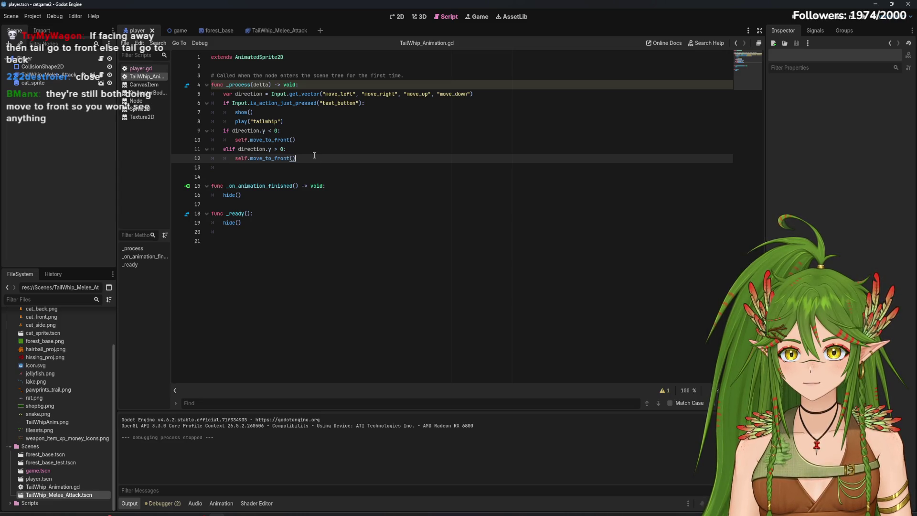
pyautogui.moveTo(312, 157); pyautogui.dragTo(234, 158)
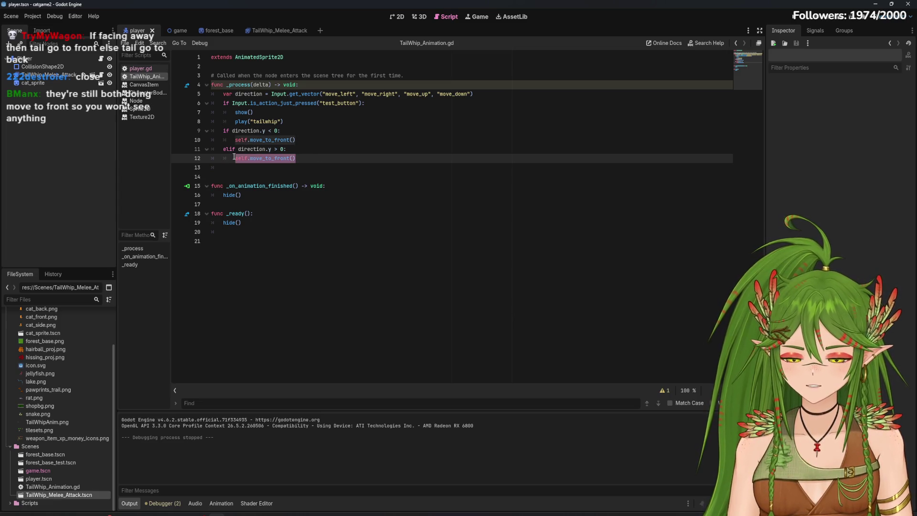
pyautogui.write('get_parent().move_child(self, 0')
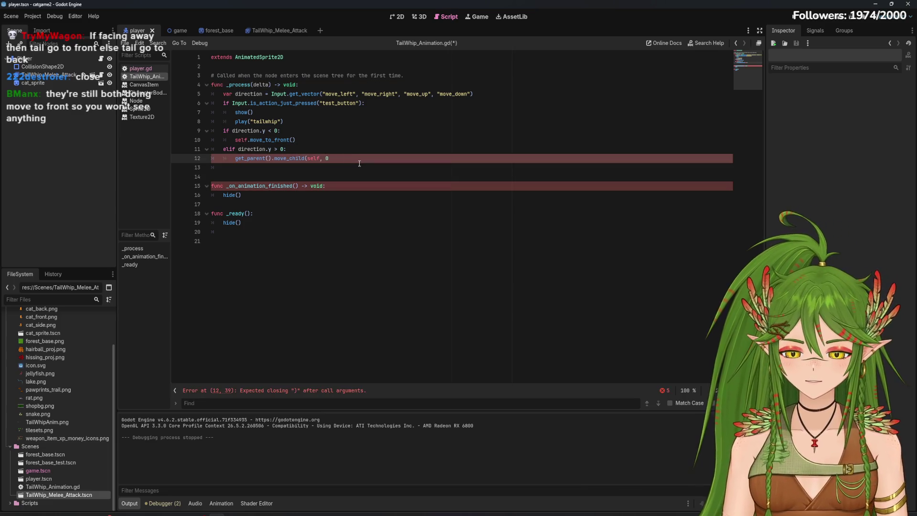
# Save the script and launch the game, triggering a tail whip.
pyautogui.hotkey('ctrl', 's')
pyautogui.click(797, 16)
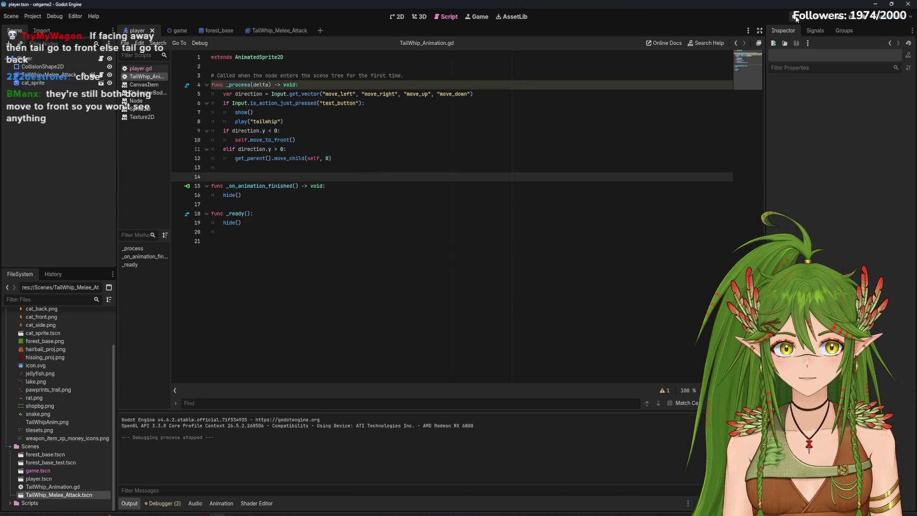
pyautogui.click(522, 253)
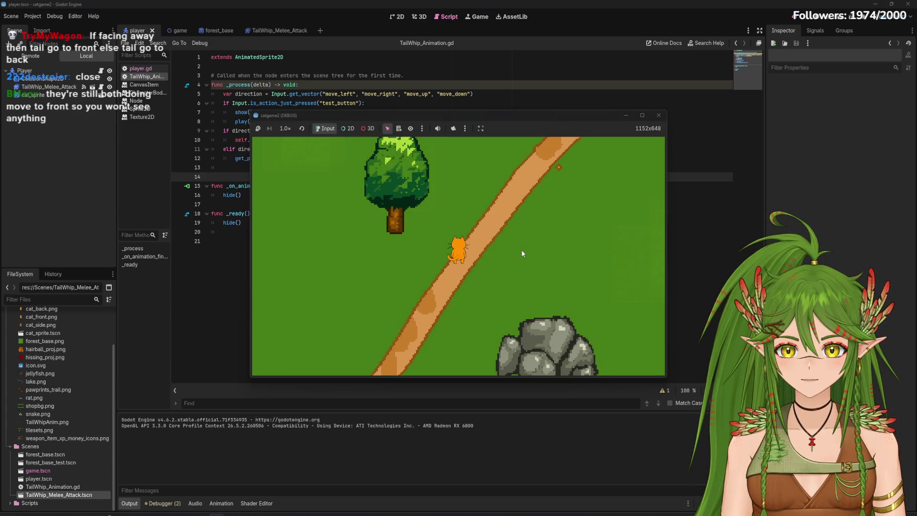
# Whip the tail repeatedly while the cat faces up and down, then close the game with F8.
pyautogui.click(522, 253)
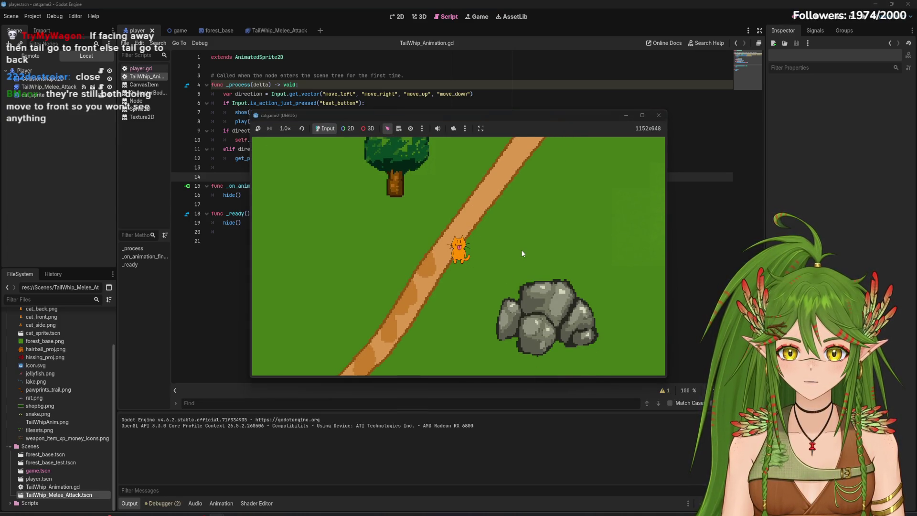
pyautogui.press('w')
pyautogui.click(522, 253)
pyautogui.click(522, 253)
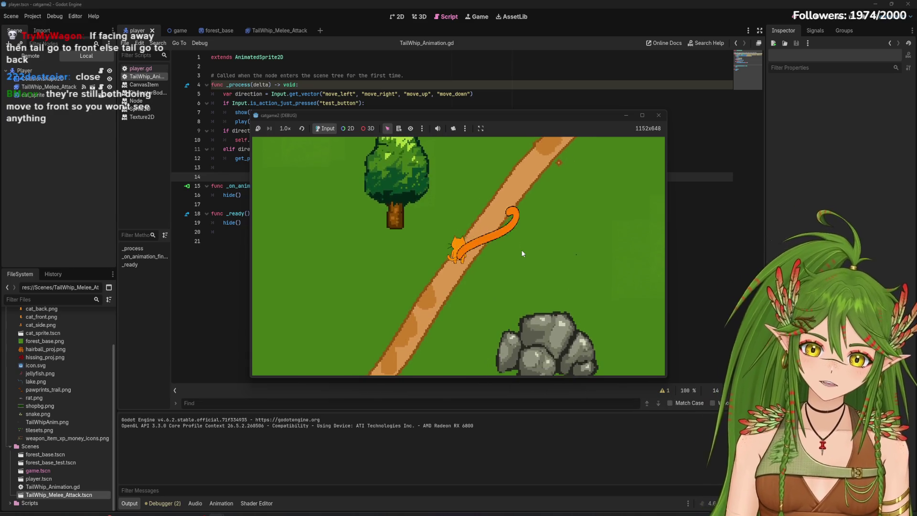
pyautogui.click(522, 253)
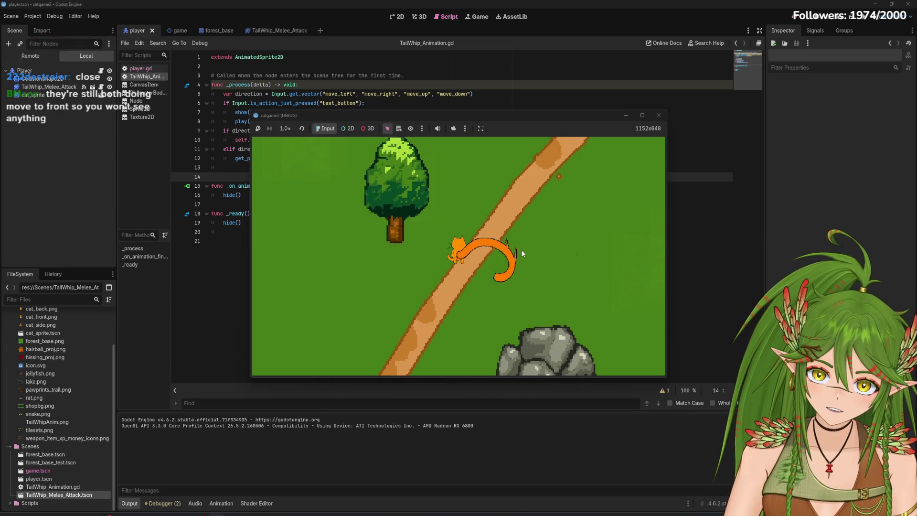
pyautogui.click(522, 254)
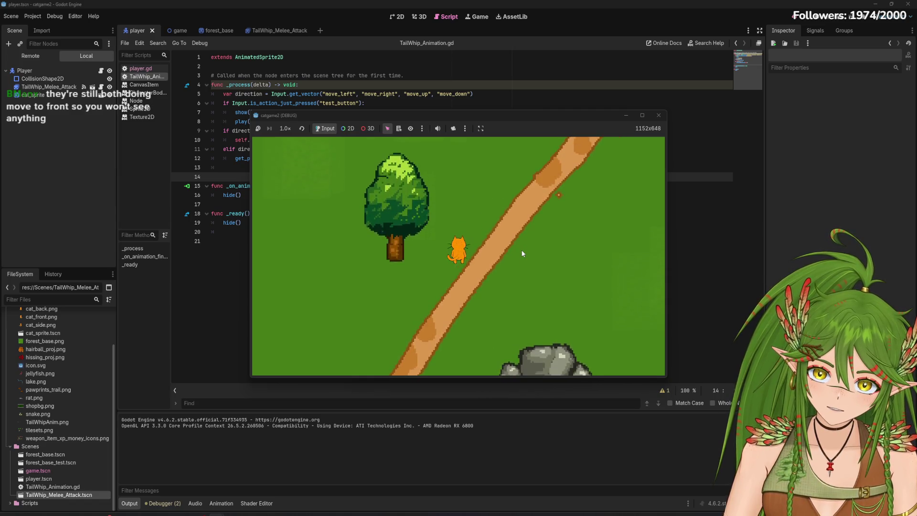
pyautogui.click(522, 253)
pyautogui.click(522, 253)
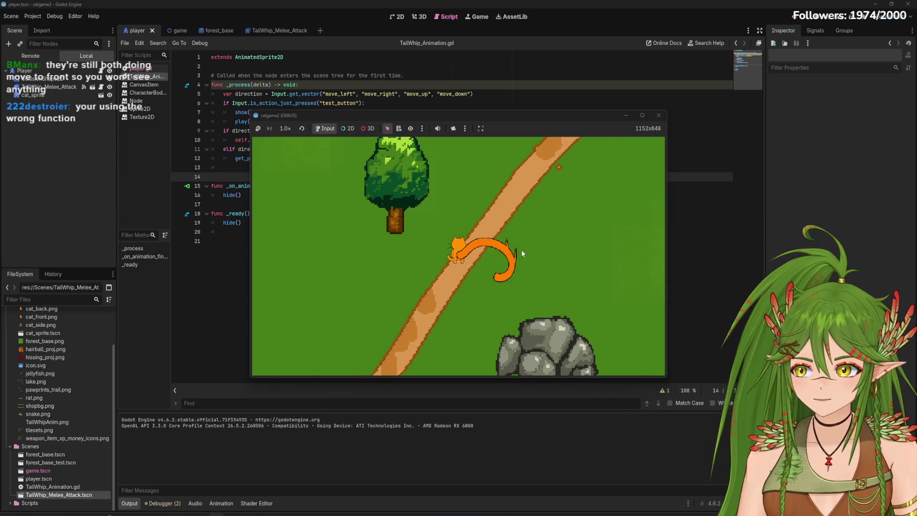
pyautogui.click(522, 253)
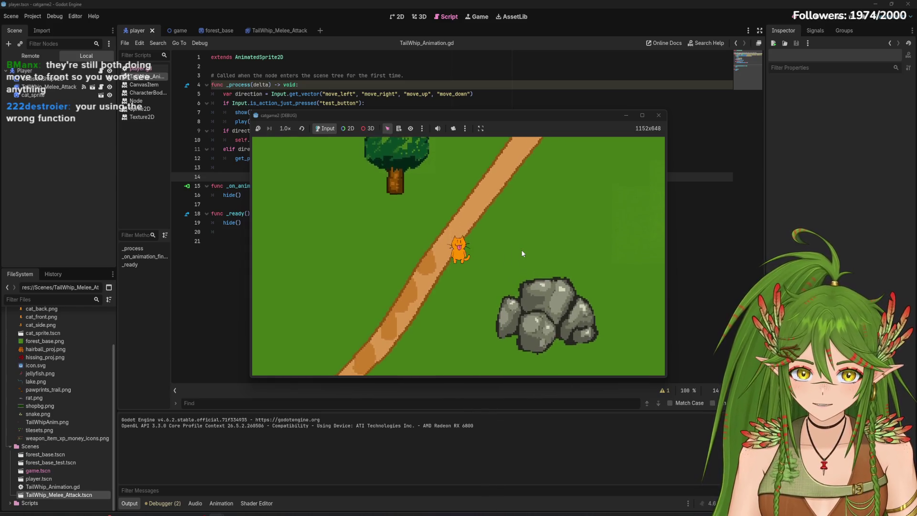
pyautogui.click(522, 253)
pyautogui.click(522, 253)
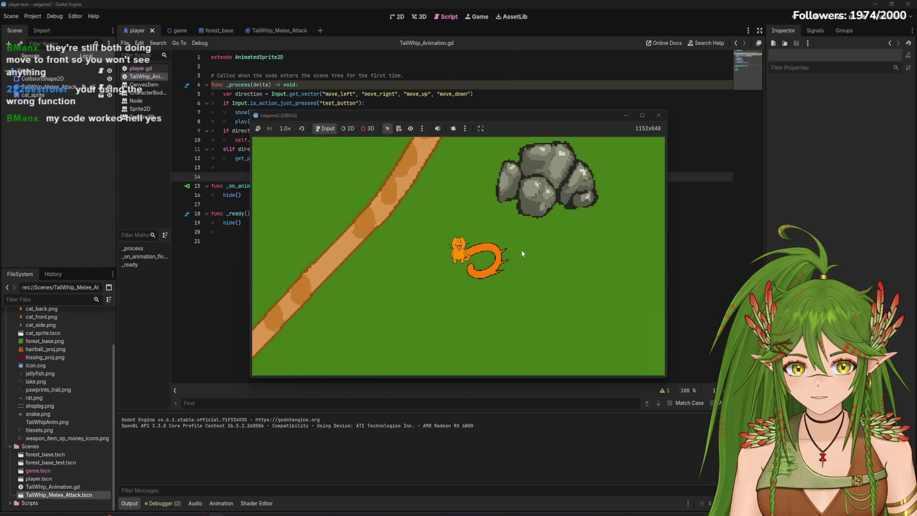
pyautogui.click(522, 253)
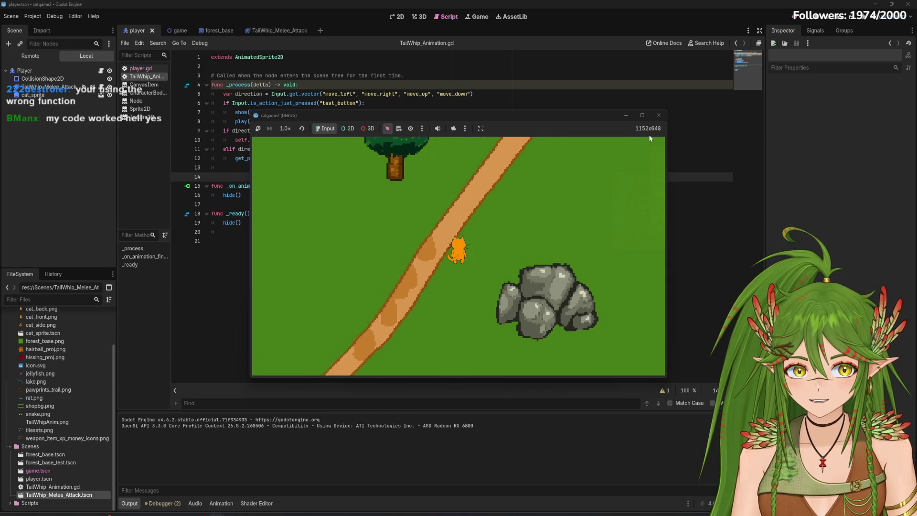
pyautogui.press('F8')
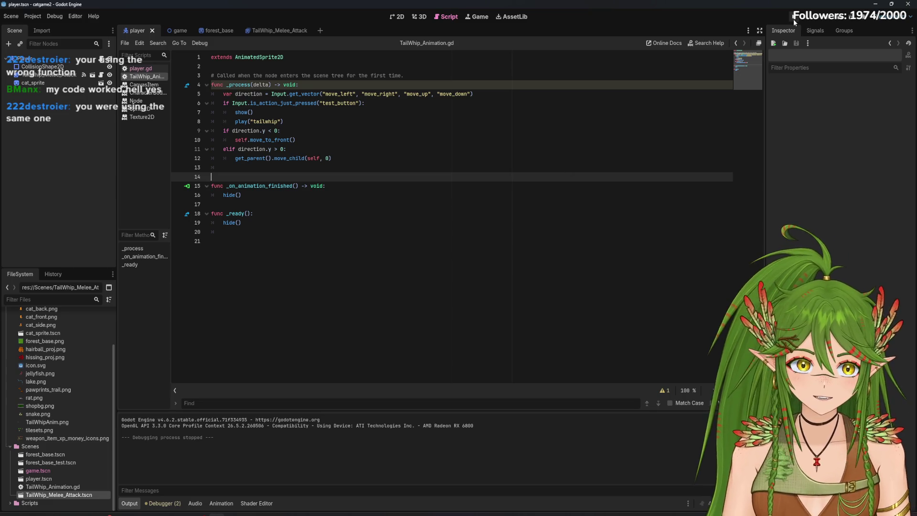
# Rerun the game and whip the tail while walking the cat right, up and down.
pyautogui.click(792, 19)
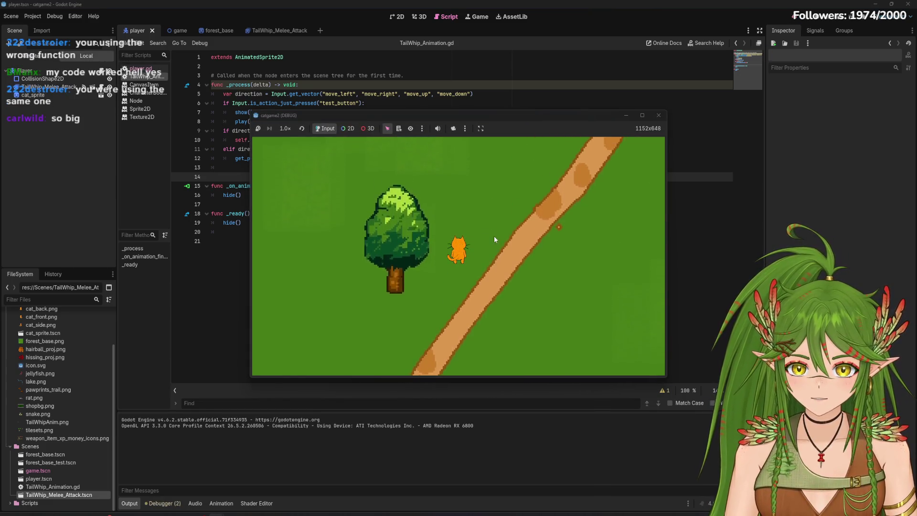
pyautogui.press('Right')
pyautogui.press('Up')
pyautogui.click(494, 238)
pyautogui.press('Up')
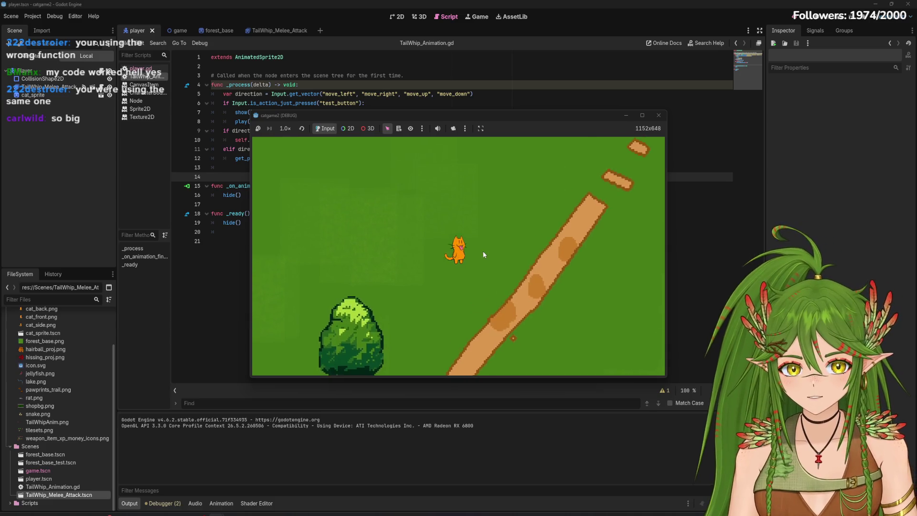
pyautogui.press('Right')
pyautogui.click(485, 253)
pyautogui.press('Down')
pyautogui.click(486, 253)
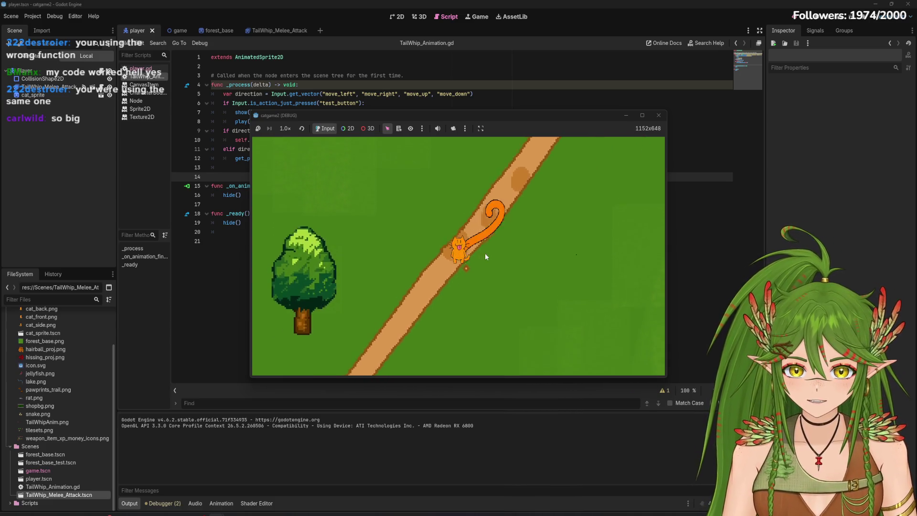
pyautogui.press('Up')
pyautogui.click(485, 253)
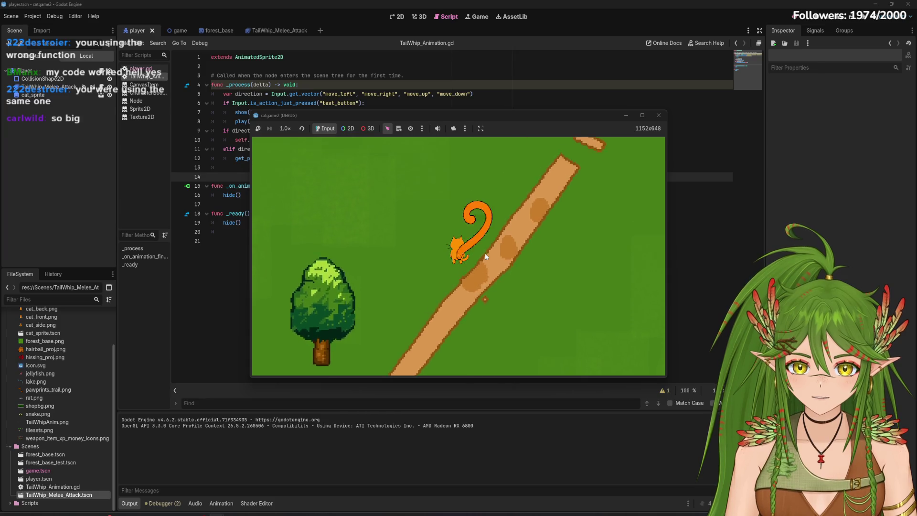
# Keep walking the cat up and down with tail whips, then stop and return to the script.
pyautogui.press('Down')
pyautogui.press('space')
pyautogui.press('Up')
pyautogui.press('Down')
pyautogui.press('space')
pyautogui.press('Up')
pyautogui.press('space')
pyautogui.press('Down')
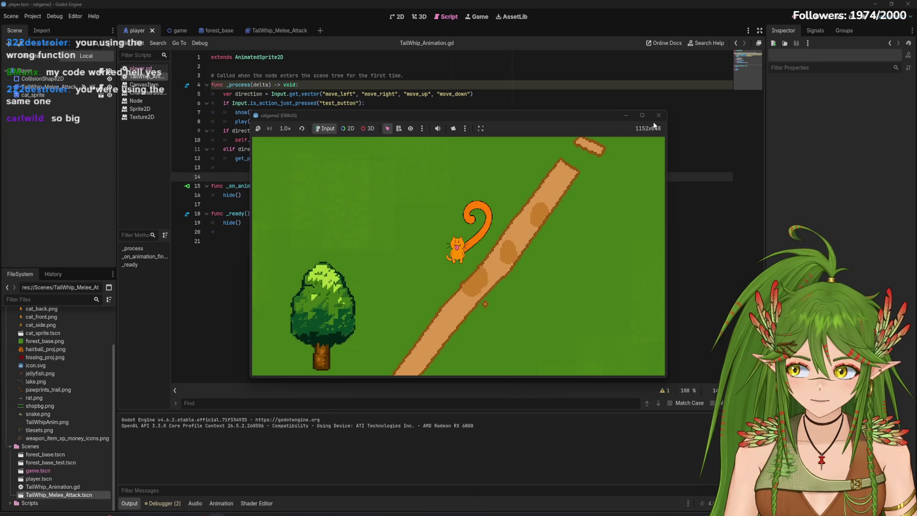
pyautogui.press('Up')
pyautogui.click(659, 115)
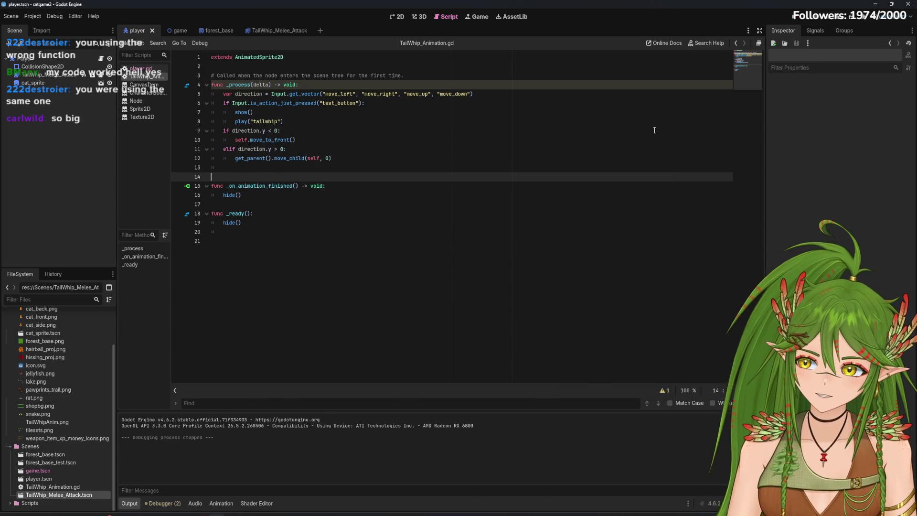
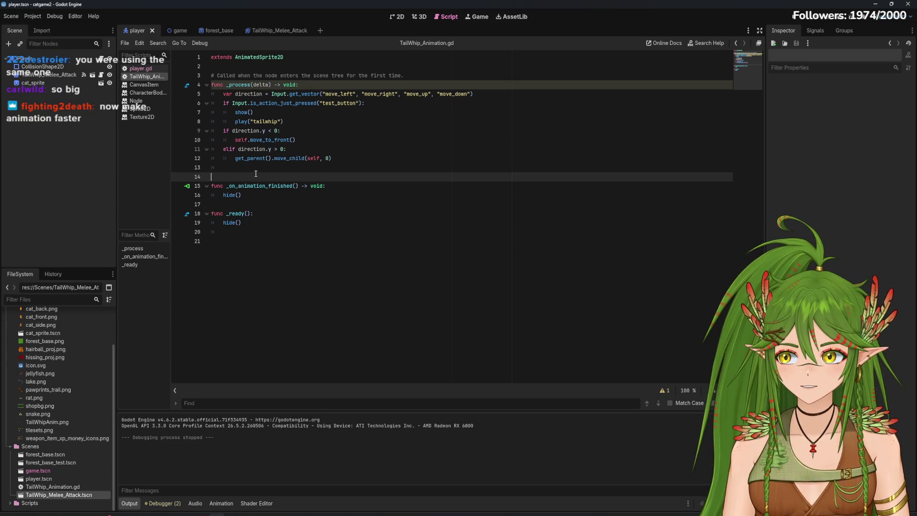
# Raise the tailwhip animation in TailWhip_Melee_Attack from 8 to 10 FPS and test-run the game.
pyautogui.click(253, 30)
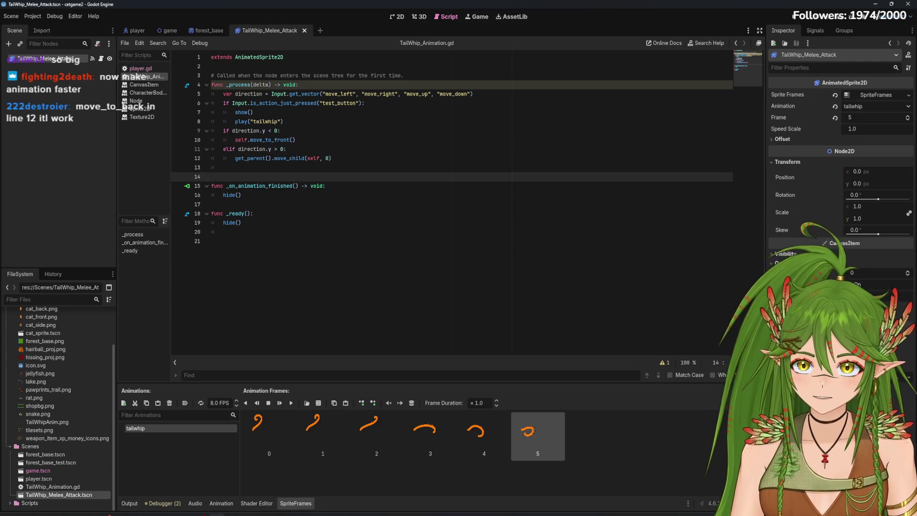
pyautogui.click(236, 400)
pyautogui.click(236, 400)
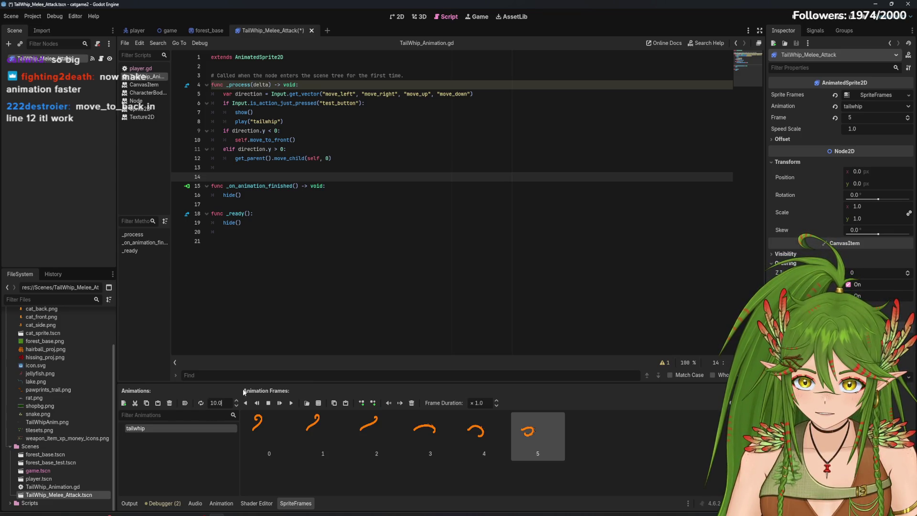
pyautogui.click(803, 19)
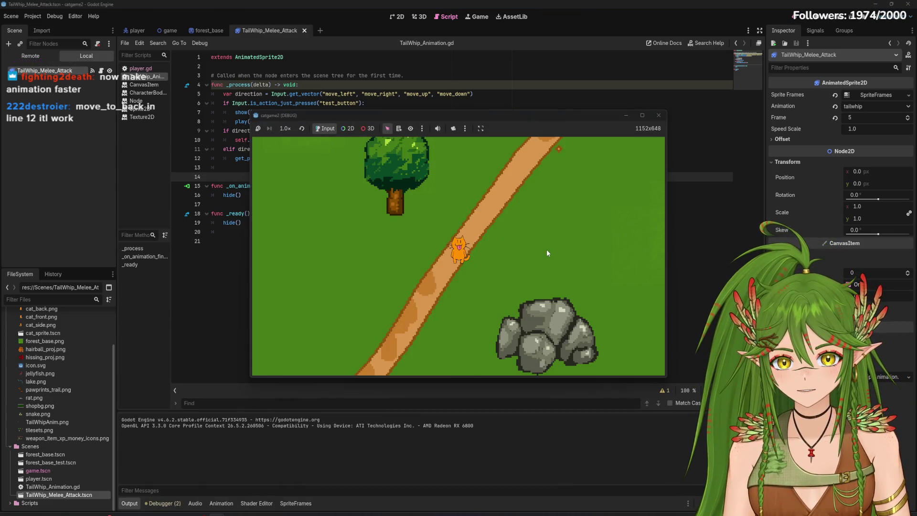
pyautogui.click(658, 115)
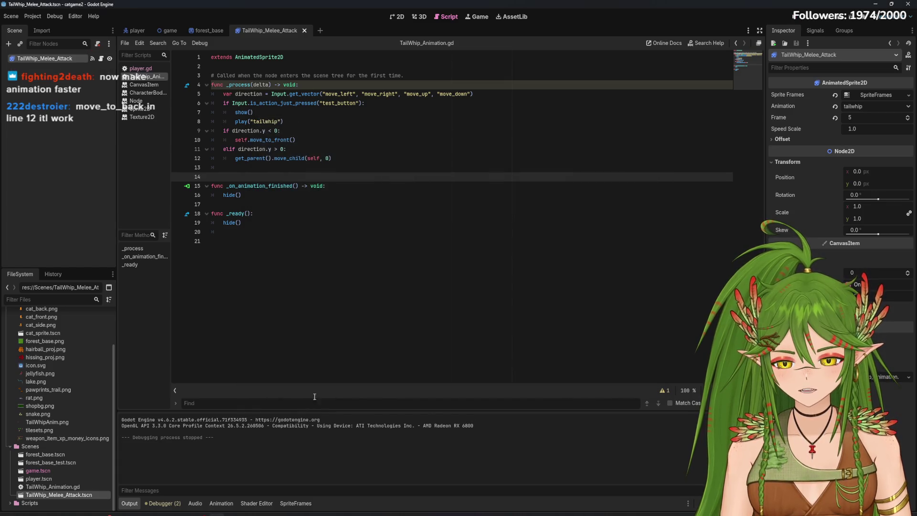
# Raise the tailwhip animation speed further to 12 FPS.
pyautogui.click(290, 502)
pyautogui.click(239, 401)
pyautogui.click(238, 401)
pyautogui.click(370, 279)
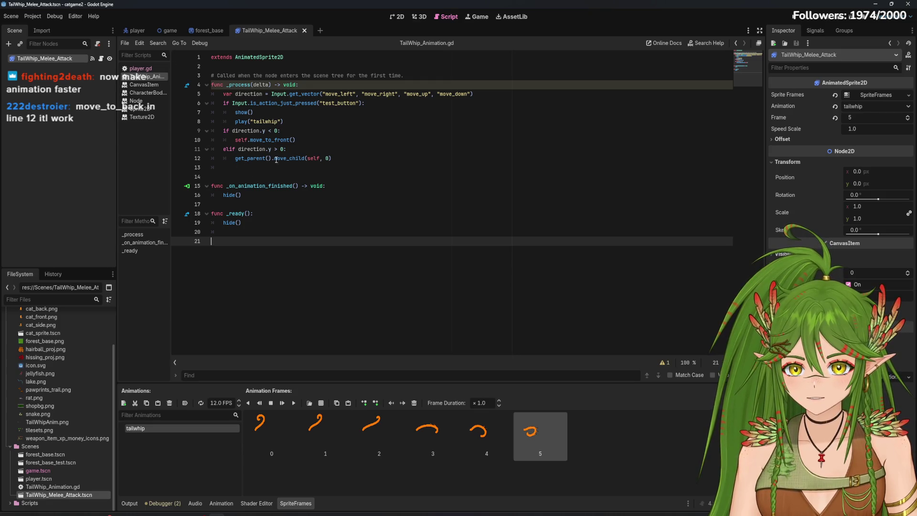
# Copy self.move_to_front() under the elif branch and comment out the get_parent().move_child line.
pyautogui.moveTo(296, 140); pyautogui.dragTo(235, 139)
pyautogui.hotkey('ctrl', 'c')
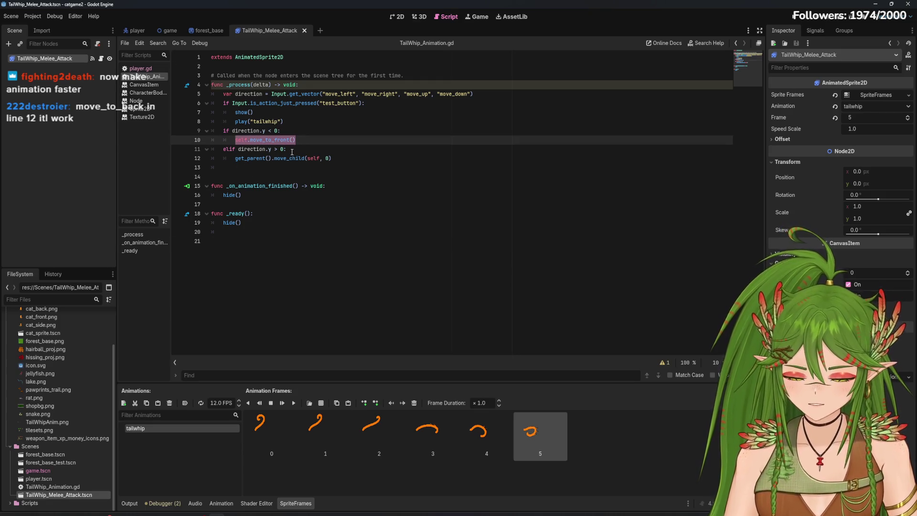
pyautogui.click(328, 151)
pyautogui.press('Return')
pyautogui.hotkey('ctrl', 'v')
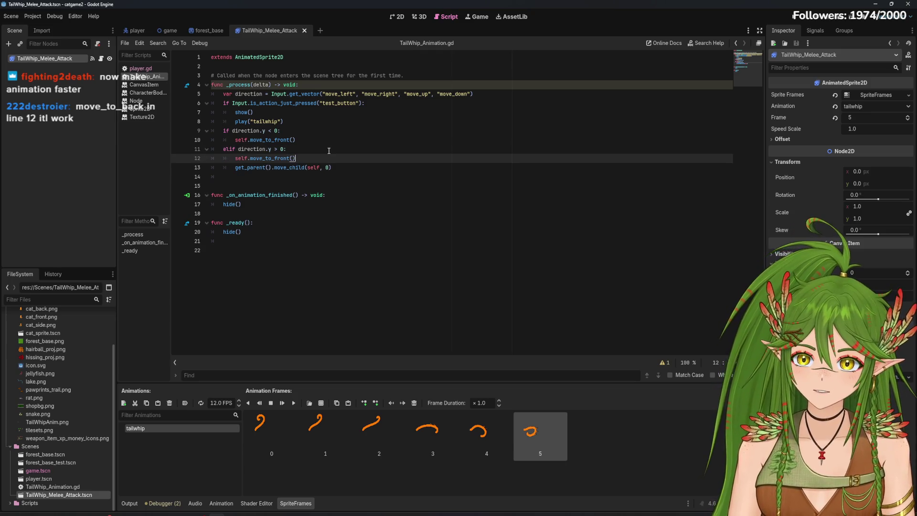
pyautogui.moveTo(331, 167); pyautogui.dragTo(237, 167)
pyautogui.rightClick(239, 168)
pyautogui.click(287, 265)
# Save and run the game, walking the cat and triggering tail-whip attacks, then close it.
pyautogui.press('F5')
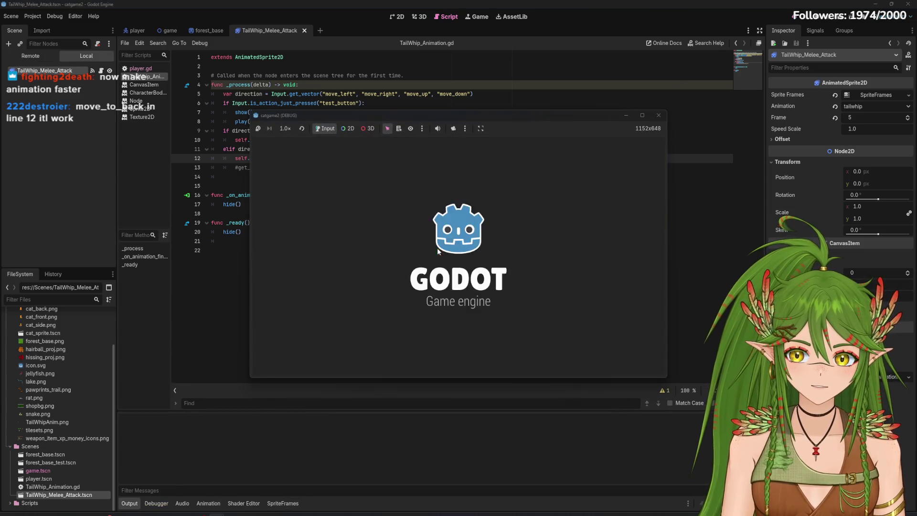
pyautogui.press('Up')
pyautogui.press('space')
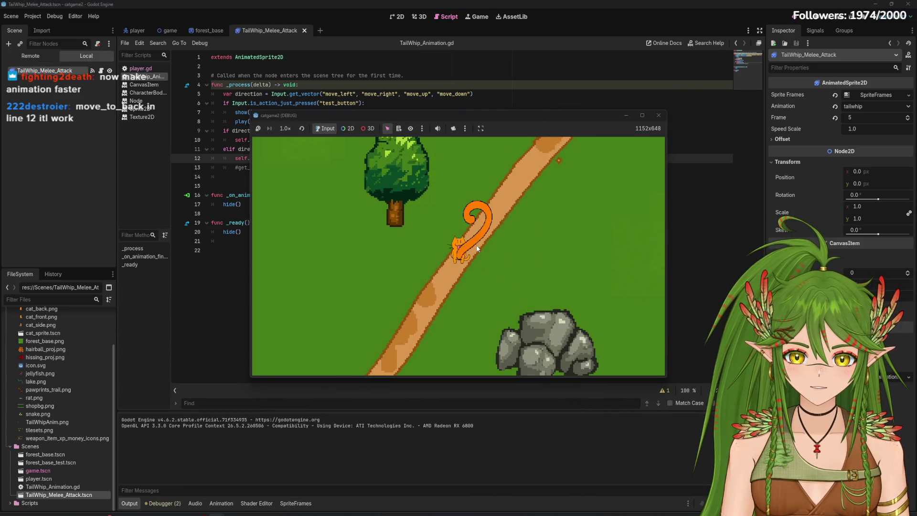
pyautogui.press('space')
pyautogui.press('Down')
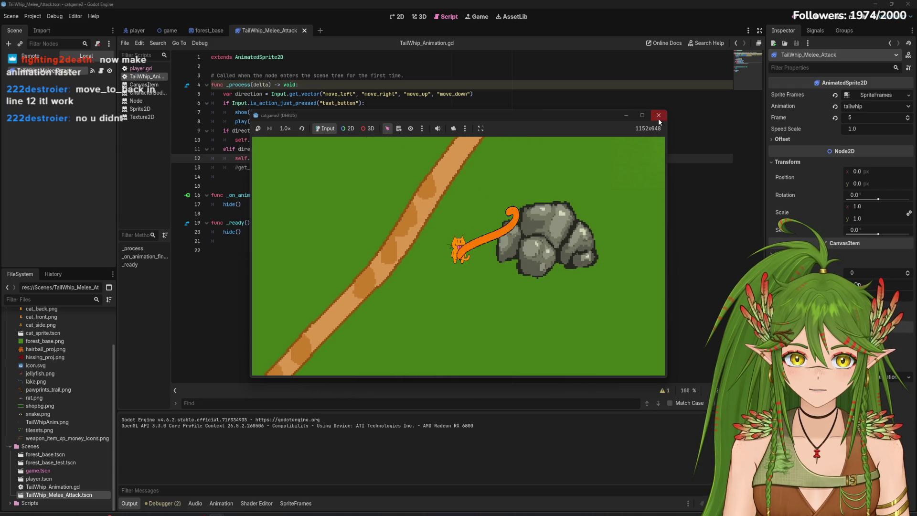
pyautogui.press('space')
pyautogui.click(658, 116)
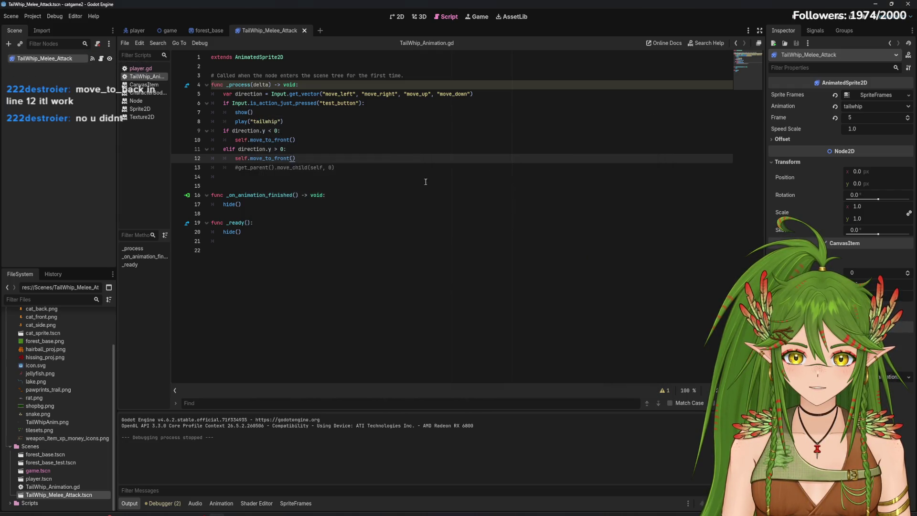
# Delete the duplicated move_to_front line from the elif branch.
pyautogui.moveTo(334, 158); pyautogui.dragTo(213, 158)
pyautogui.press('BackSpace')
pyautogui.press('BackSpace')
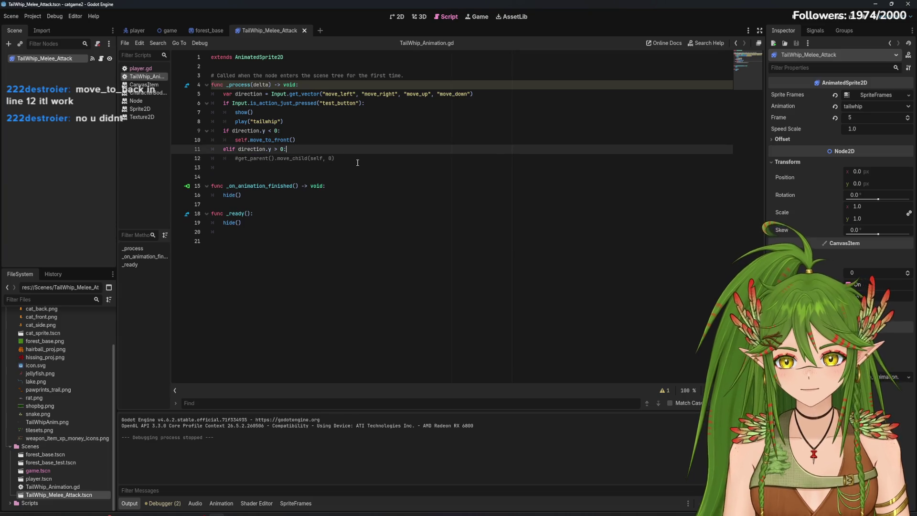
pyautogui.moveTo(334, 159); pyautogui.dragTo(227, 159)
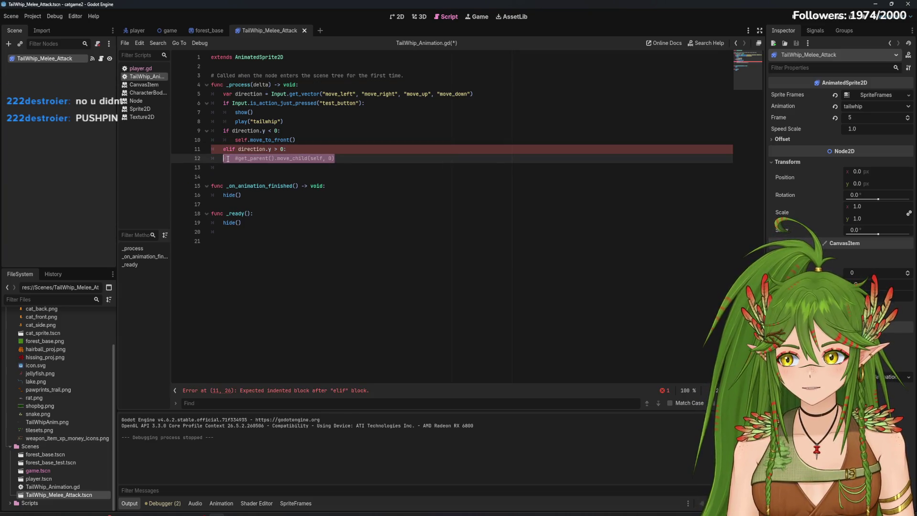
pyautogui.click(304, 157)
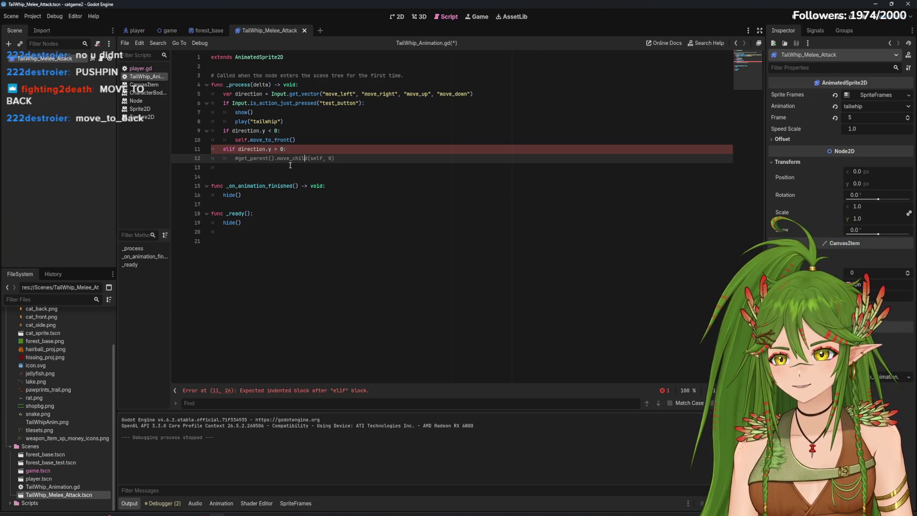
# Add a move_to_back() call on a new line under the elif condition.
pyautogui.click(308, 148)
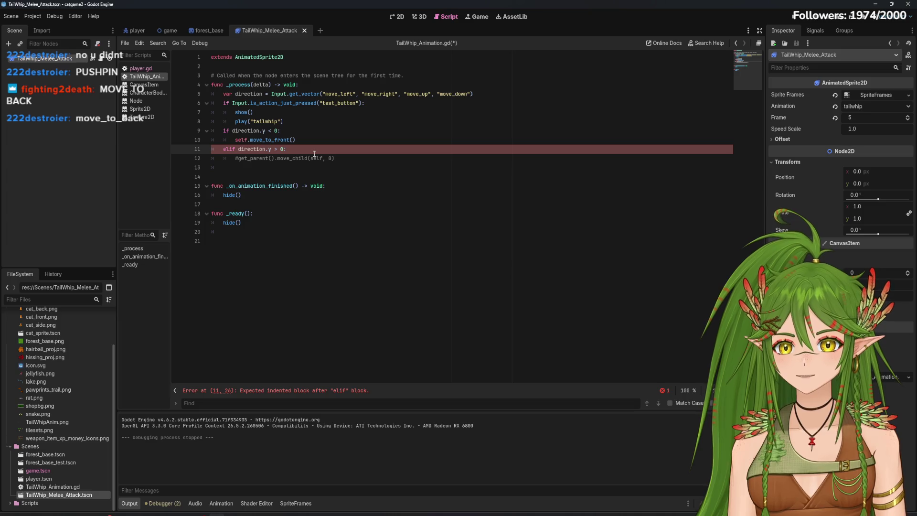
pyautogui.press('Return')
pyautogui.write('move_to_back')
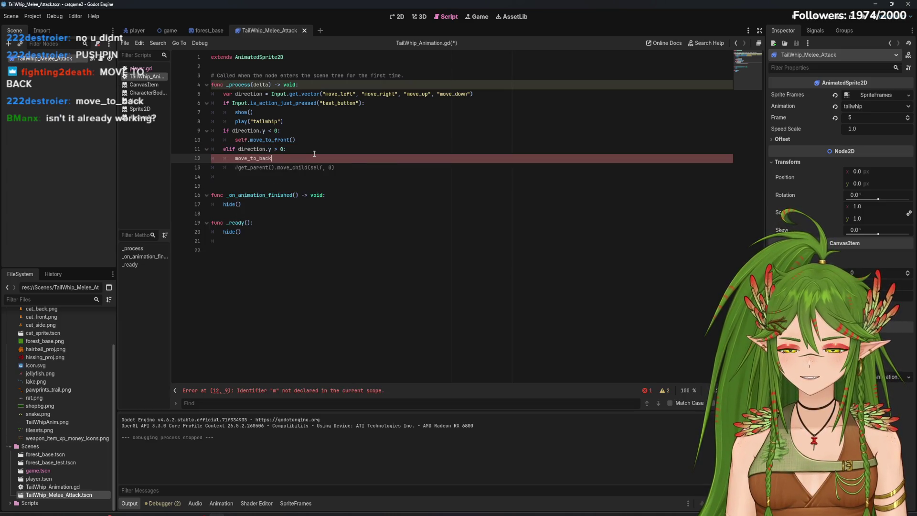
pyautogui.write('()')
pyautogui.press('Up')
pyautogui.press('Up')
pyautogui.press('Up')
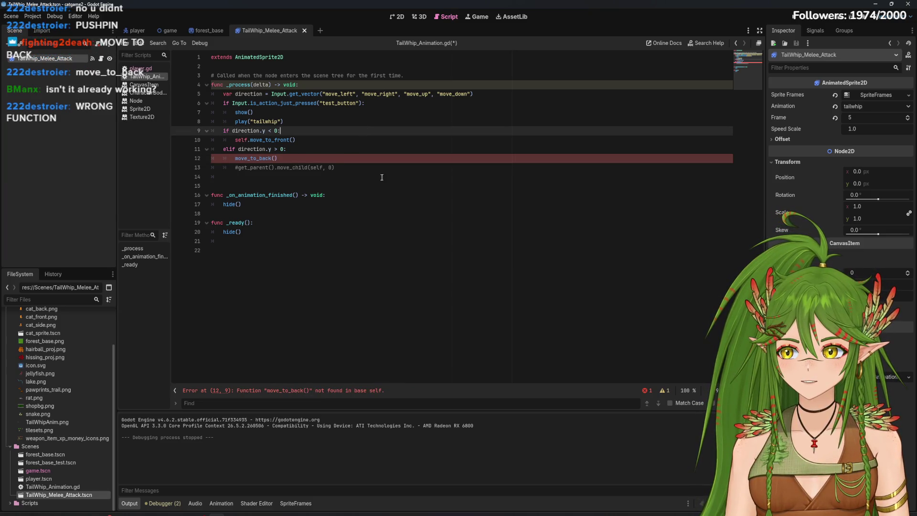
pyautogui.click(304, 159)
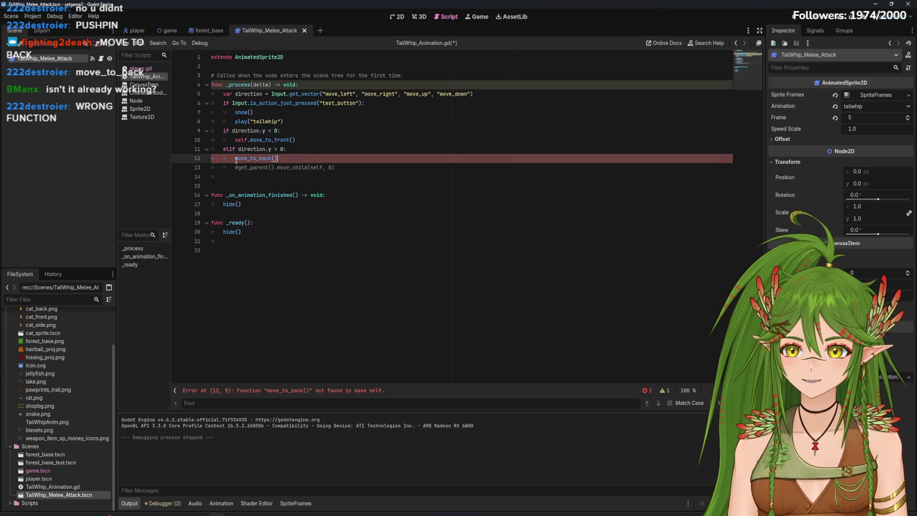
# Remove the move_to_back() line and undo back to the saved script.
pyautogui.hotkey('shift', 'End')
pyautogui.press('Delete')
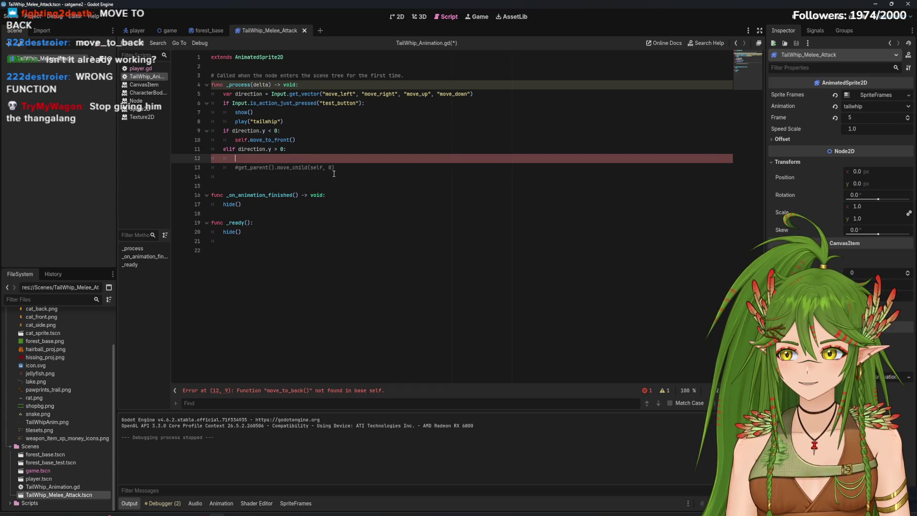
pyautogui.press('BackSpace')
pyautogui.press('BackSpace')
pyautogui.press('BackSpace')
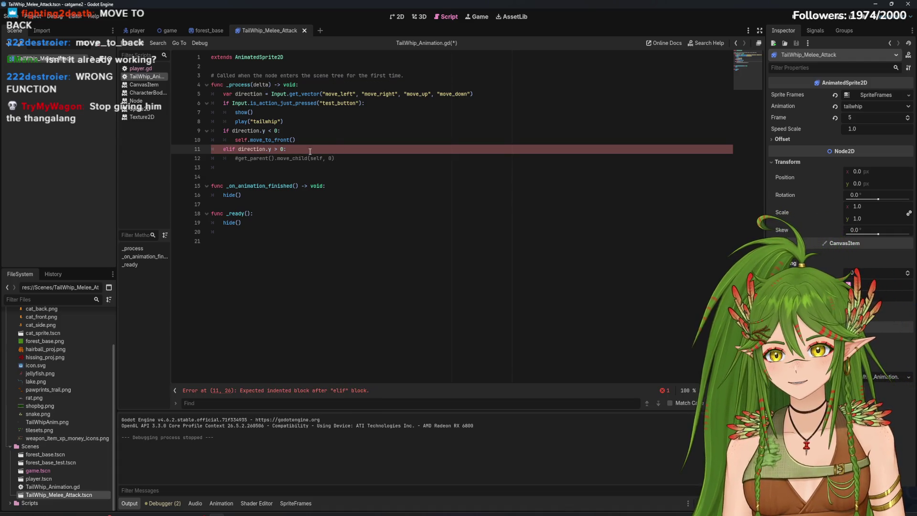
pyautogui.hotkey('ctrl', 'z')
pyautogui.hotkey('ctrl', 'z')
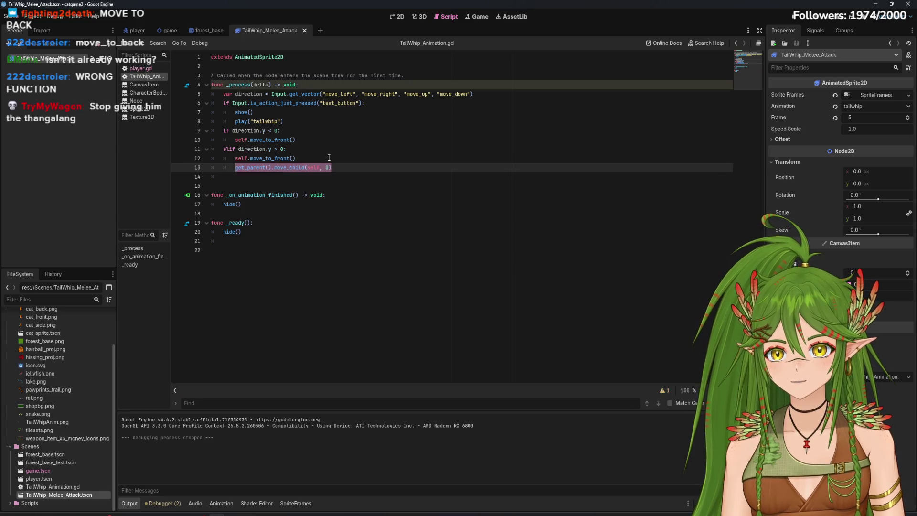
# Comment out and delete the extra move_to_front line under elif, then save.
pyautogui.moveTo(325, 157); pyautogui.dragTo(222, 162)
pyautogui.hotkey('ctrl', 'k')
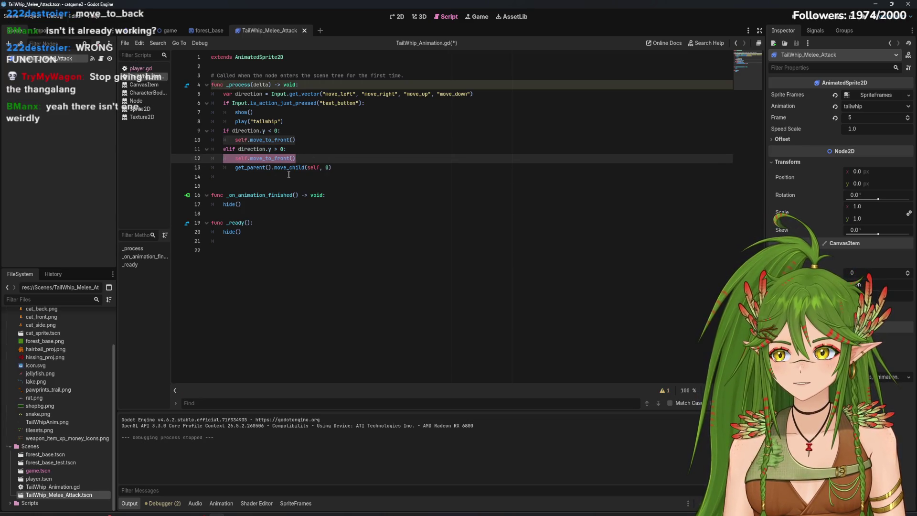
pyautogui.press('BackSpace')
pyautogui.press('BackSpace')
pyautogui.press('BackSpace')
pyautogui.hotkey('ctrl', 's')
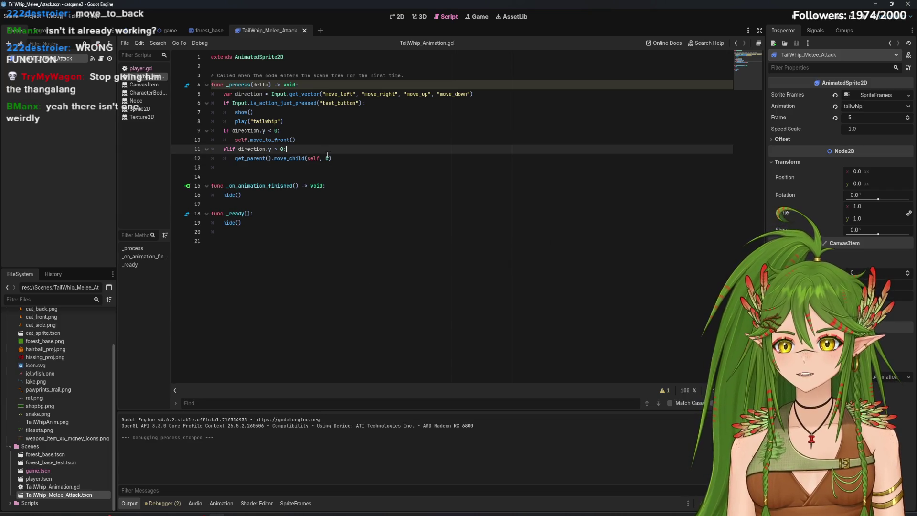
# Run the game to test the tail whip, close it, and return to the elif line.
pyautogui.press('F5')
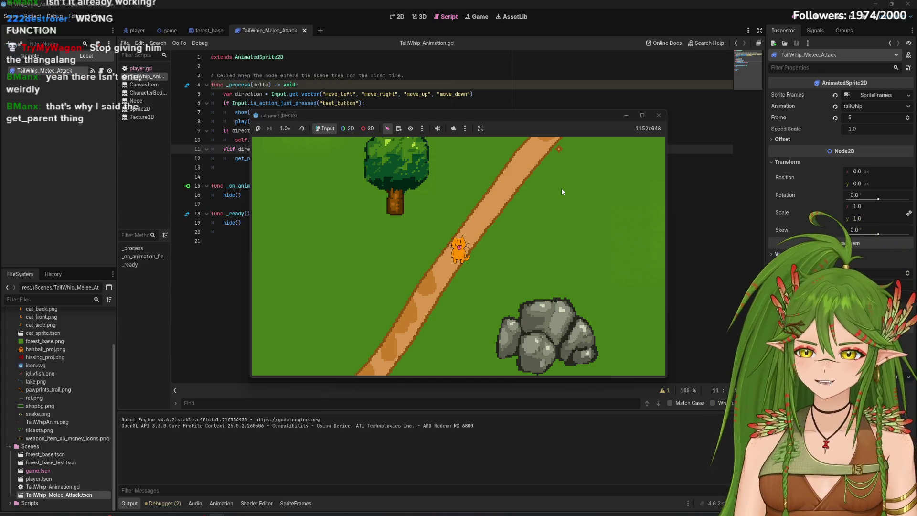
pyautogui.press('Right')
pyautogui.press('space')
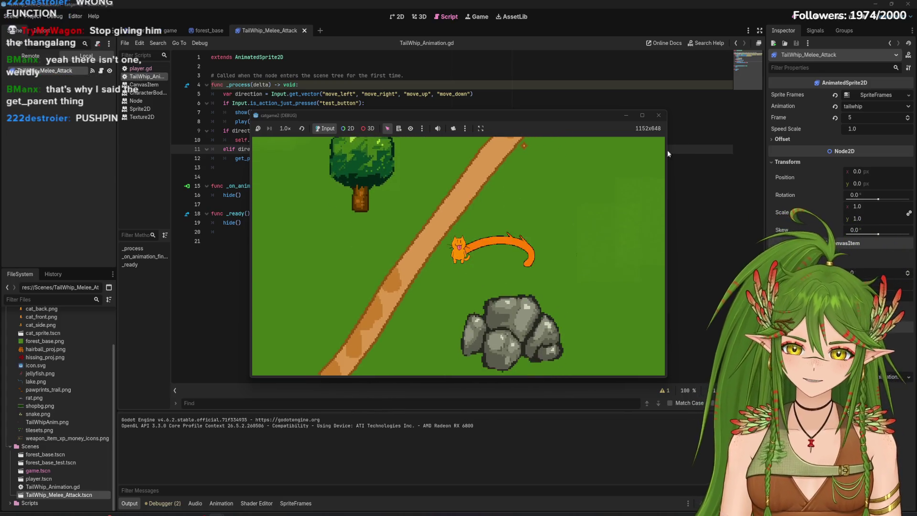
pyautogui.click(659, 115)
pyautogui.click(336, 194)
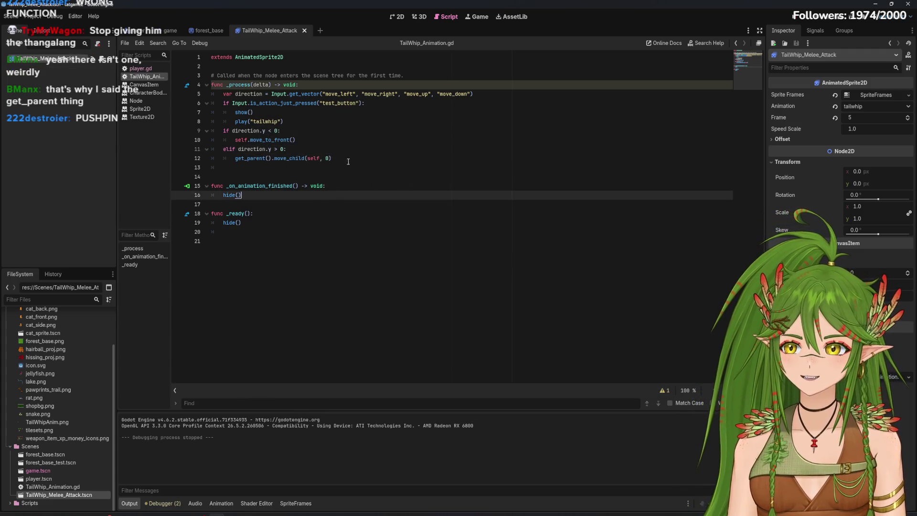
pyautogui.click(300, 158)
pyautogui.click(310, 150)
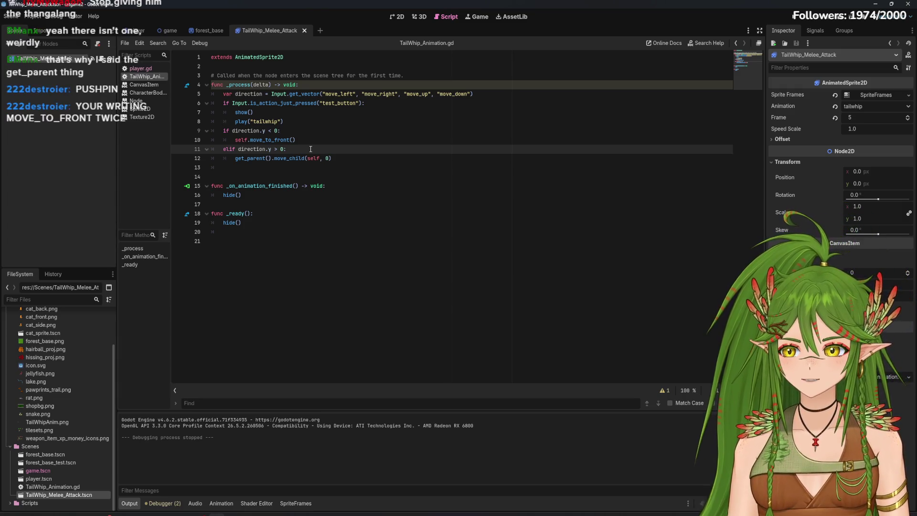
# Type move_to_back() on a new line under the elif condition and inspect its selection.
pyautogui.press('Return')
pyautogui.write('move_to_')
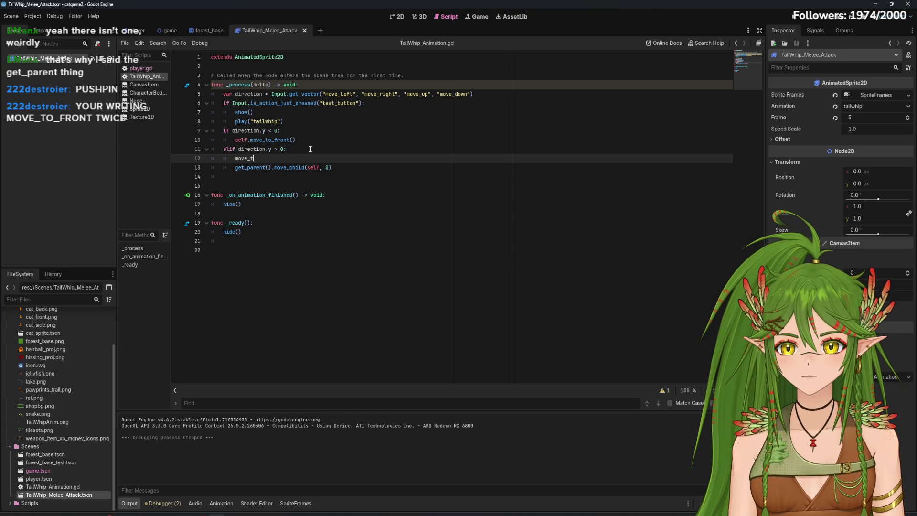
pyautogui.write('back(')
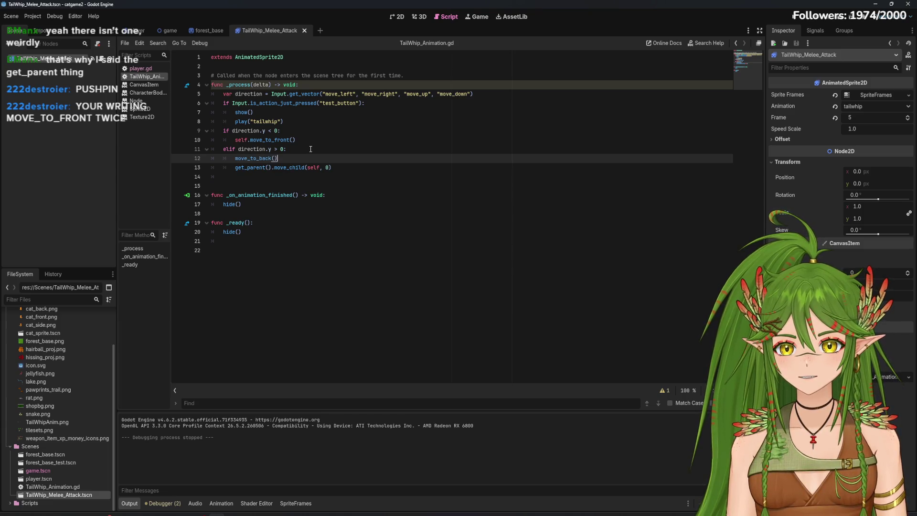
pyautogui.click(226, 158)
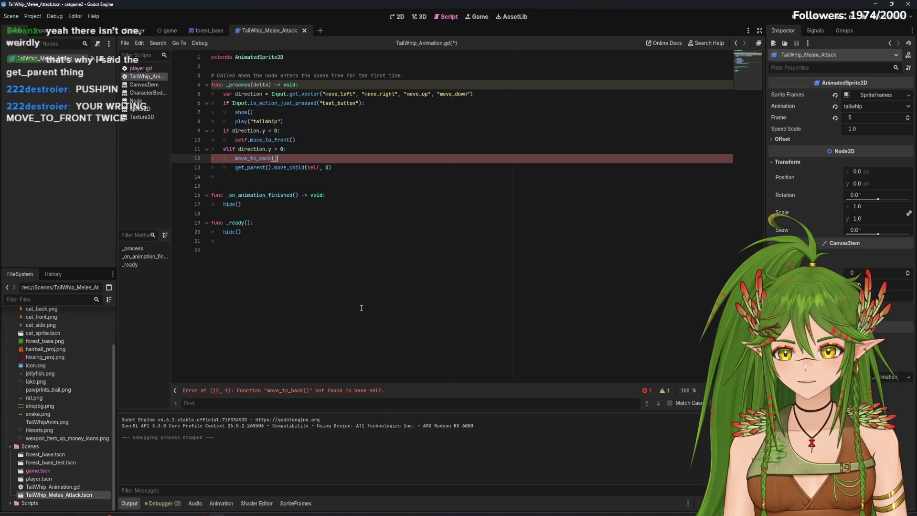
pyautogui.moveTo(284, 158); pyautogui.dragTo(260, 158)
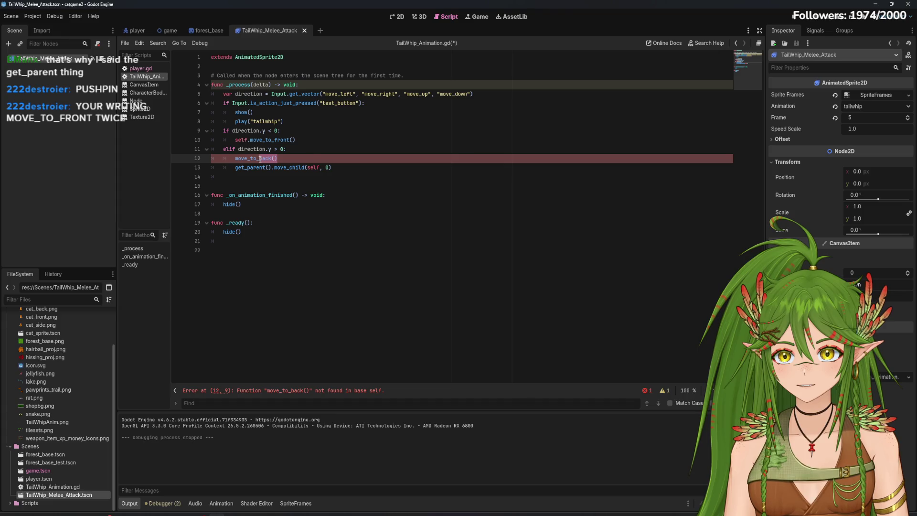
pyautogui.click(312, 163)
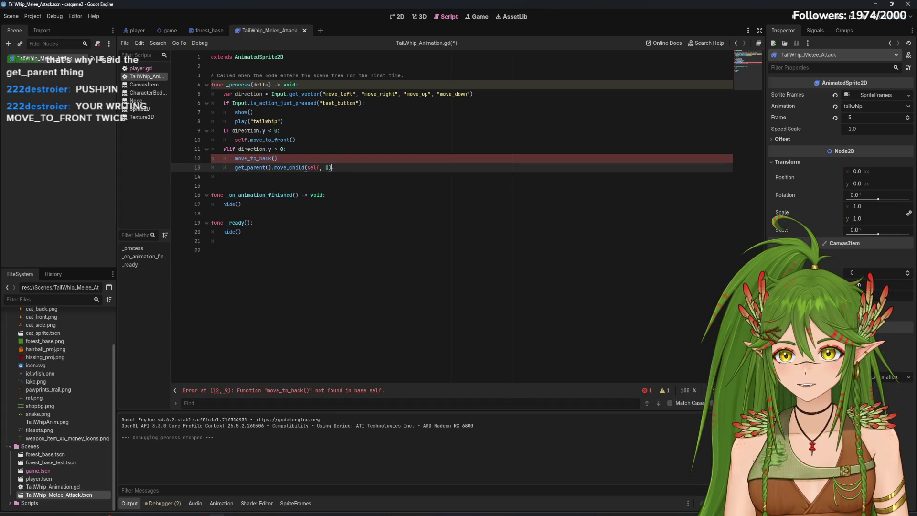
pyautogui.moveTo(329, 160); pyautogui.dragTo(217, 158)
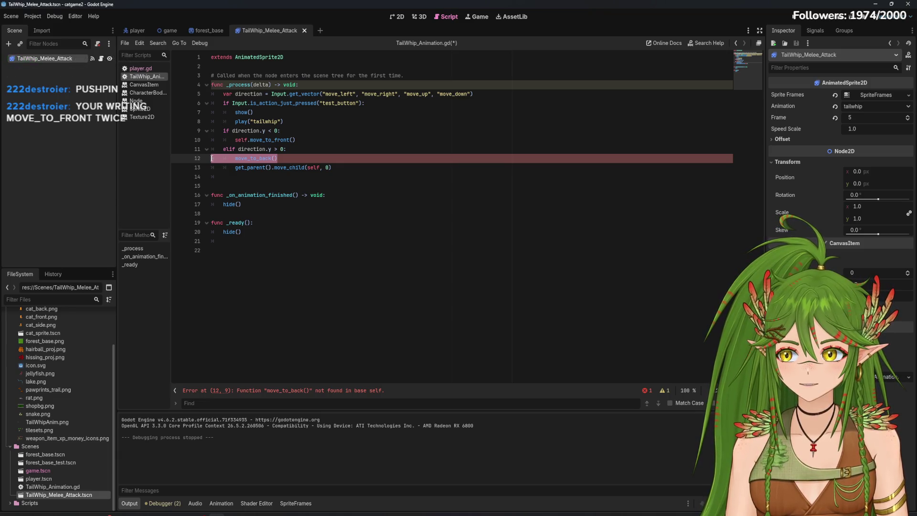
pyautogui.moveTo(212, 158); pyautogui.dragTo(223, 158)
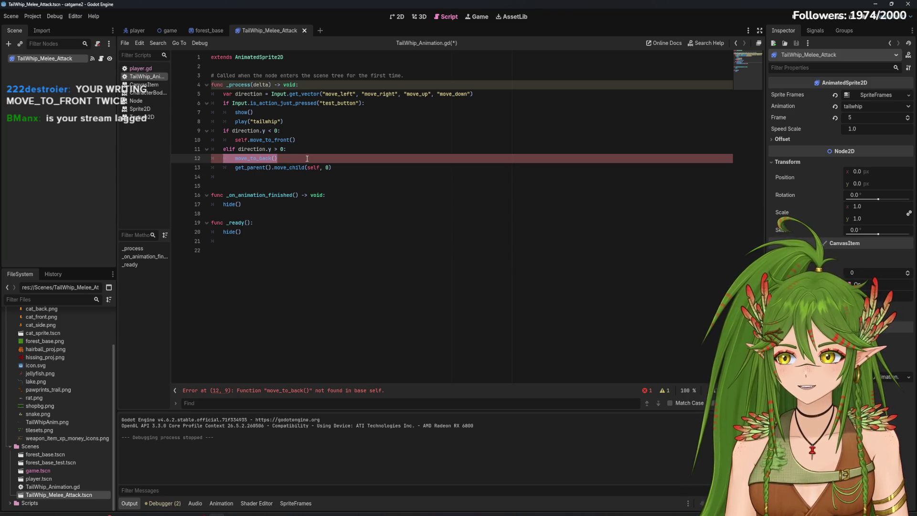
pyautogui.click(324, 152)
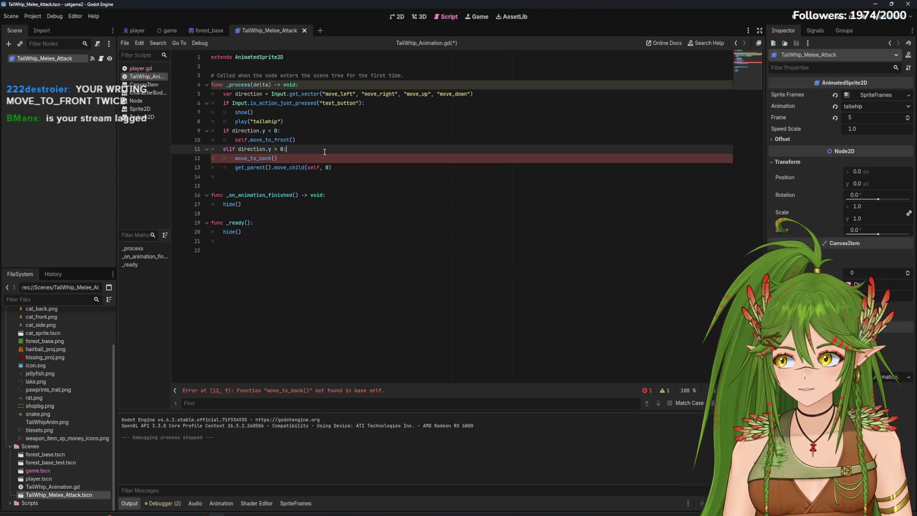
pyautogui.moveTo(336, 154)
pyautogui.mouseDown()
pyautogui.moveTo(211, 159)
pyautogui.moveTo(205, 175)
pyautogui.moveTo(315, 96)
pyautogui.moveTo(306, 61)
pyautogui.moveTo(248, 96)
pyautogui.moveTo(212, 167)
pyautogui.moveTo(210, 153)
pyautogui.moveTo(286, 149)
pyautogui.mouseUp()
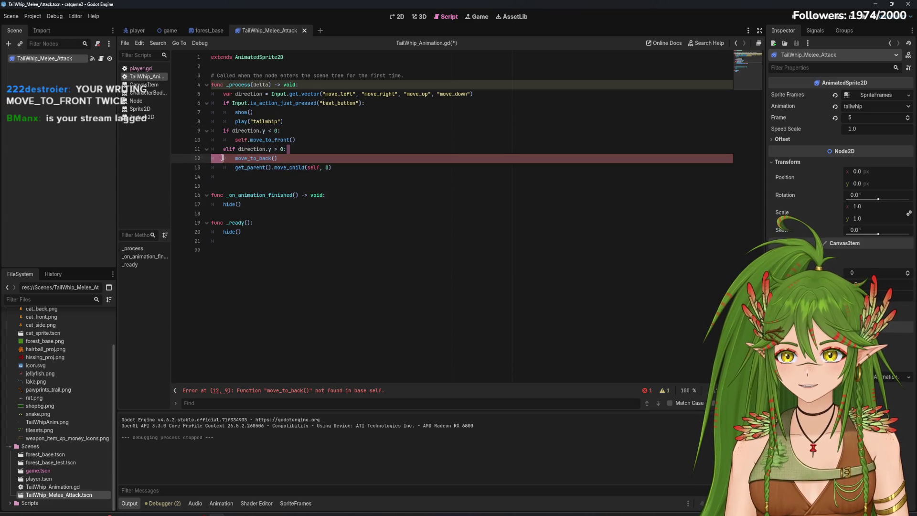
pyautogui.click(313, 168)
# Delete the move_to_back() line from line 12 and save the script.
pyautogui.hotkey('ctrl', 's')
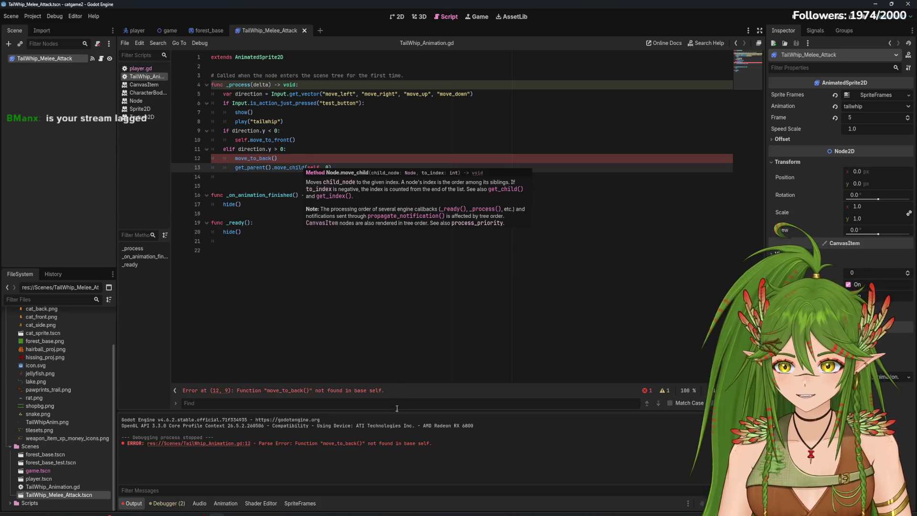
pyautogui.click(263, 158)
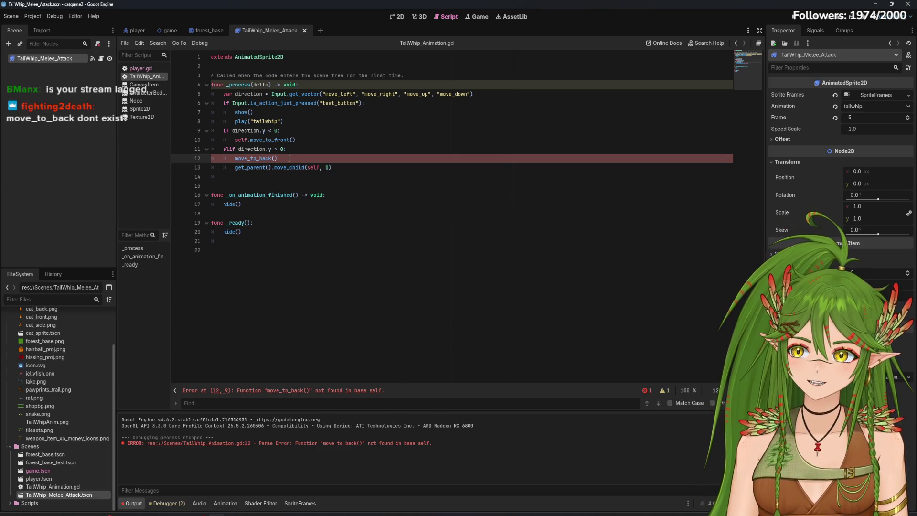
pyautogui.tripleClick(289, 159)
pyautogui.click(311, 162)
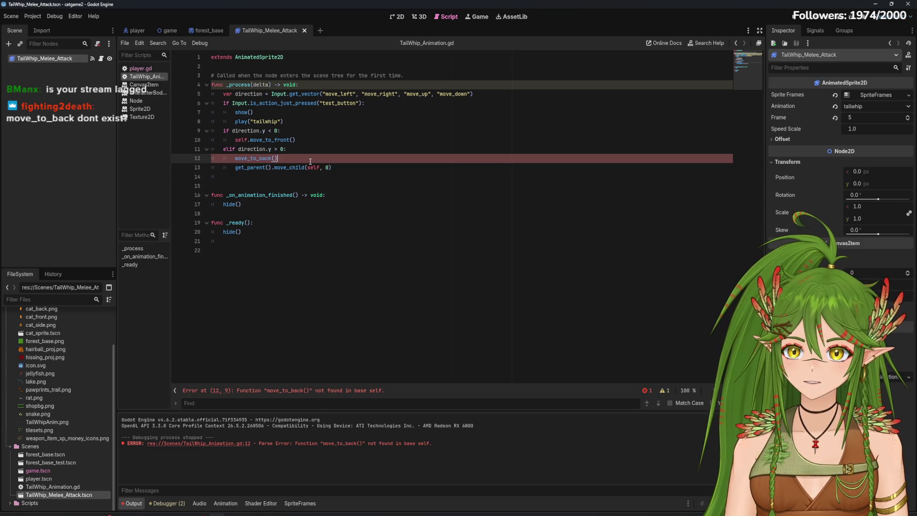
pyautogui.press('BackSpace')
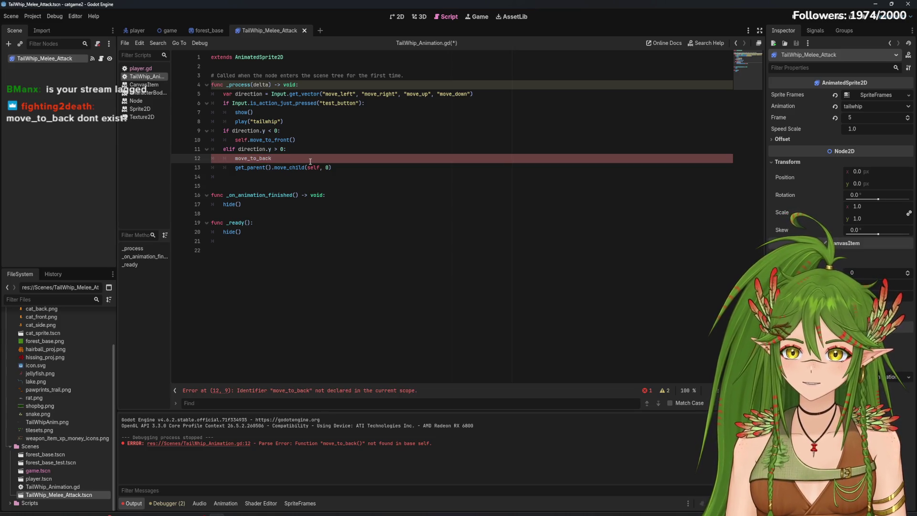
pyautogui.moveTo(310, 159); pyautogui.dragTo(204, 157)
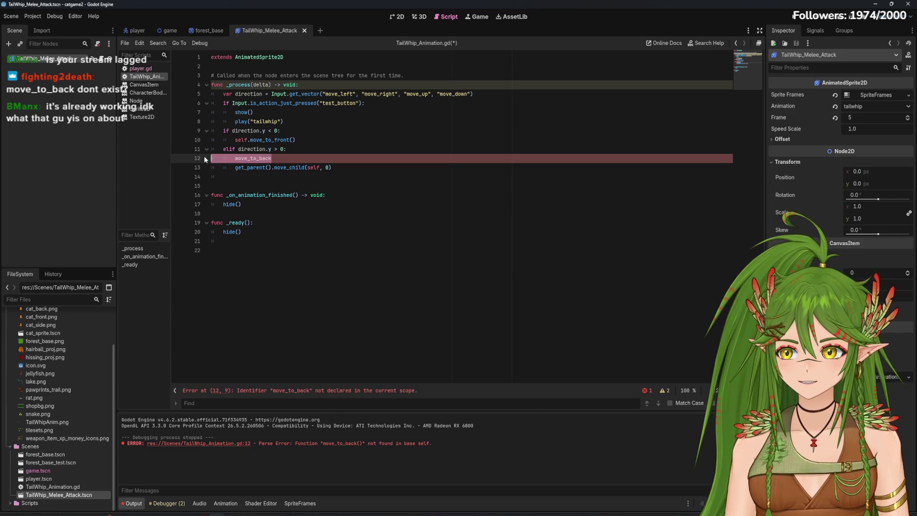
pyautogui.press('BackSpace')
pyautogui.press('BackSpace')
pyautogui.hotkey('ctrl', 's')
# Run the game, test the tail whip while walking the cat, close it and re-save.
pyautogui.click(353, 186)
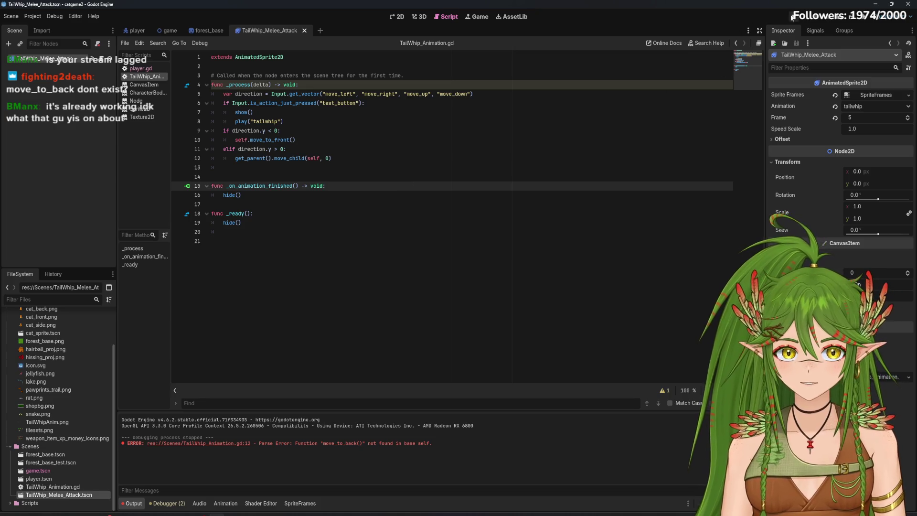
pyautogui.press('F5')
pyautogui.press('Up')
pyautogui.press('Right')
pyautogui.press('space')
pyautogui.press('Down')
pyautogui.press('space')
pyautogui.press('Up')
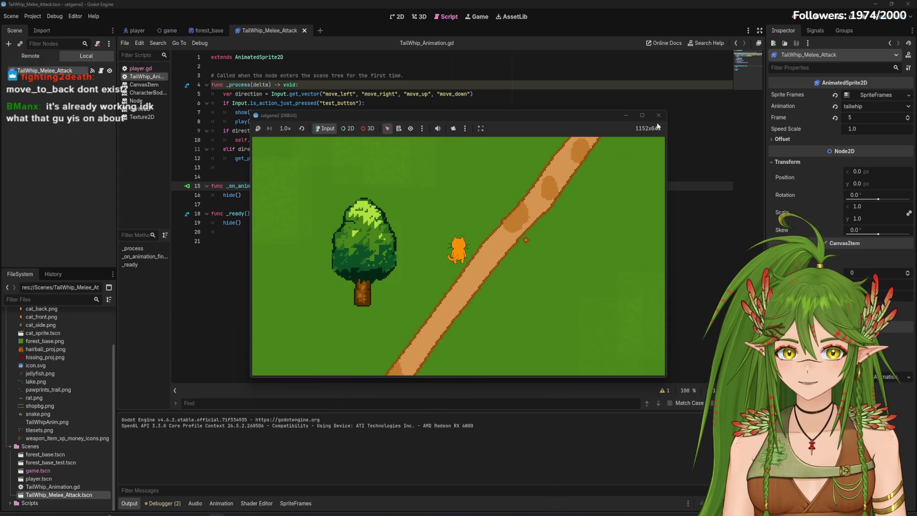
pyautogui.click(658, 116)
pyautogui.hotkey('ctrl', 's')
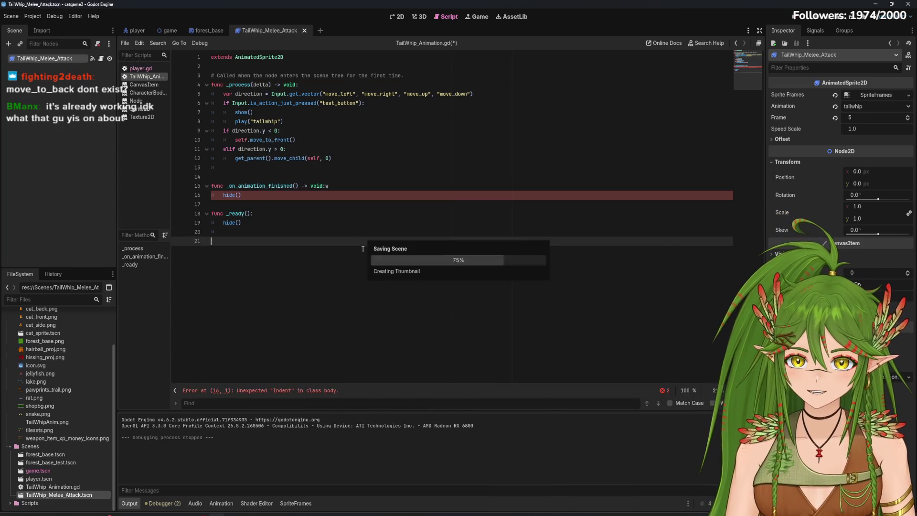
pyautogui.click(348, 242)
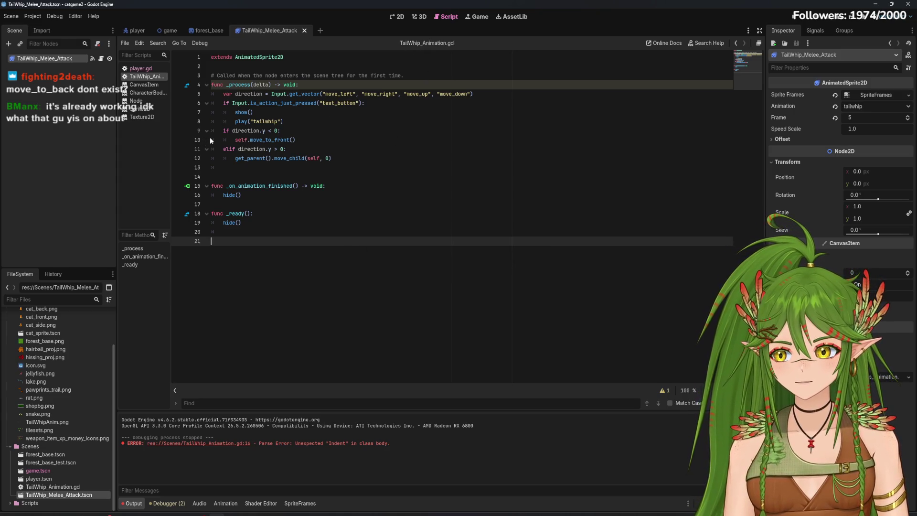
pyautogui.click(395, 16)
# Run the game scene, walk the cat right and trigger repeated tail-whip attacks, then close it.
pyautogui.click(169, 30)
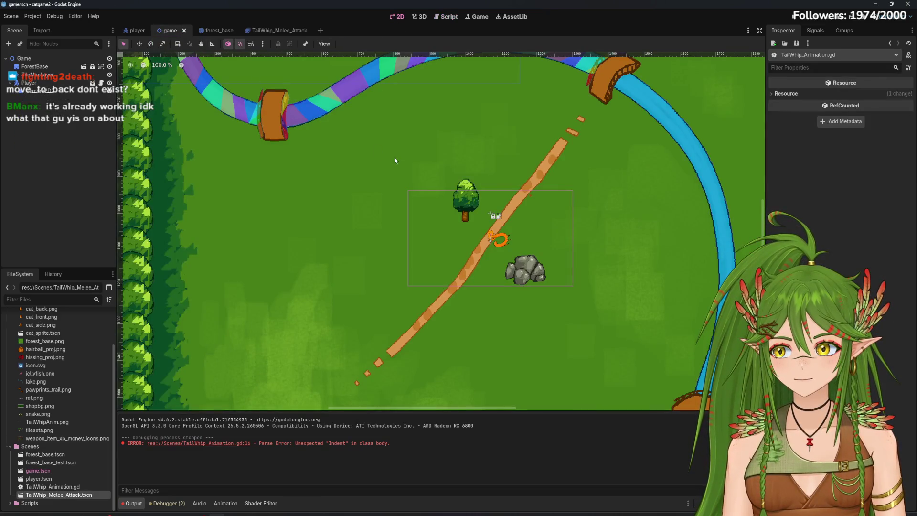
pyautogui.click(819, 17)
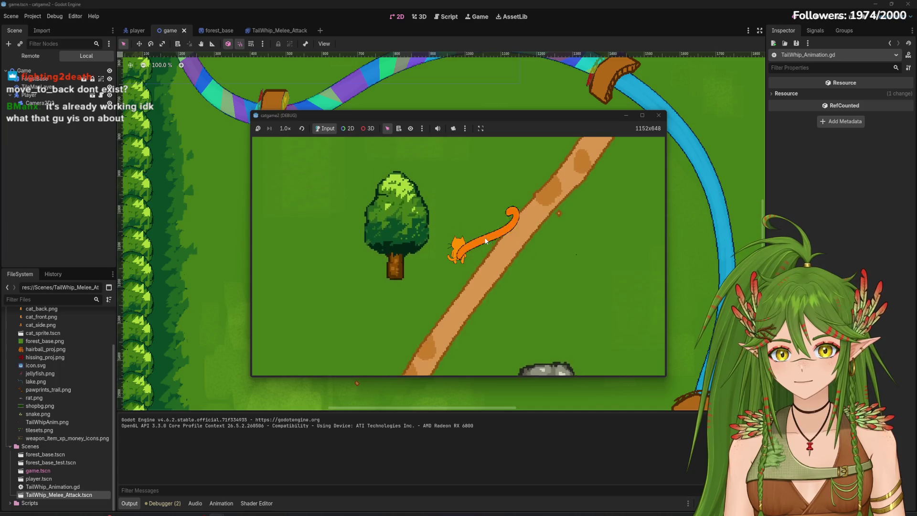
pyautogui.press('w')
pyautogui.press('d')
pyautogui.click(485, 240)
pyautogui.click(485, 240)
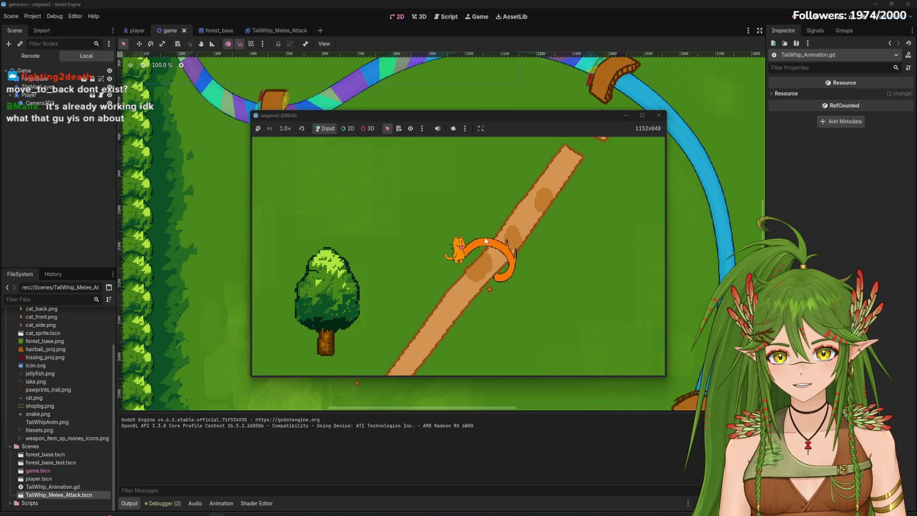
pyautogui.click(485, 240)
pyautogui.press('w')
pyautogui.press('d')
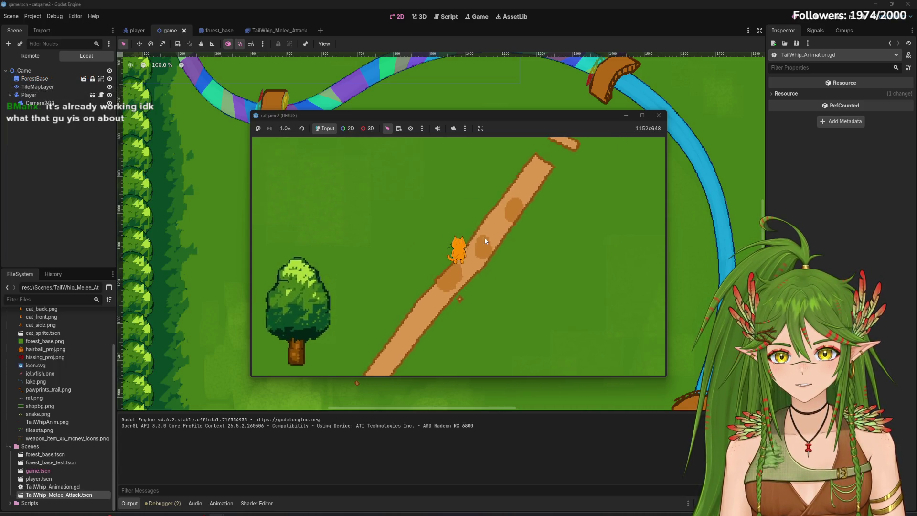
pyautogui.click(485, 241)
pyautogui.press('d')
pyautogui.click(487, 256)
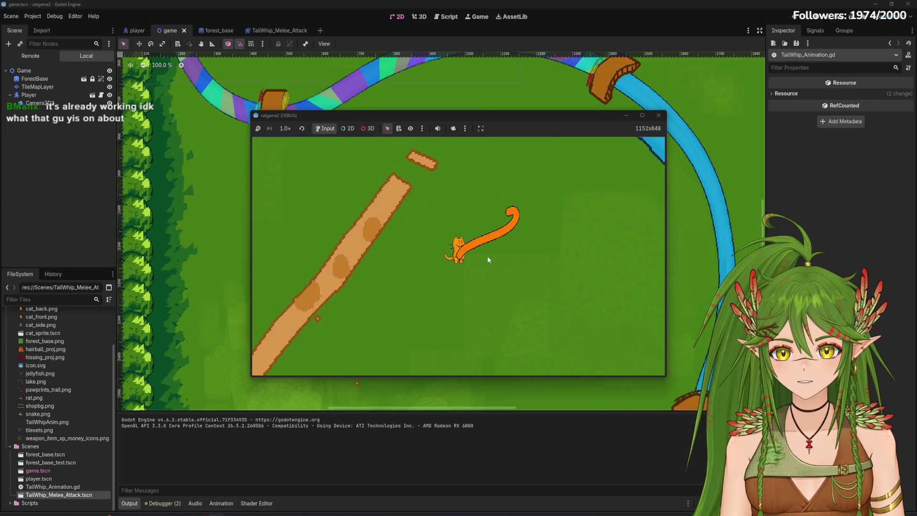
pyautogui.press('d')
pyautogui.click(487, 258)
pyautogui.click(487, 258)
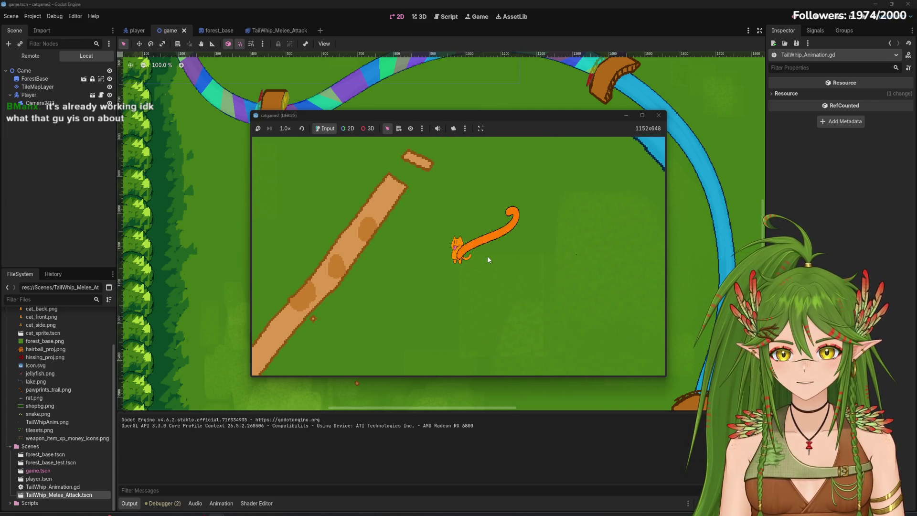
pyautogui.press('d')
pyautogui.click(658, 115)
# Cycle through the forest_base, player and game scene tabs, ending on TailWhip_Melee_Attack.
pyautogui.click(277, 30)
pyautogui.click(211, 30)
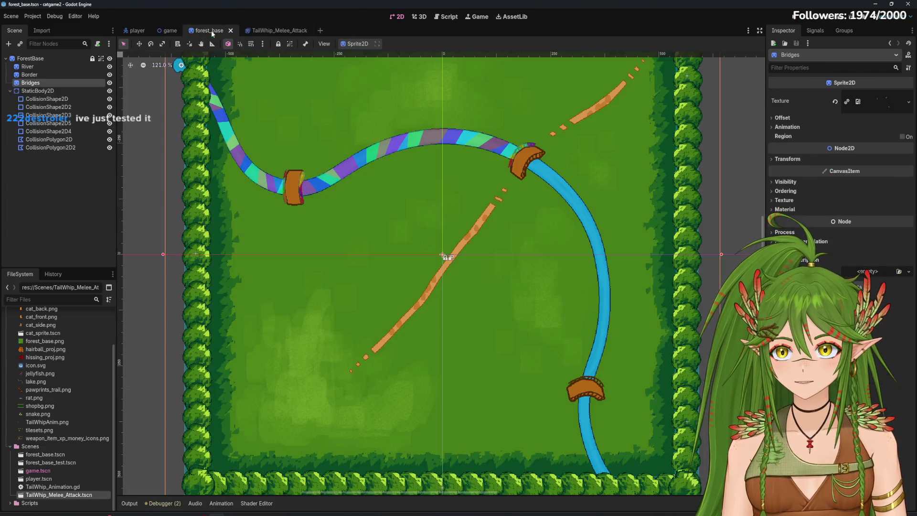
pyautogui.click(141, 30)
pyautogui.click(173, 31)
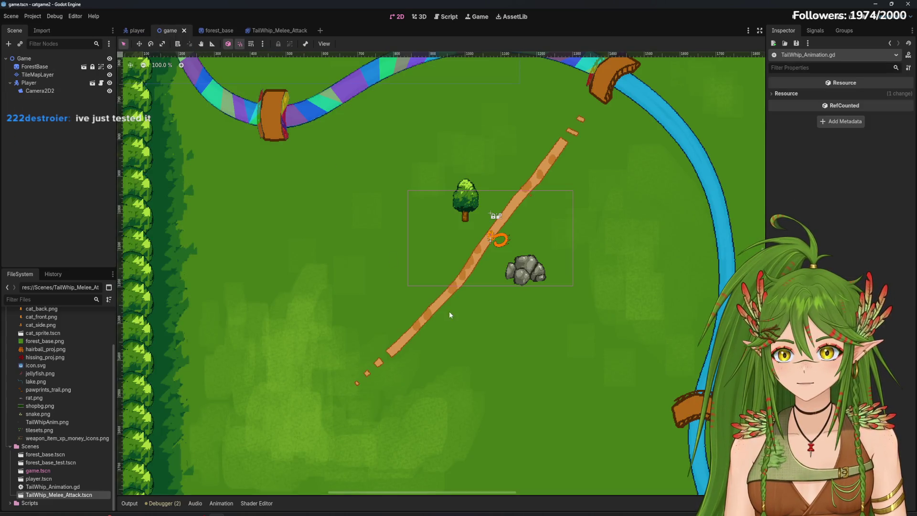
pyautogui.click(216, 30)
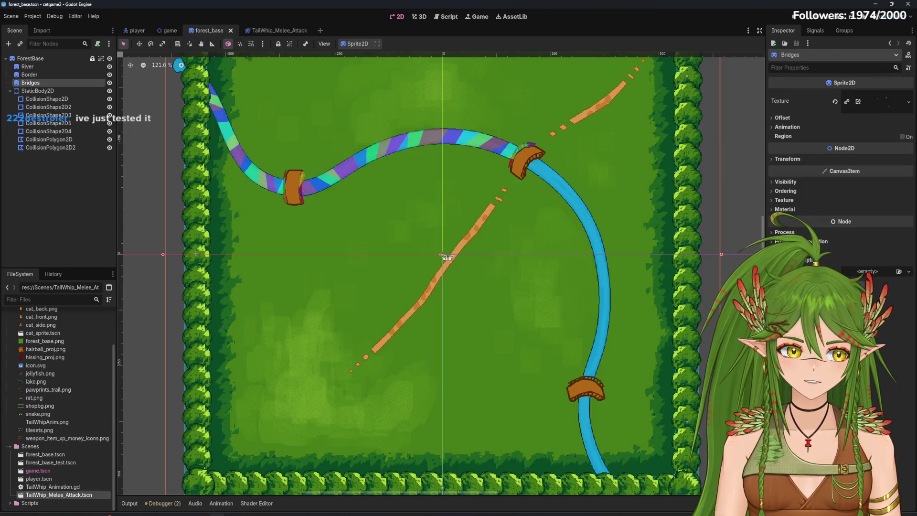
pyautogui.click(164, 31)
pyautogui.click(288, 31)
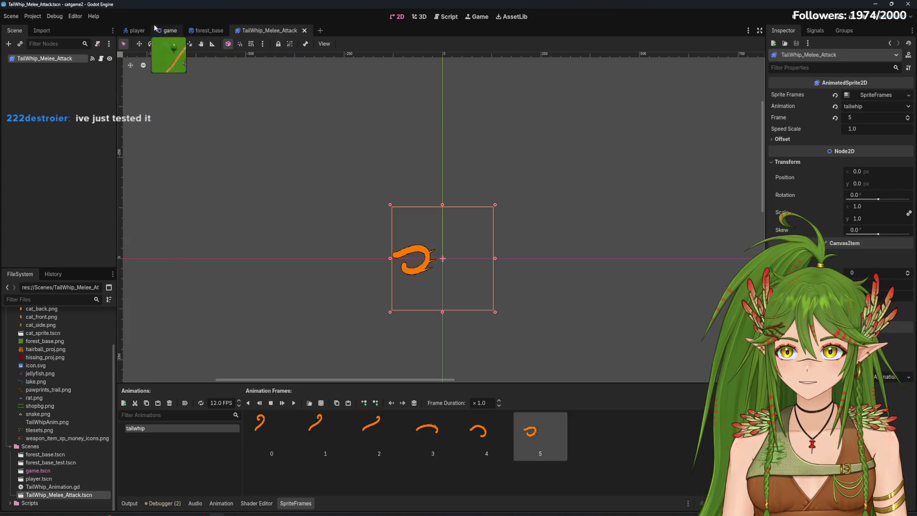
# Copy the direction.x sprite code from lines 15–17 of the player script.
pyautogui.click(138, 31)
pyautogui.click(446, 16)
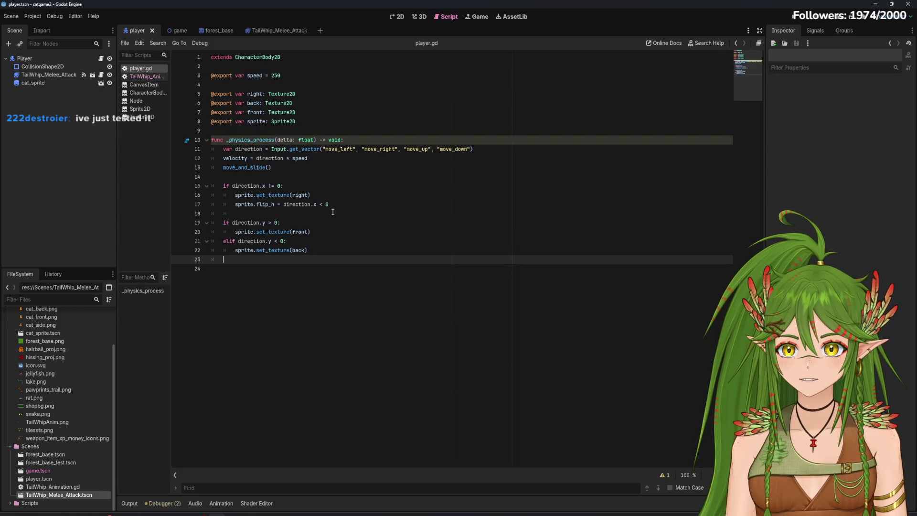
pyautogui.moveTo(340, 206)
pyautogui.mouseDown()
pyautogui.moveTo(224, 196)
pyautogui.moveTo(223, 186)
pyautogui.mouseUp()
pyautogui.hotkey('ctrl', 'c')
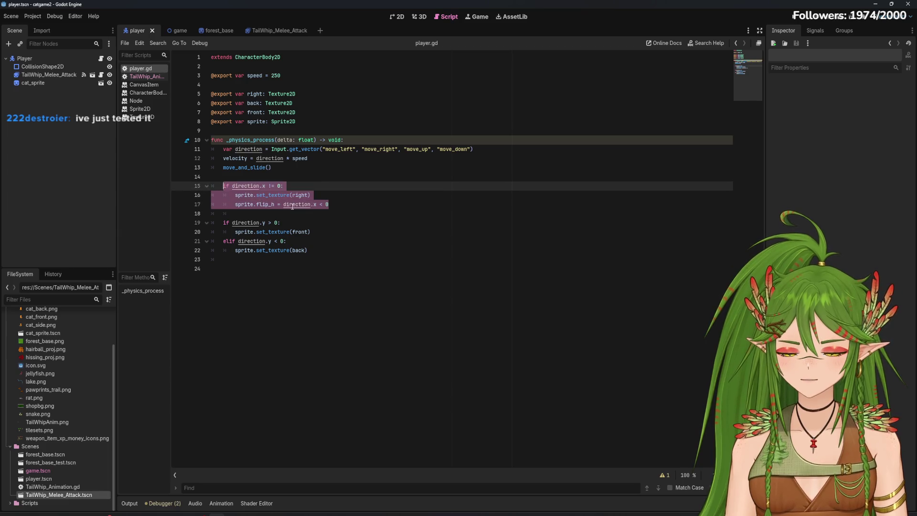
pyautogui.click(346, 201)
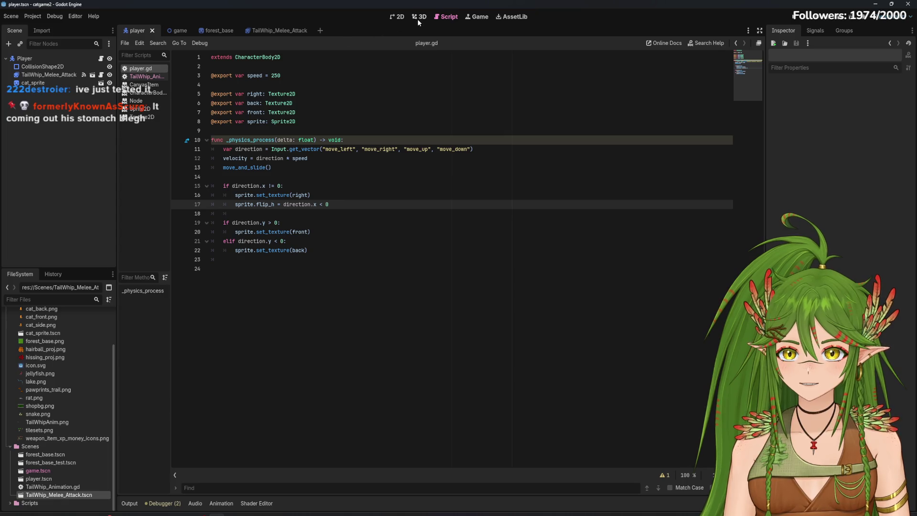
# Paste the direction.x check into TailWhip_Animation.gd at line 13, deleting the leftover sprite lines.
pyautogui.click(161, 76)
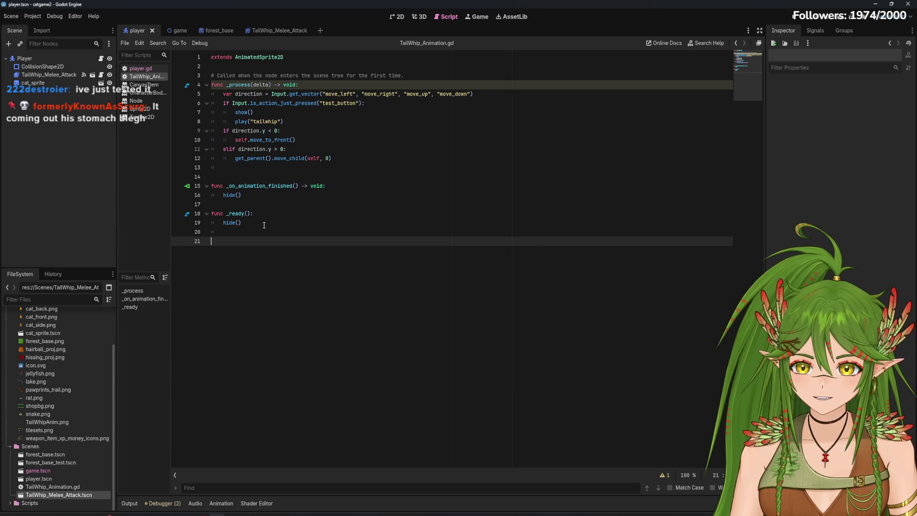
pyautogui.click(282, 168)
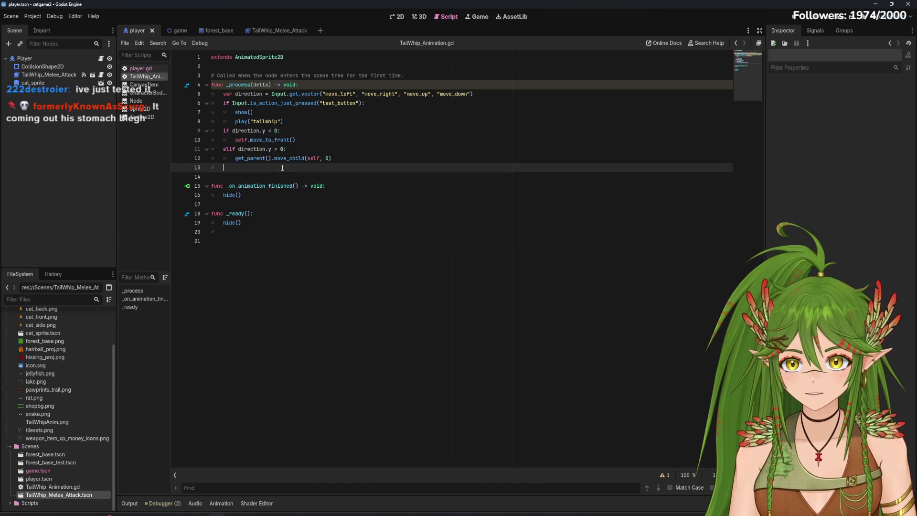
pyautogui.hotkey('ctrl', 'v')
pyautogui.moveTo(332, 186); pyautogui.dragTo(235, 177)
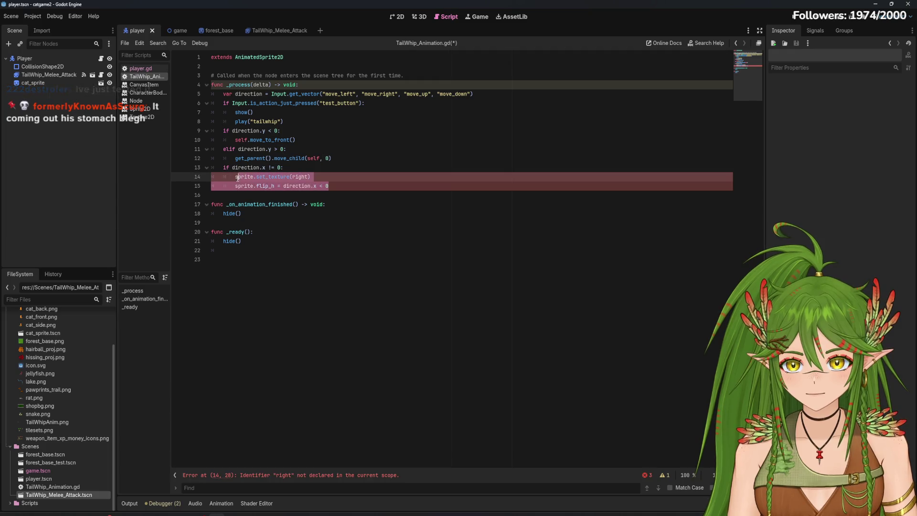
pyautogui.press('BackSpace')
# Put get_parent().move_child(self, 0) under the direction.x check, save, and run the game.
pyautogui.moveTo(332, 158); pyautogui.dragTo(239, 158)
pyautogui.hotkey('ctrl', 'c')
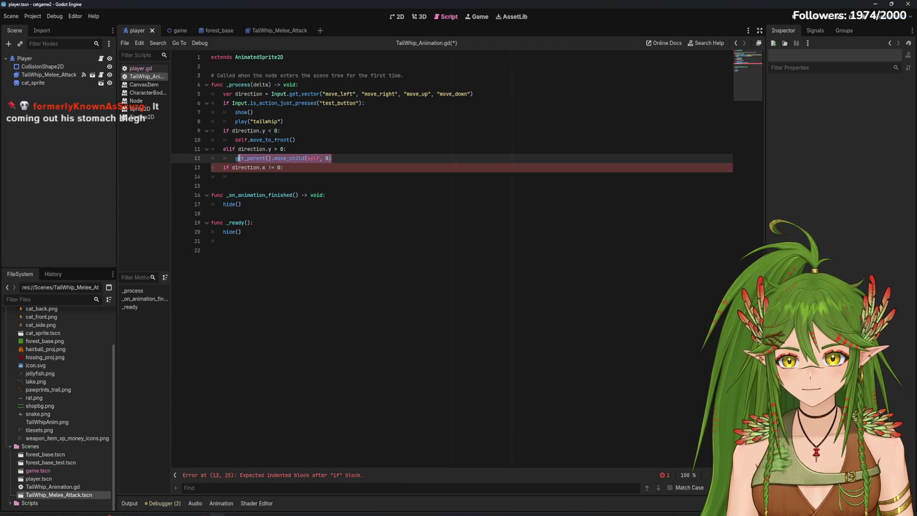
pyautogui.click(270, 179)
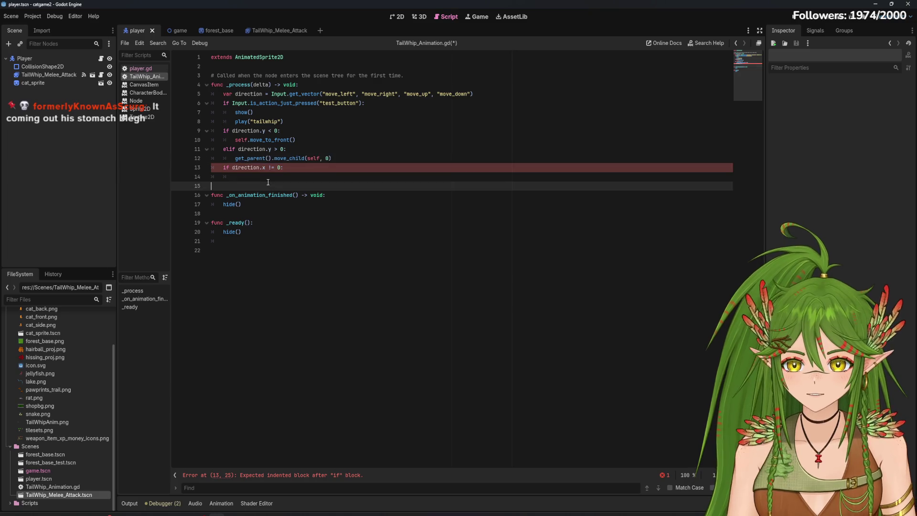
pyautogui.hotkey('ctrl', 'v')
pyautogui.hotkey('ctrl', 's')
pyautogui.click(360, 171)
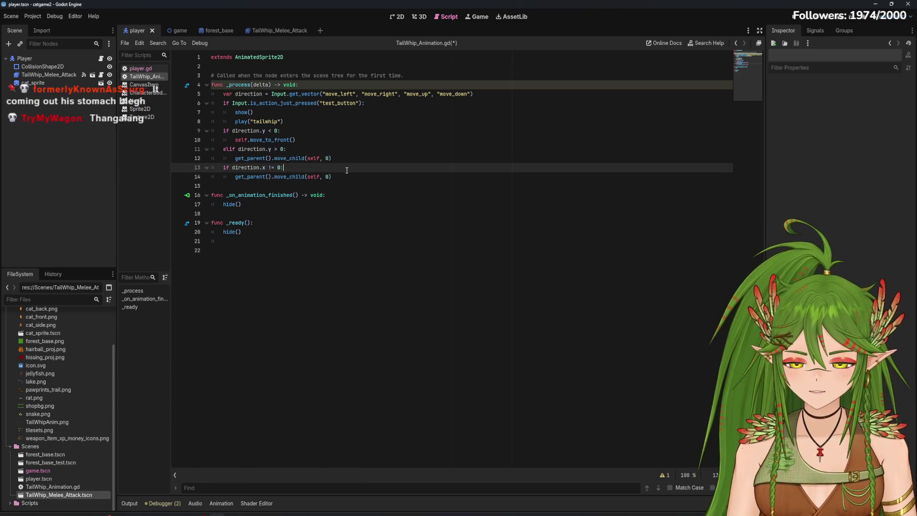
pyautogui.click(794, 16)
# Trigger the cat's tail-whip with Space repeatedly while walking it around with WASD.
pyautogui.press('space')
pyautogui.press('d')
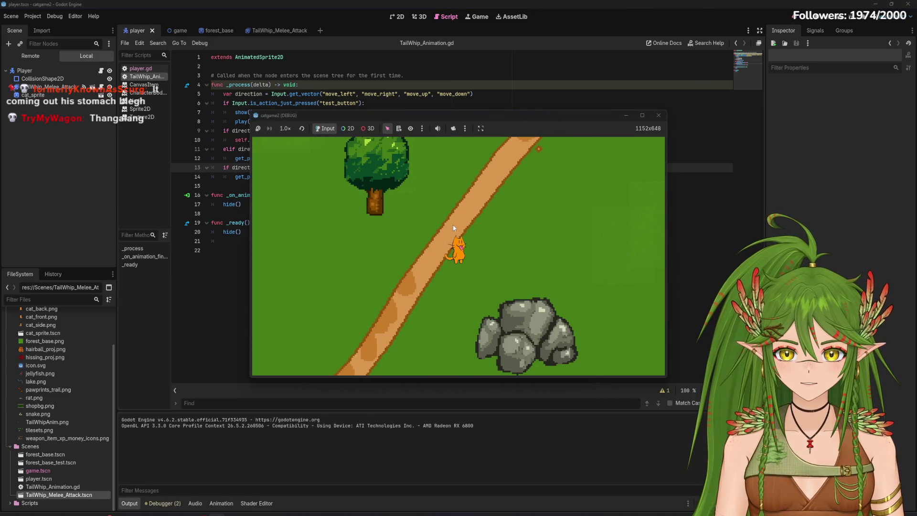
pyautogui.press('space')
pyautogui.press('s')
pyautogui.press('space')
pyautogui.press('d')
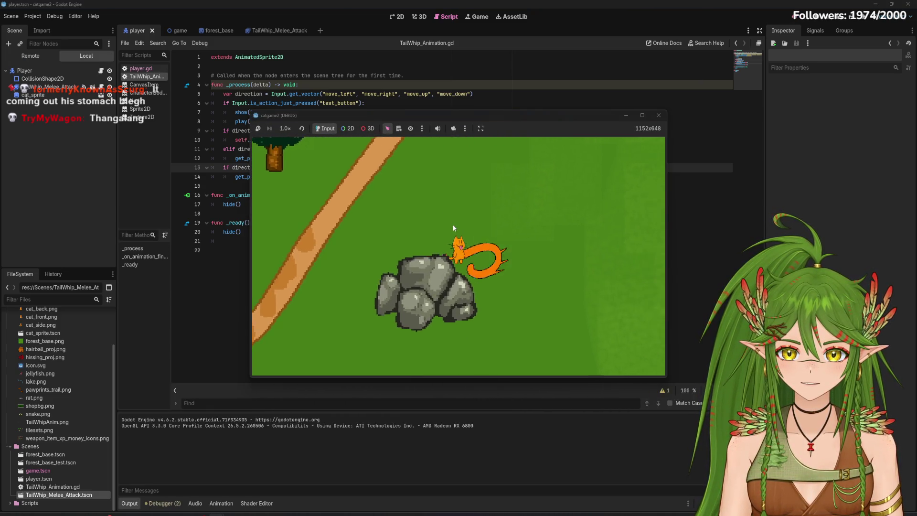
pyautogui.press('w')
pyautogui.press('w')
pyautogui.press('a')
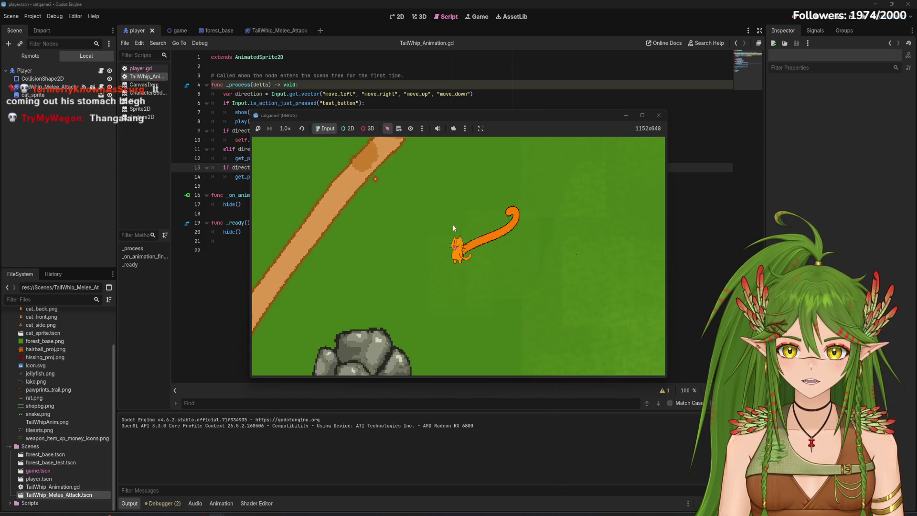
pyautogui.press('space')
pyautogui.press('s')
pyautogui.press('space')
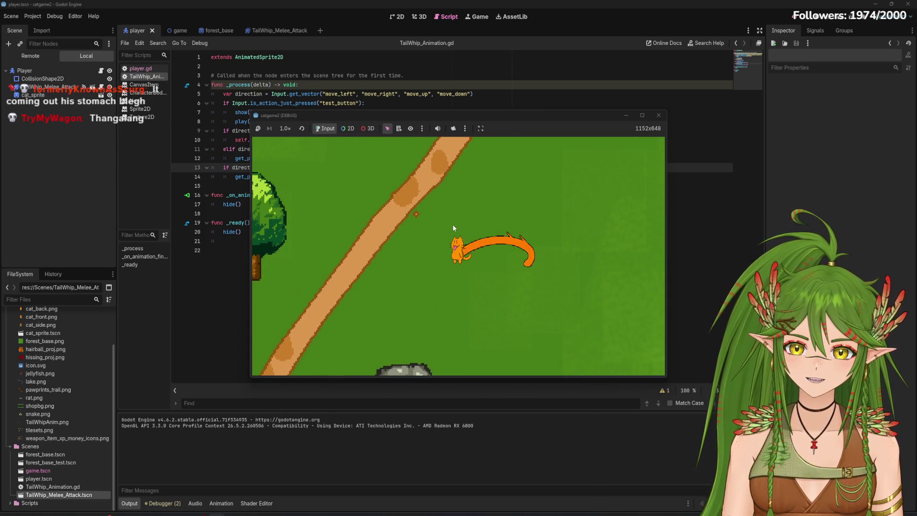
pyautogui.press('w')
pyautogui.press('space')
# Tail-whip while walking the cat along the path toward the river with the arrow keys, then stop the game.
pyautogui.press('space')
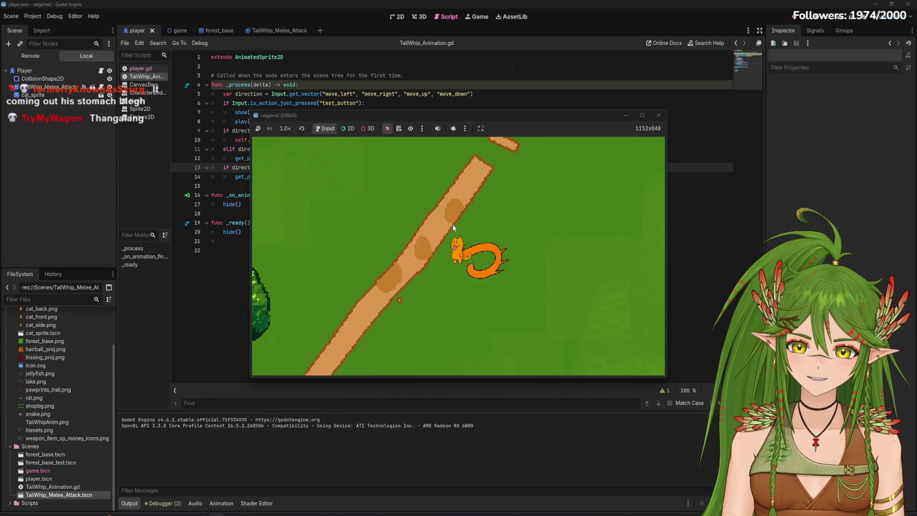
pyautogui.press('Left')
pyautogui.press('space')
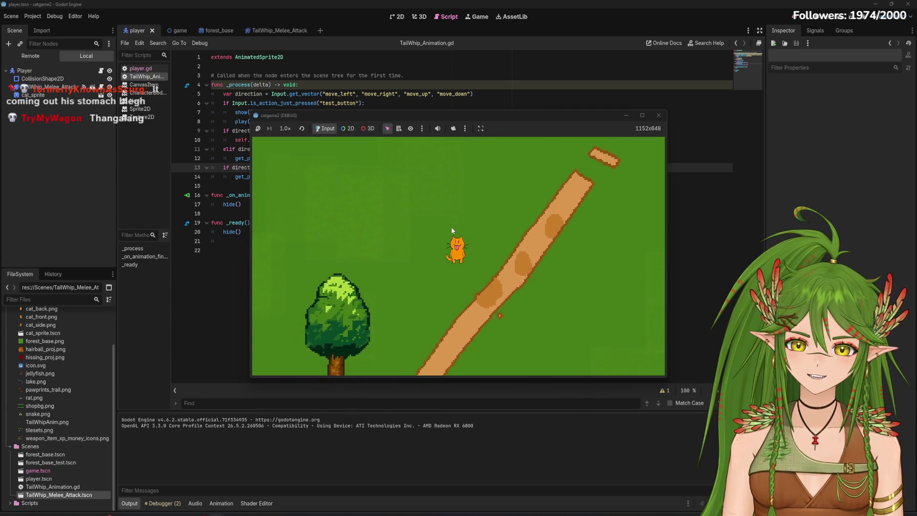
pyautogui.press('Right')
pyautogui.press('space')
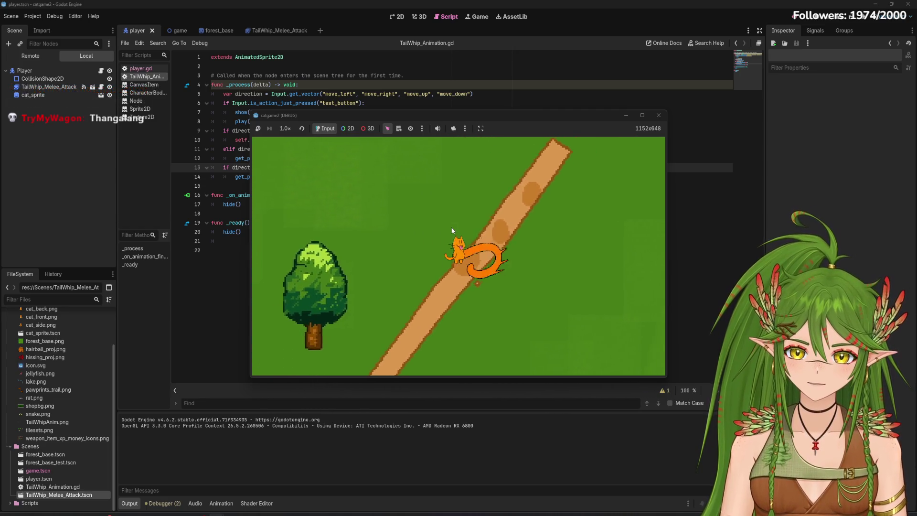
pyautogui.press('space')
pyautogui.press('Left')
pyautogui.press('space')
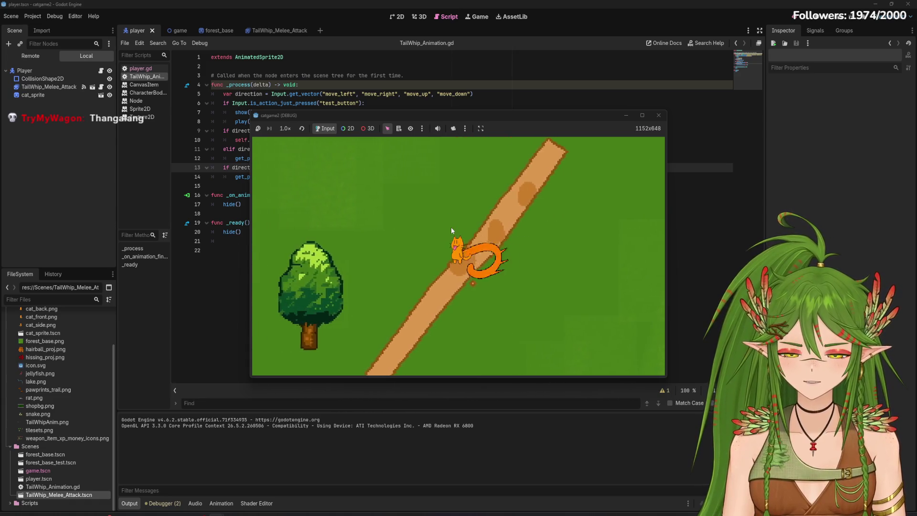
pyautogui.press('Left')
pyautogui.press('Right')
pyautogui.press('space')
pyautogui.press('Up')
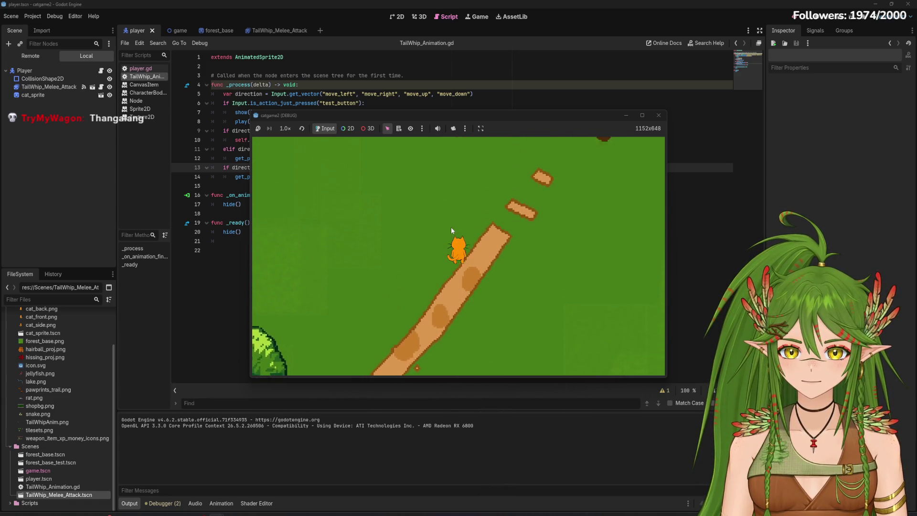
pyautogui.press('space')
pyautogui.press('Up')
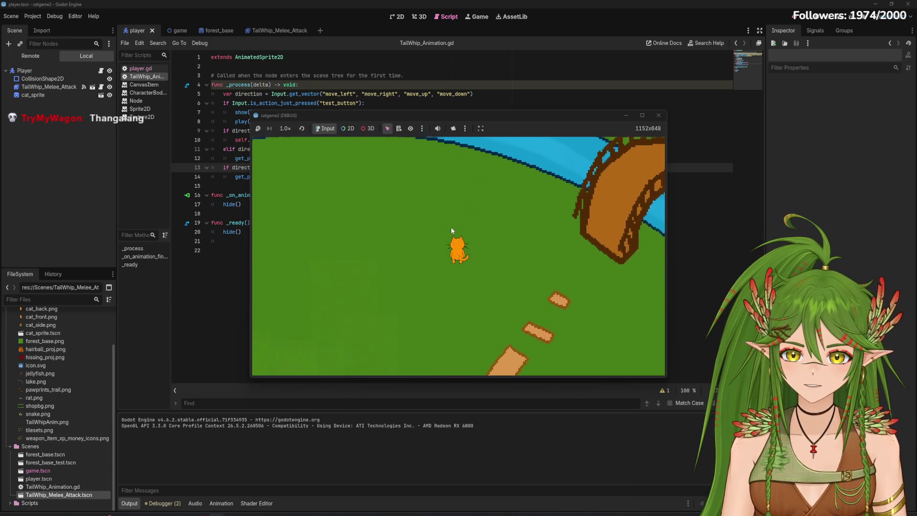
pyautogui.press('Left')
pyautogui.press('Up')
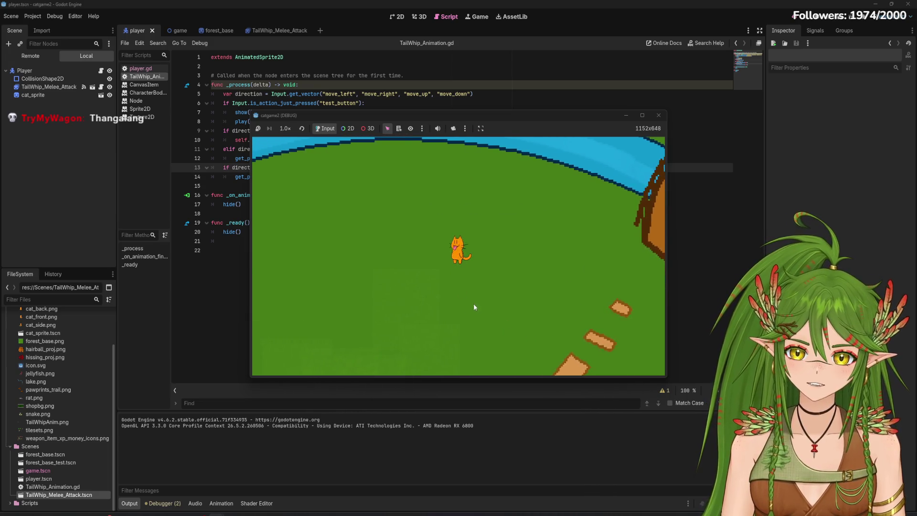
pyautogui.press('Down')
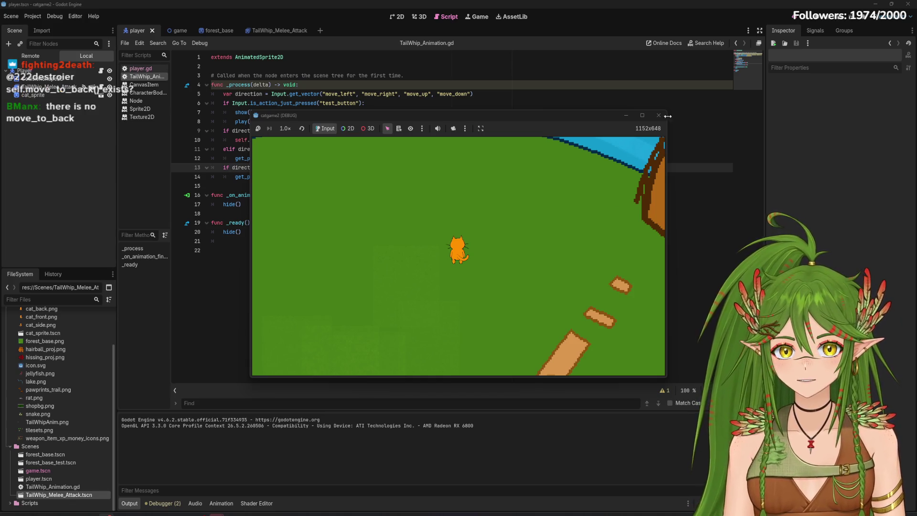
pyautogui.click(659, 116)
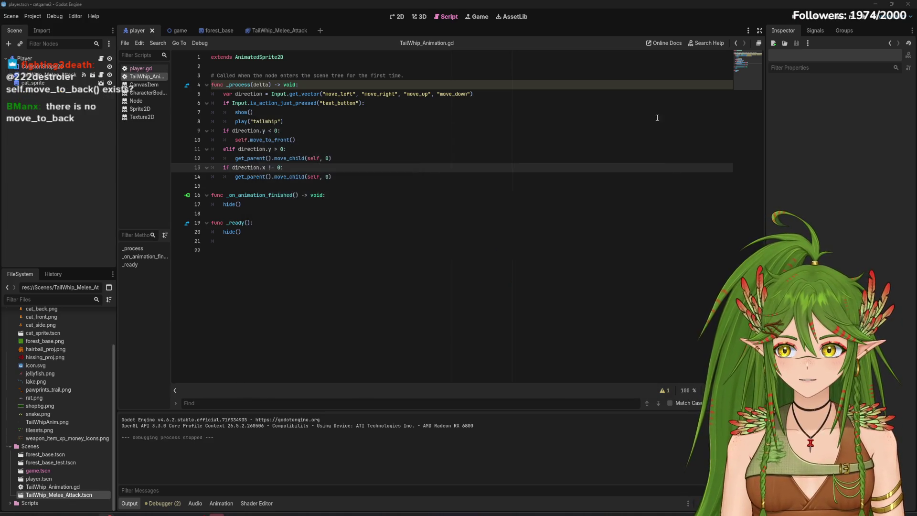
# Try changing line 10's move_to_front to move_to_back, then revert it to move_to_front.
pyautogui.click(368, 205)
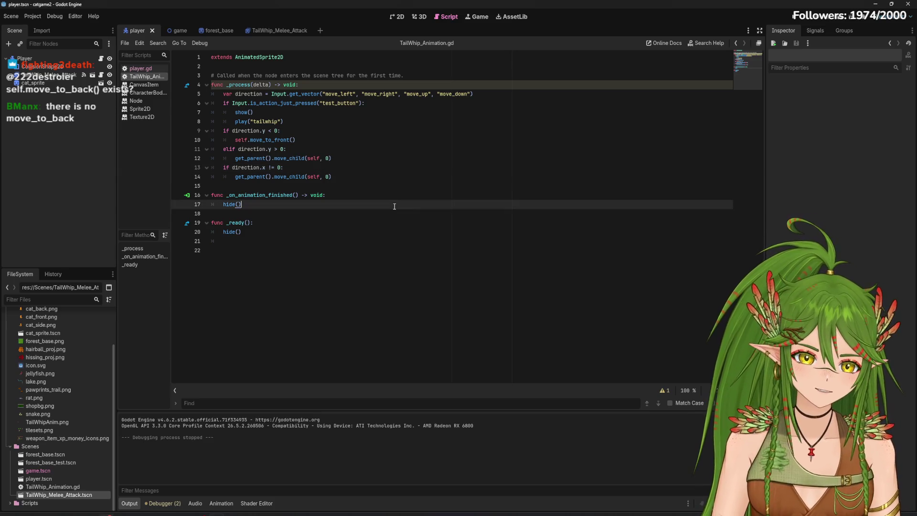
pyautogui.click(290, 140)
pyautogui.press('BackSpace')
pyautogui.press('BackSpace')
pyautogui.press('BackSpace')
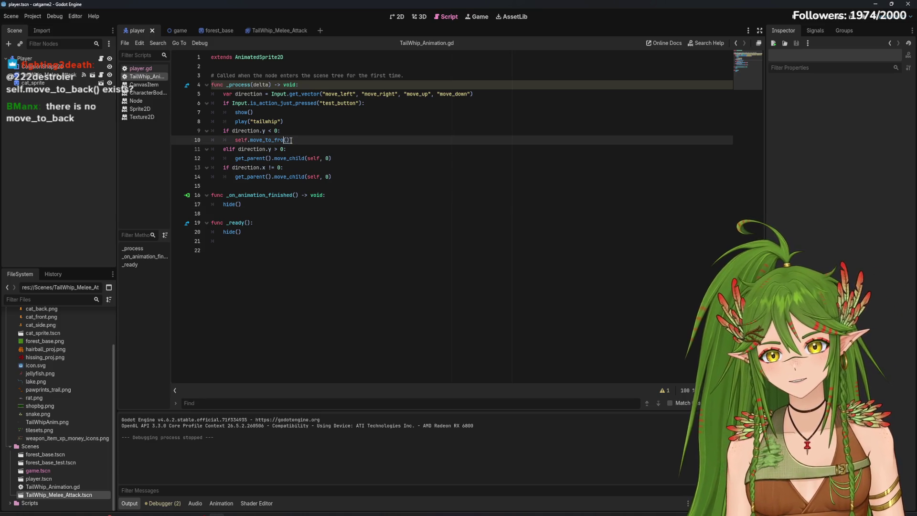
pyautogui.write('back')
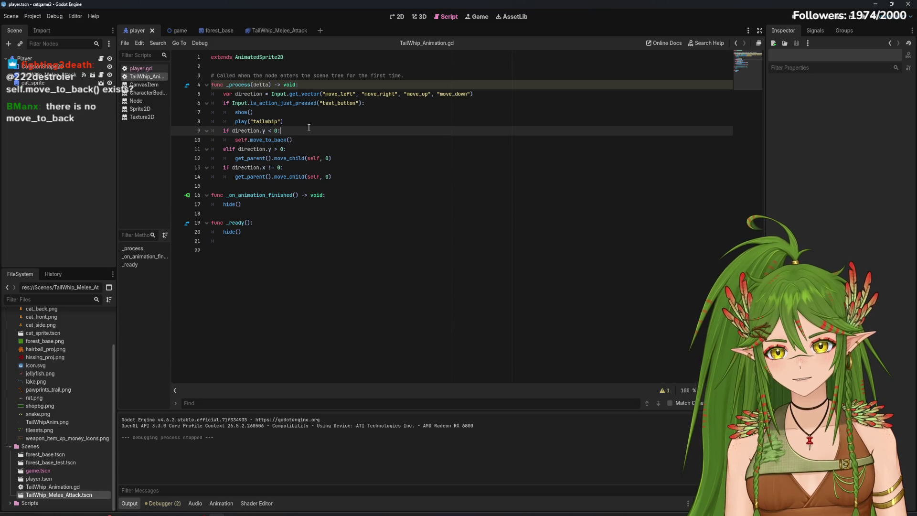
pyautogui.press('BackSpace')
pyautogui.press('BackSpace')
pyautogui.press('BackSpace')
pyautogui.write('front')
pyautogui.click(335, 152)
# Retype 'front' in line 10's call, save the script, and switch to the 2D view.
pyautogui.click(285, 140)
pyautogui.press('BackSpace')
pyautogui.press('BackSpace')
pyautogui.press('BackSpace')
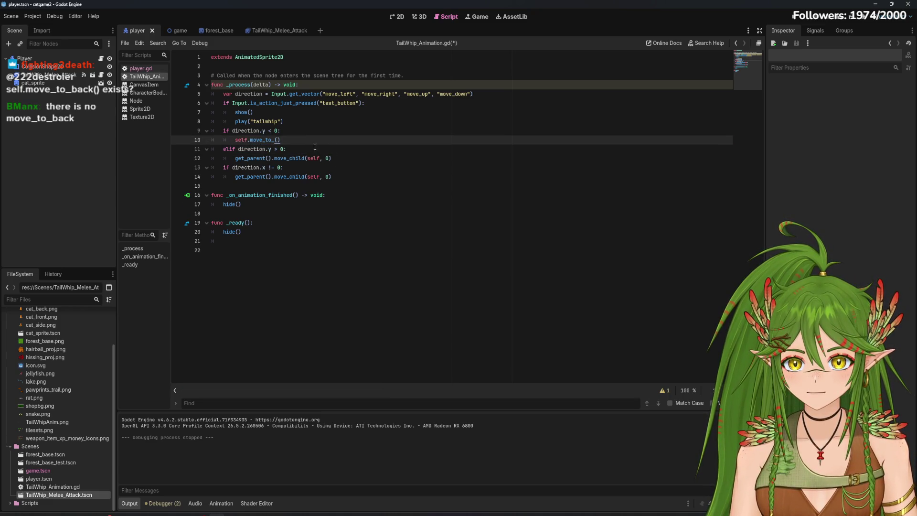
pyautogui.write('front')
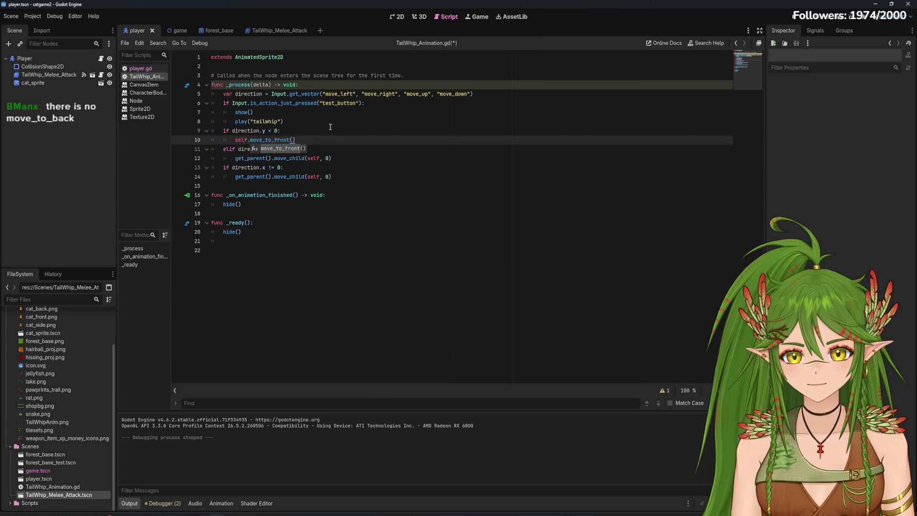
pyautogui.hotkey('ctrl', 's')
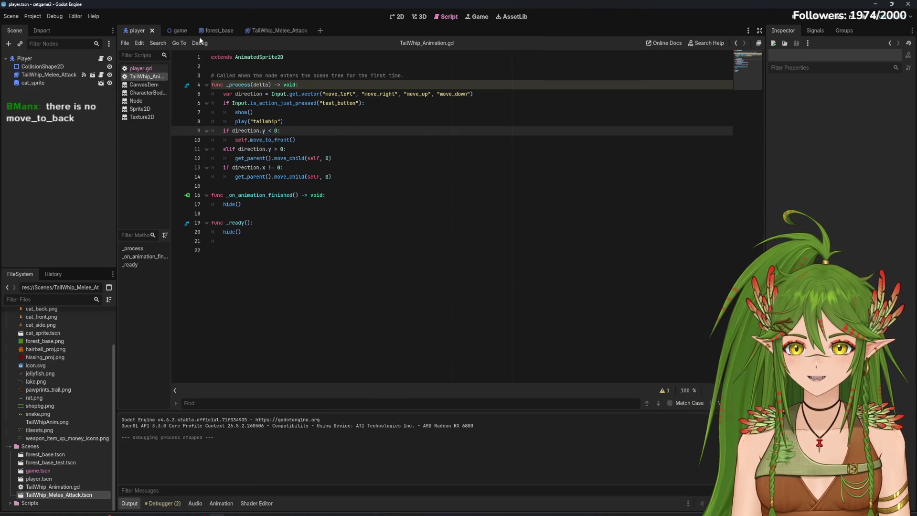
pyautogui.moveTo(208, 36)
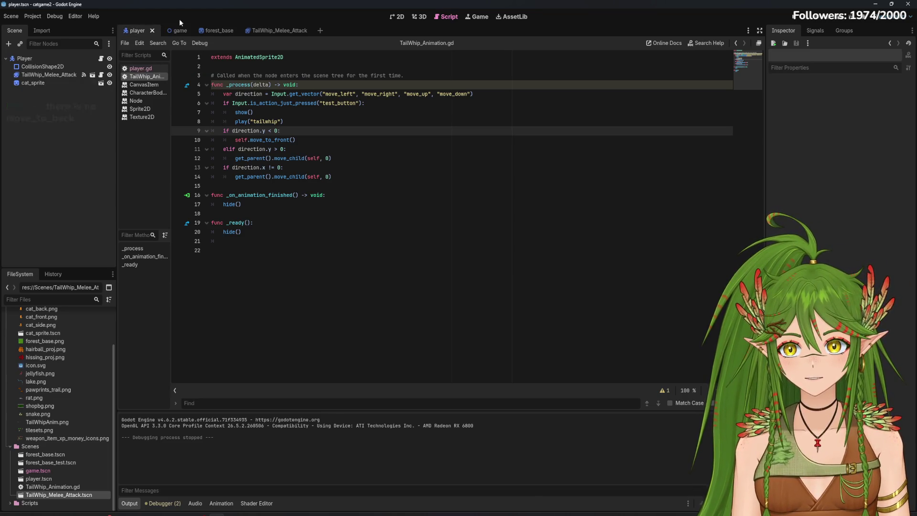
pyautogui.click(399, 16)
# Zoom in and out on the cat and its orange tail-whip sprite, then switch to the Notepad to-do list.
pyautogui.scroll(6, 397, 294)
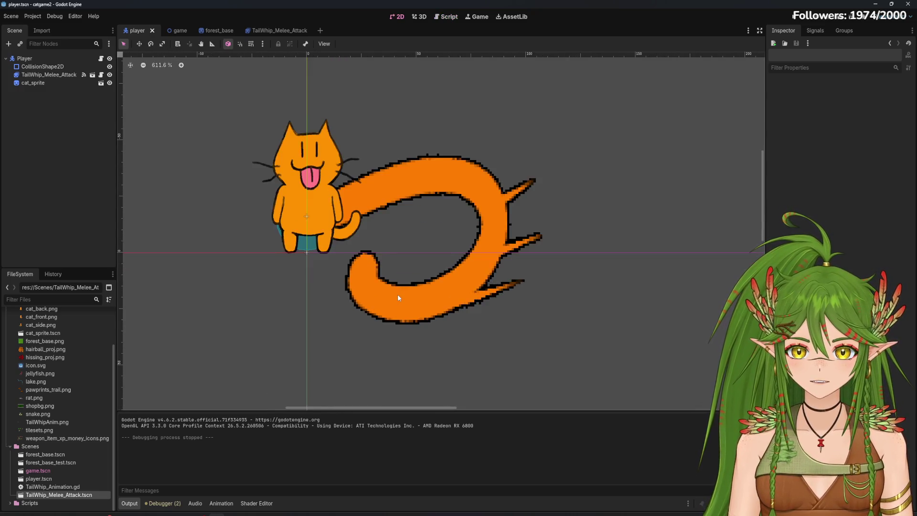
pyautogui.scroll(2, 398, 294)
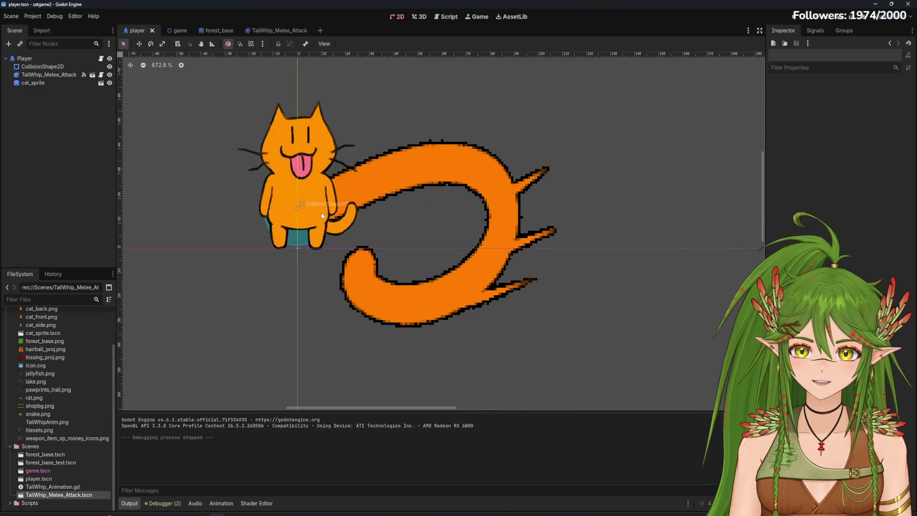
pyautogui.scroll(2, 282, 161)
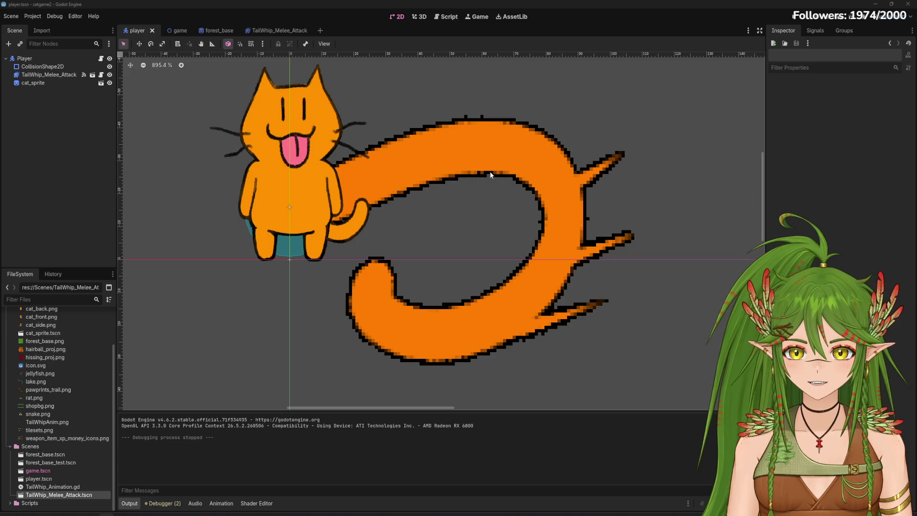
pyautogui.scroll(-6, 520, 320)
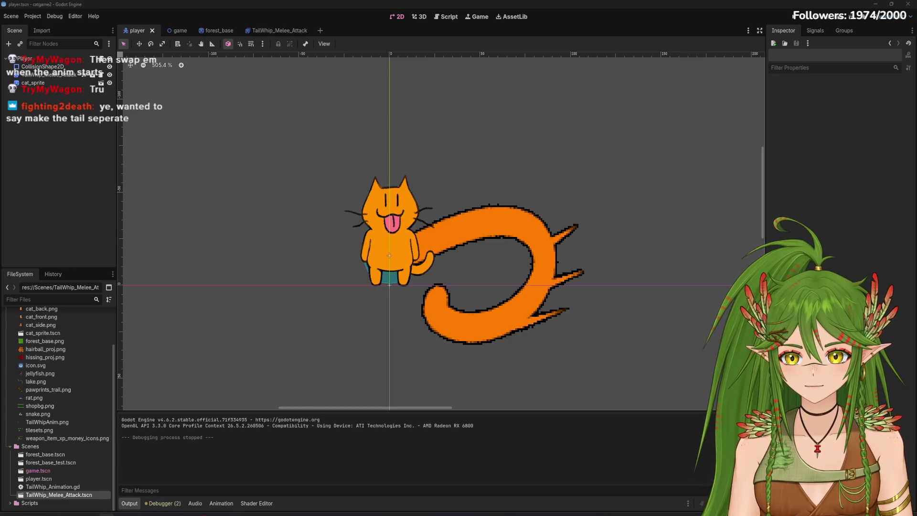
pyautogui.hotkey('alt', 'Tab')
# Replace to-do item 3 with 'make cat sprite tail separate from cat sprite to hide during tailwhip'.
pyautogui.moveTo(590, 225); pyautogui.dragTo(397, 165)
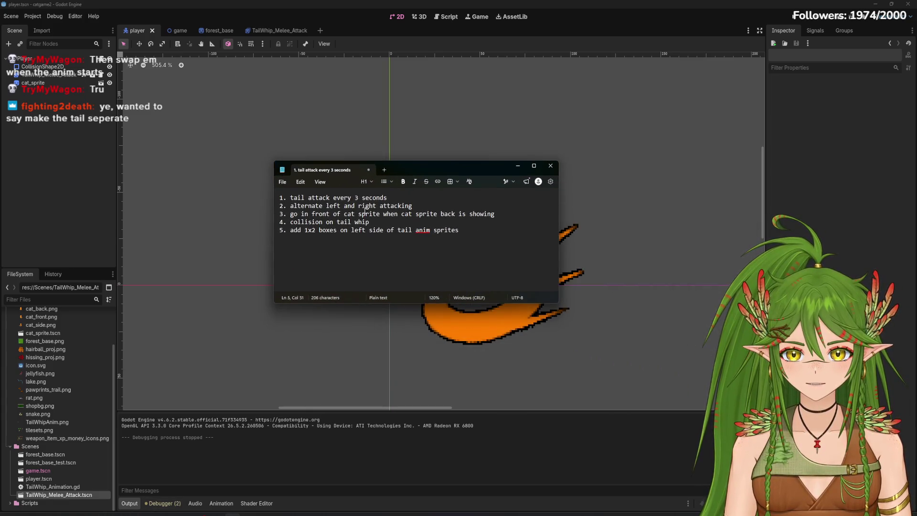
pyautogui.moveTo(497, 214); pyautogui.dragTo(286, 212)
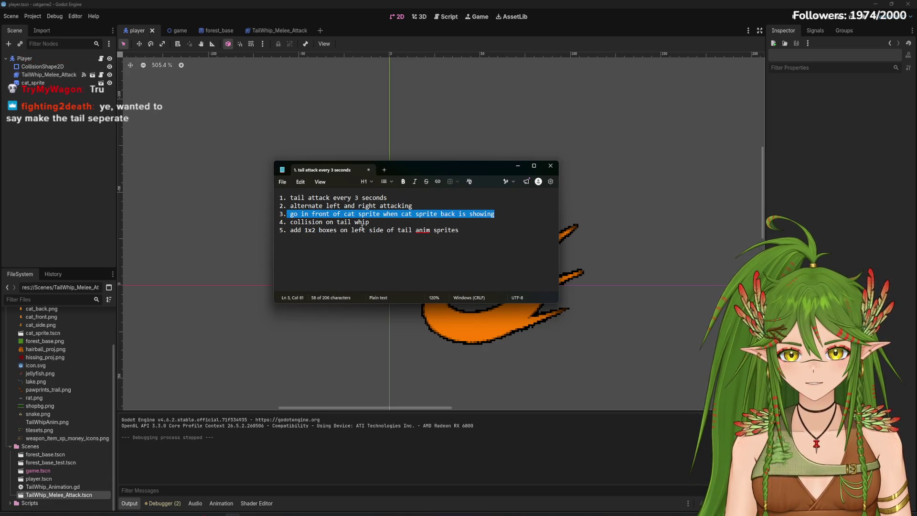
pyautogui.press('BackSpace')
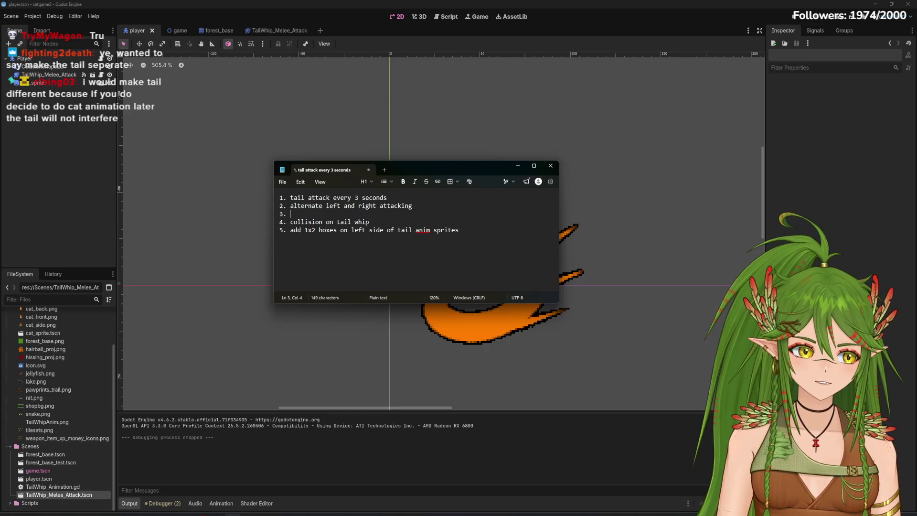
pyautogui.write('make ca')
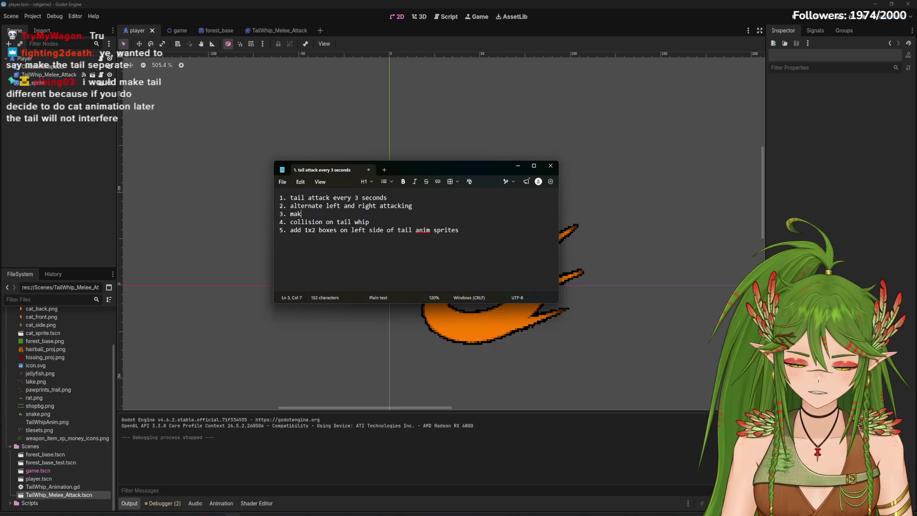
pyautogui.write('t sprite tail ')
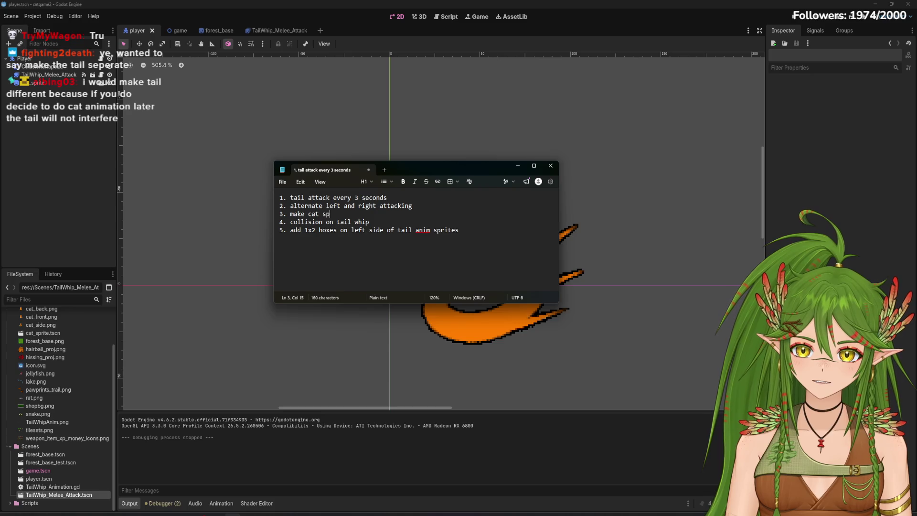
pyautogui.write('seperate')
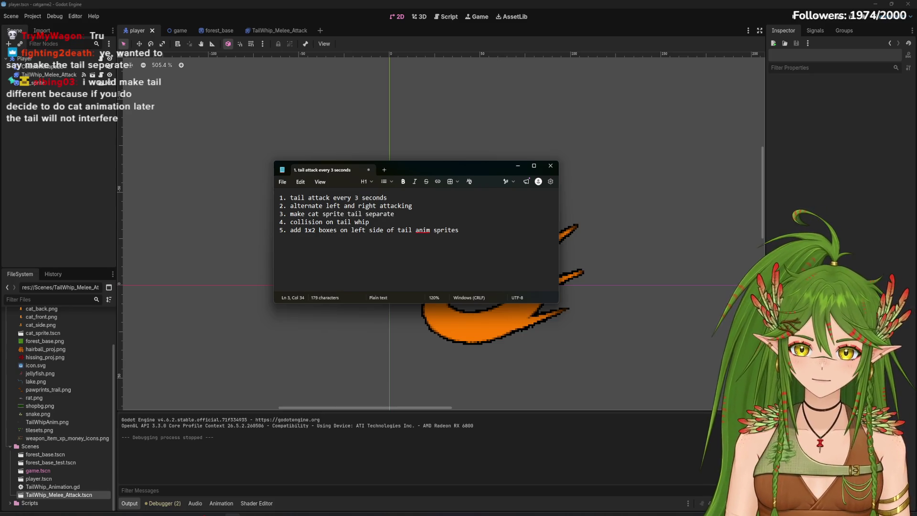
pyautogui.press('BackSpace')
pyautogui.press('BackSpace')
pyautogui.press('BackSpace')
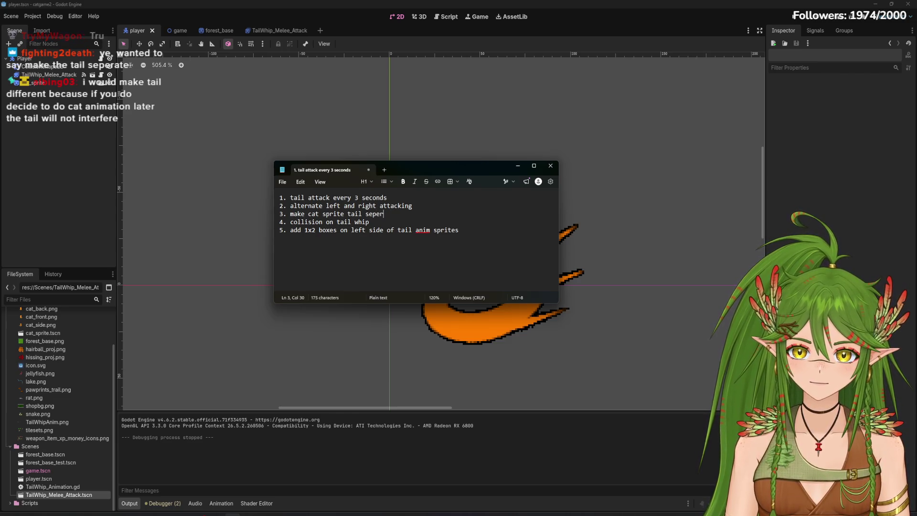
pyautogui.write('rite ')
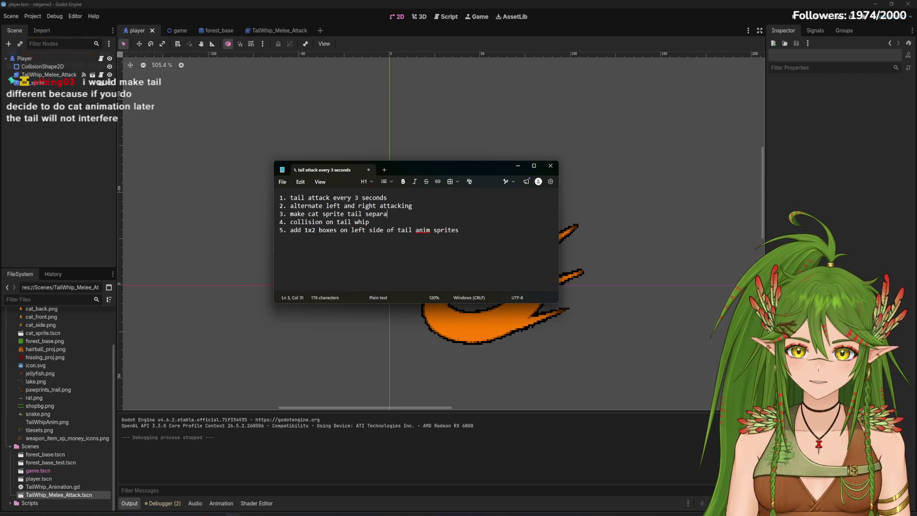
pyautogui.write('t')
pyautogui.press('BackSpace')
pyautogui.press('BackSpace')
pyautogui.write('ate ')
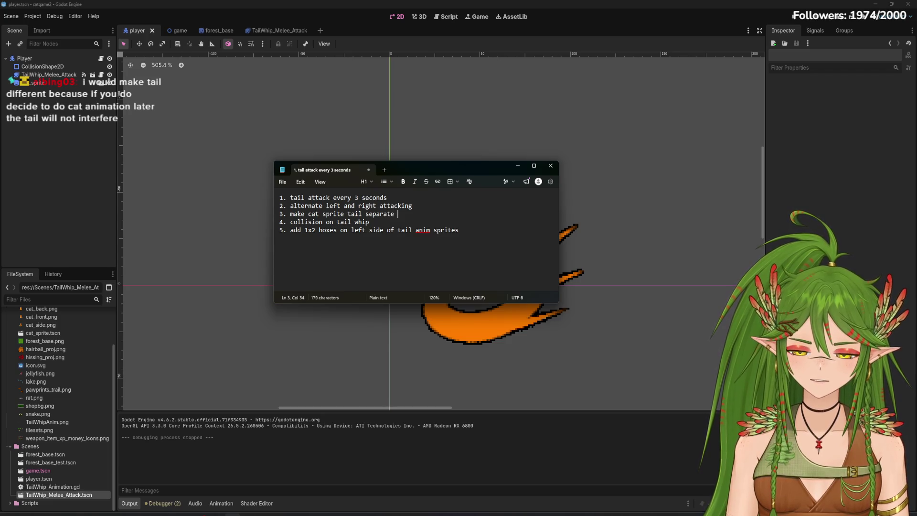
pyautogui.write('from cat sprite')
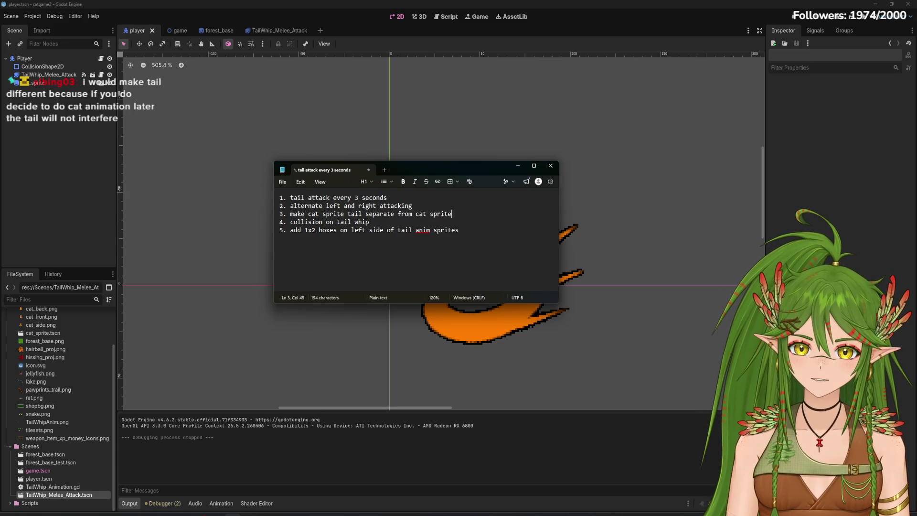
pyautogui.write(' to hide during ')
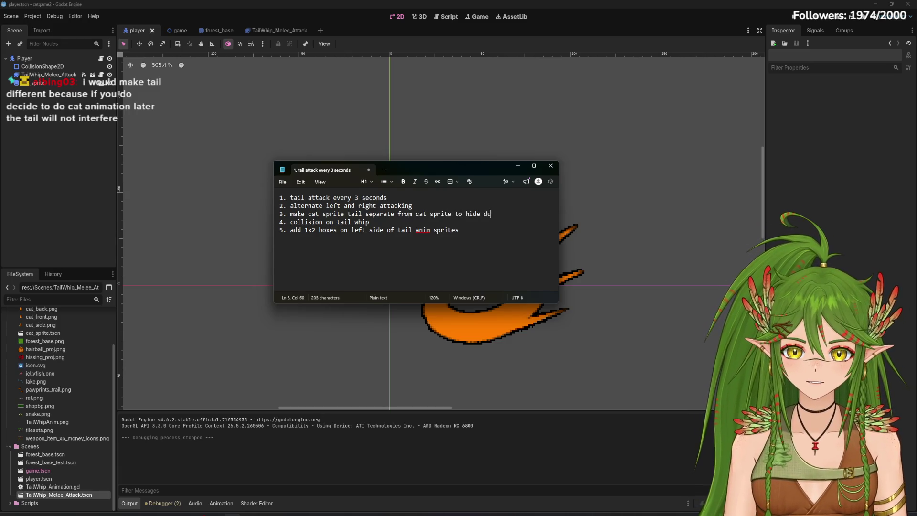
pyautogui.write('tailwhip')
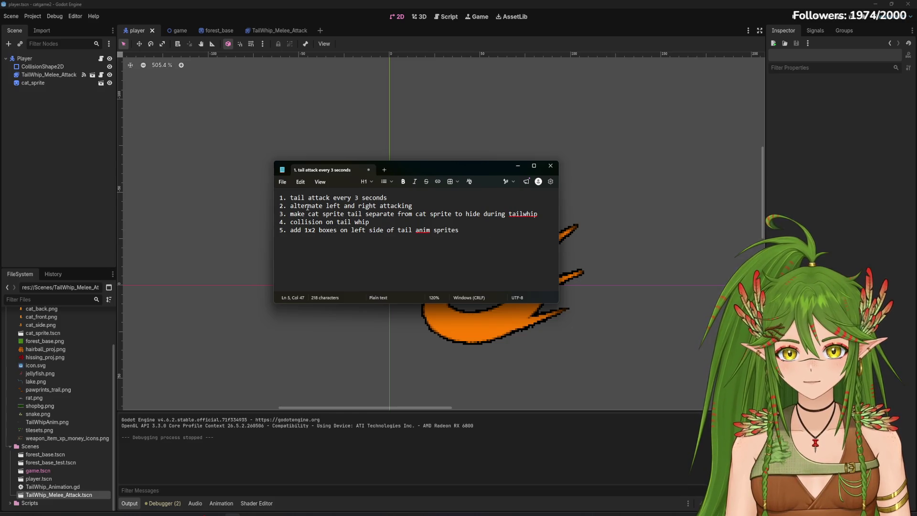
# Select the alternating-attacks and 1x2-boxes items to review them, then move the windows aside.
pyautogui.moveTo(477, 169); pyautogui.dragTo(448, 162)
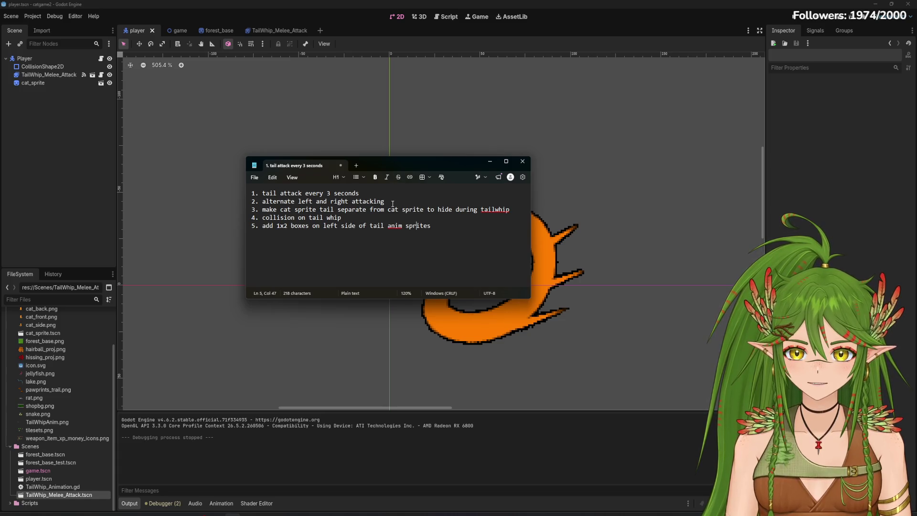
pyautogui.moveTo(393, 203)
pyautogui.mouseDown()
pyautogui.moveTo(269, 209)
pyautogui.moveTo(262, 201)
pyautogui.mouseUp()
pyautogui.moveTo(431, 227); pyautogui.dragTo(262, 230)
pyautogui.moveTo(431, 227); pyautogui.dragTo(262, 228)
pyautogui.moveTo(384, 201); pyautogui.dragTo(264, 202)
pyautogui.click(332, 201)
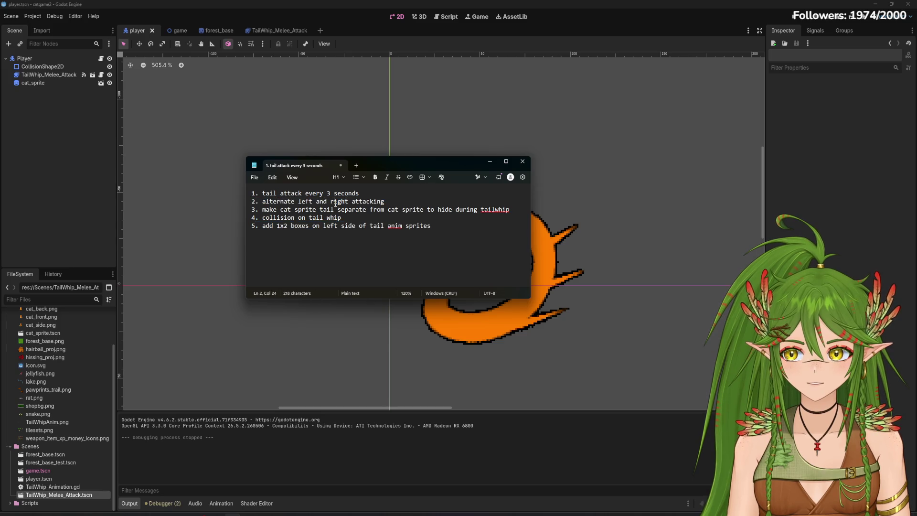
pyautogui.moveTo(418, 164)
pyautogui.mouseDown()
pyautogui.moveTo(112, 219)
pyautogui.moveTo(407, 219)
pyautogui.moveTo(535, 113)
pyautogui.moveTo(0, 114)
pyautogui.mouseUp()
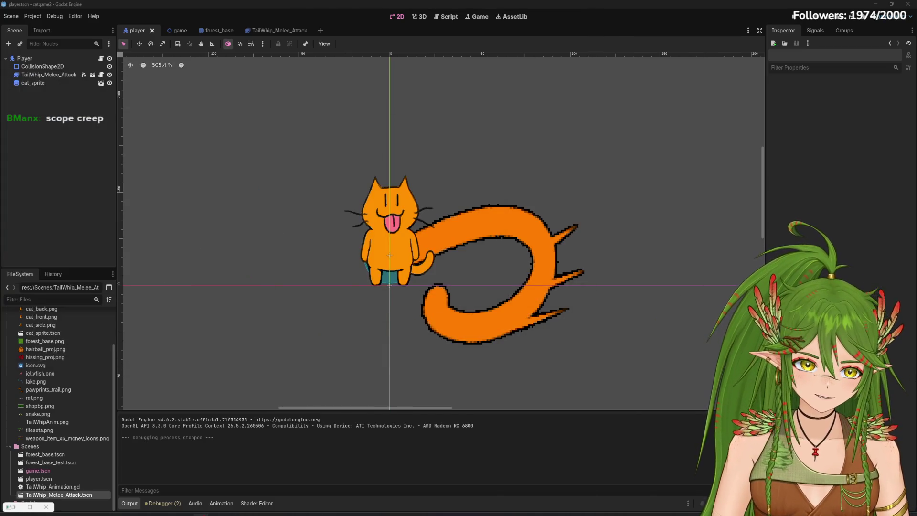
pyautogui.moveTo(916, 7); pyautogui.dragTo(523, 145)
pyautogui.click(637, 132)
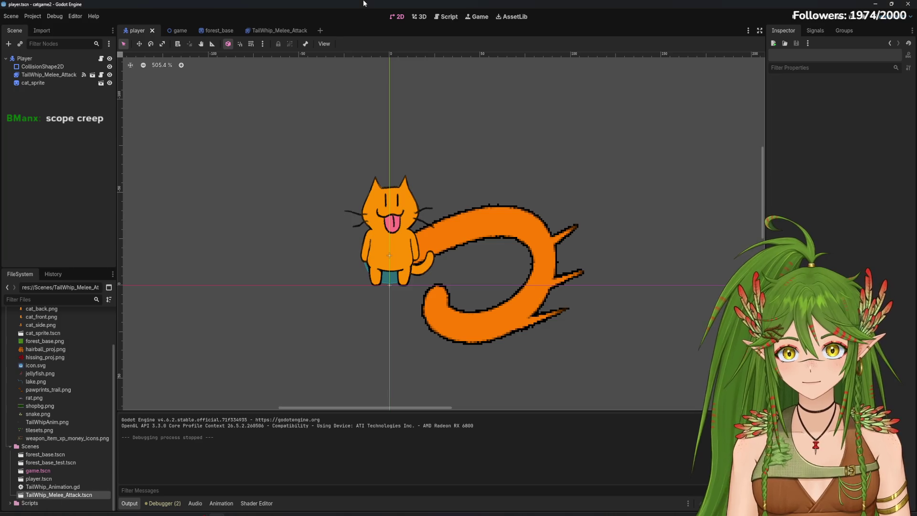
pyautogui.click(805, 22)
pyautogui.click(476, 253)
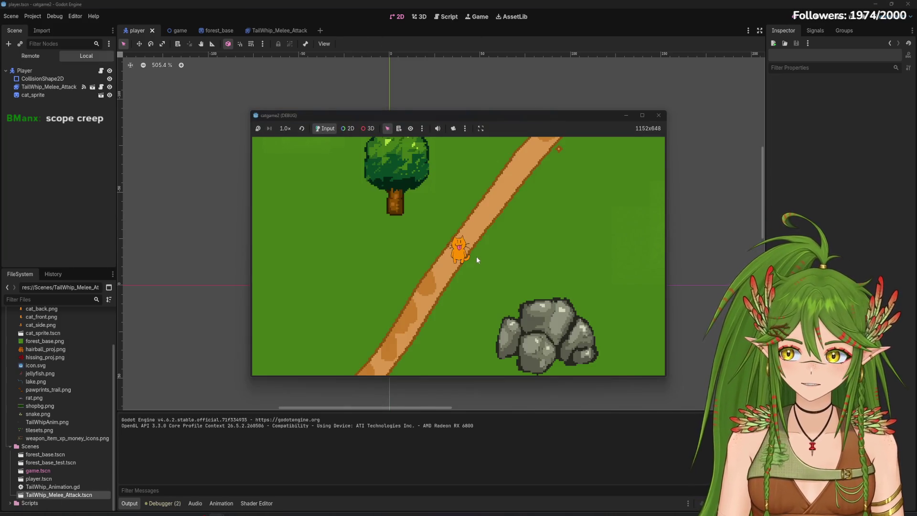
pyautogui.press('w')
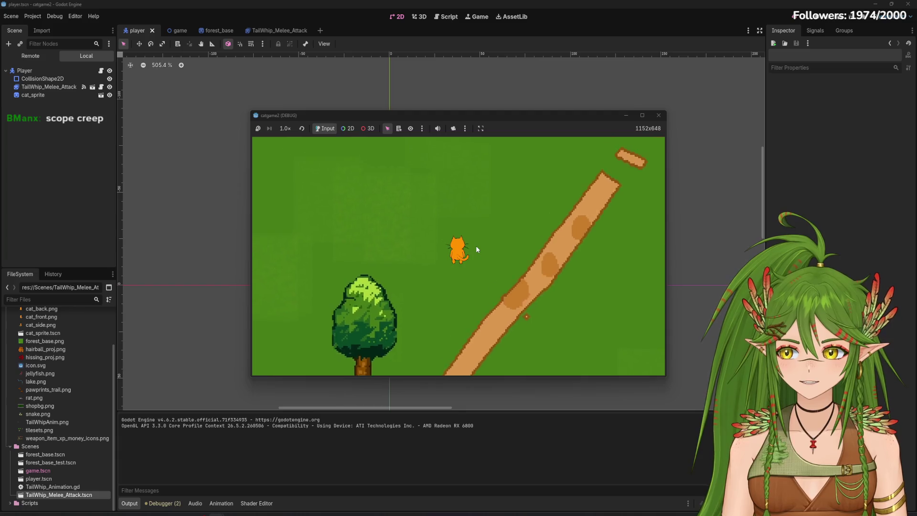
pyautogui.hotkey('w', 'd')
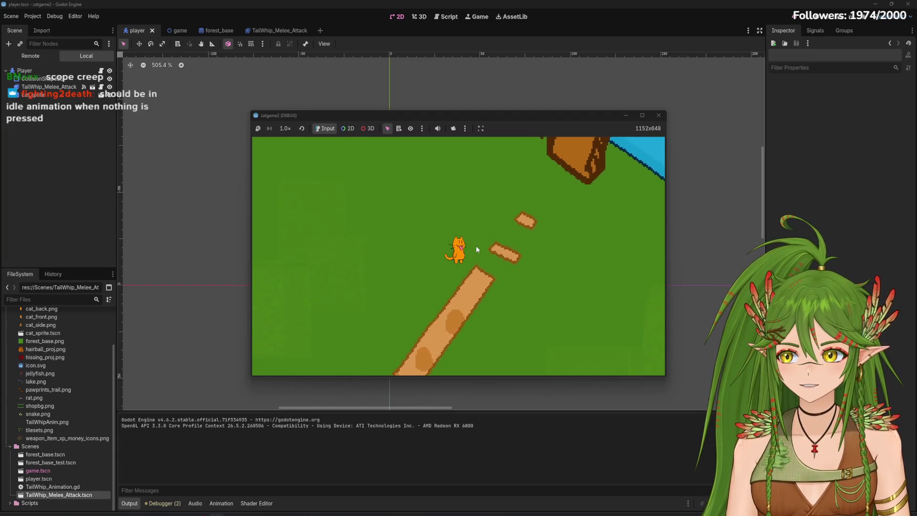
pyautogui.press('w')
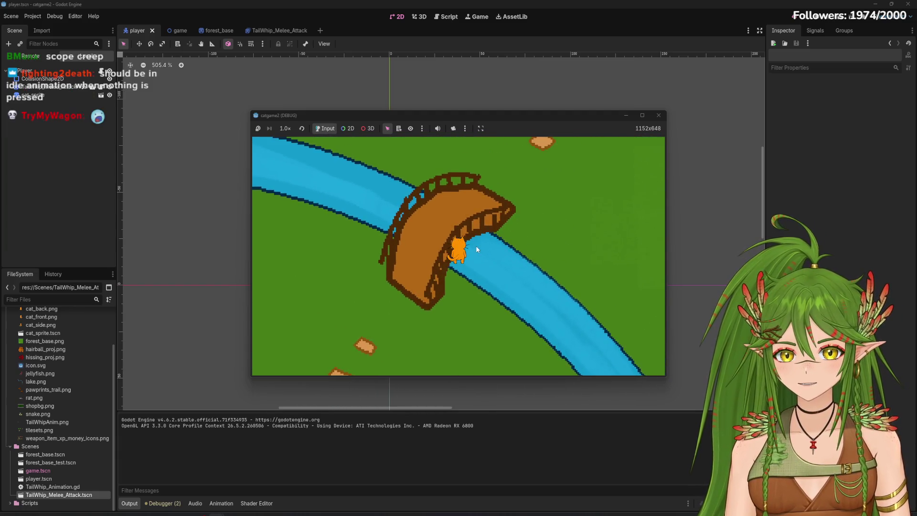
pyautogui.press('w')
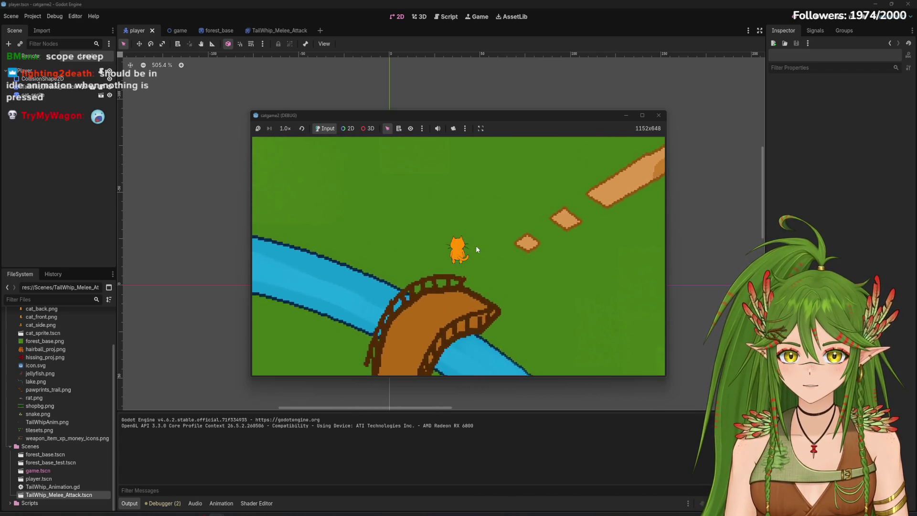
pyautogui.click(476, 246)
pyautogui.press('w')
pyautogui.click(342, 197)
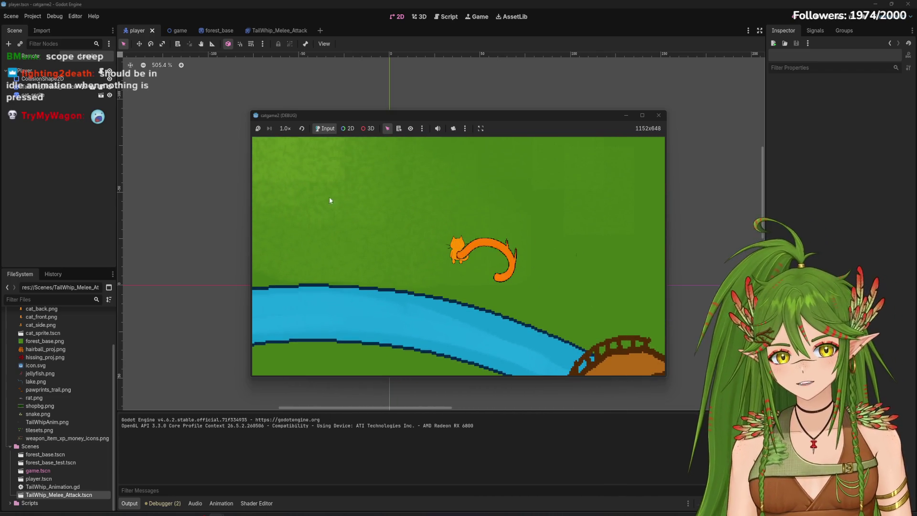
pyautogui.click(484, 224)
pyautogui.press('Down')
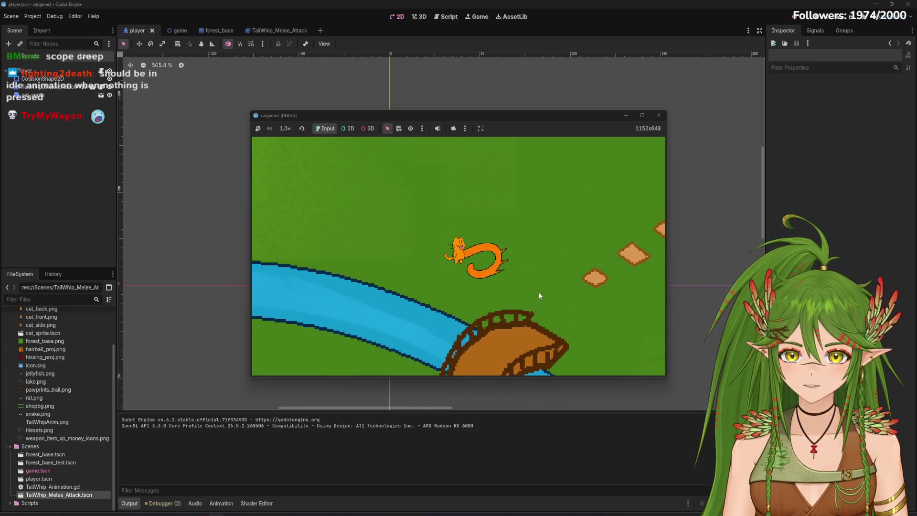
pyautogui.press('Left')
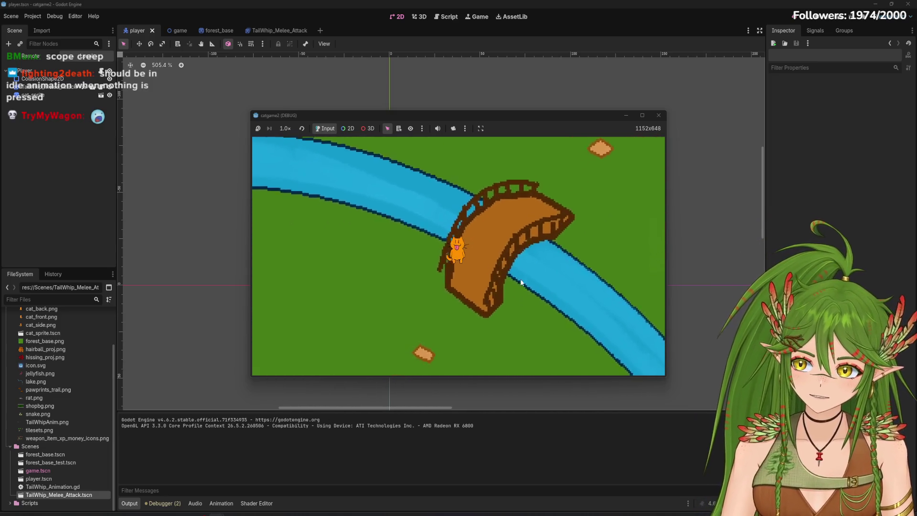
pyautogui.press('Down')
pyautogui.press('Right')
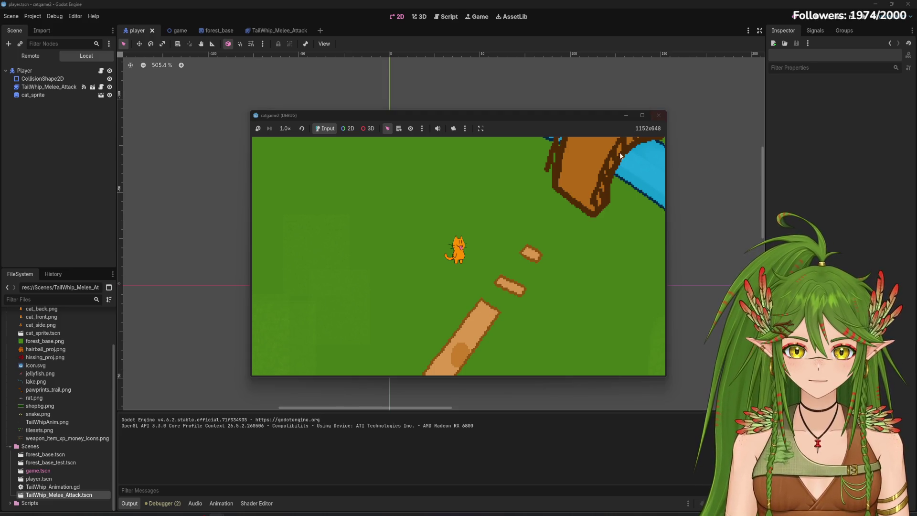
pyautogui.click(591, 171)
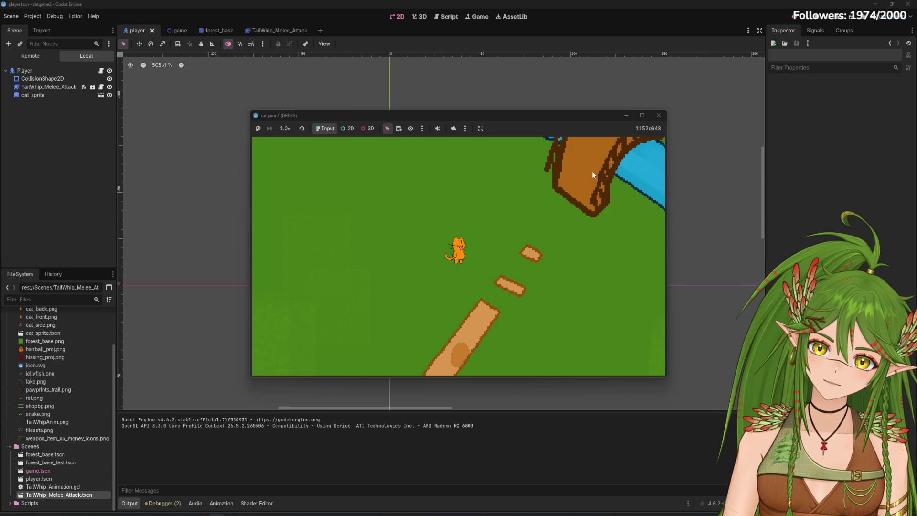
pyautogui.click(592, 171)
pyautogui.press('s')
pyautogui.press('a')
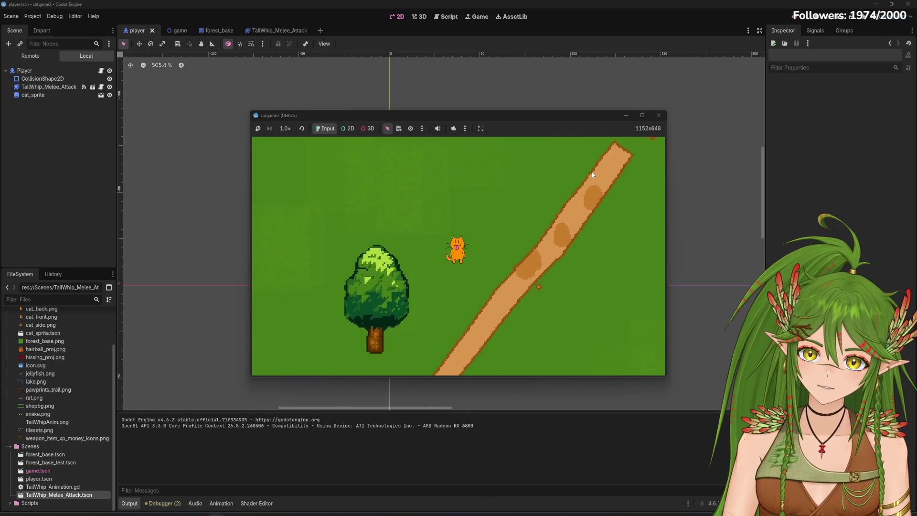
pyautogui.click(591, 171)
pyautogui.press('s')
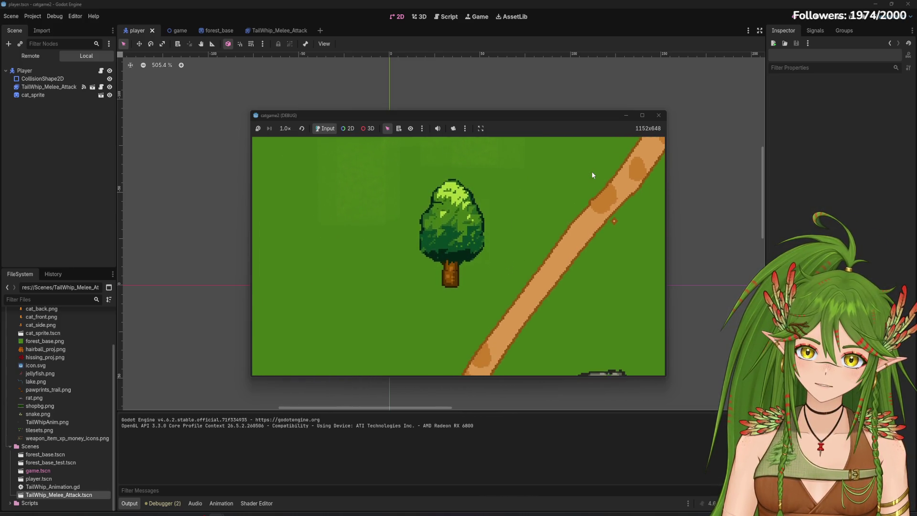
pyautogui.press('a')
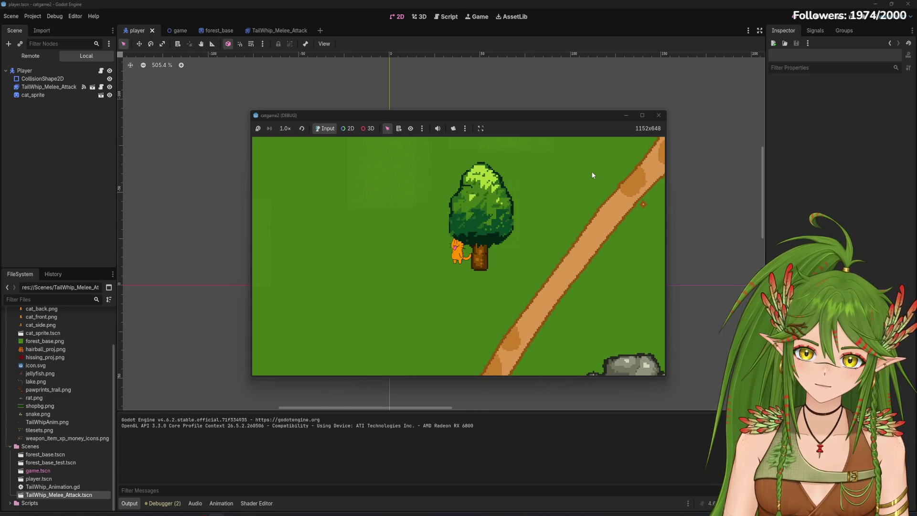
pyautogui.click(592, 175)
pyautogui.press('w')
pyautogui.press('d')
pyautogui.click(592, 174)
pyautogui.click(592, 175)
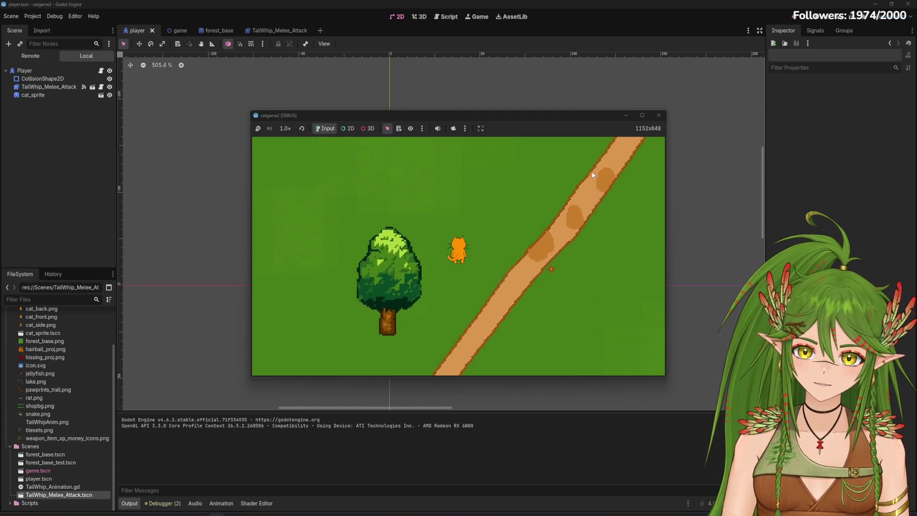
pyautogui.press('d')
pyautogui.click(478, 217)
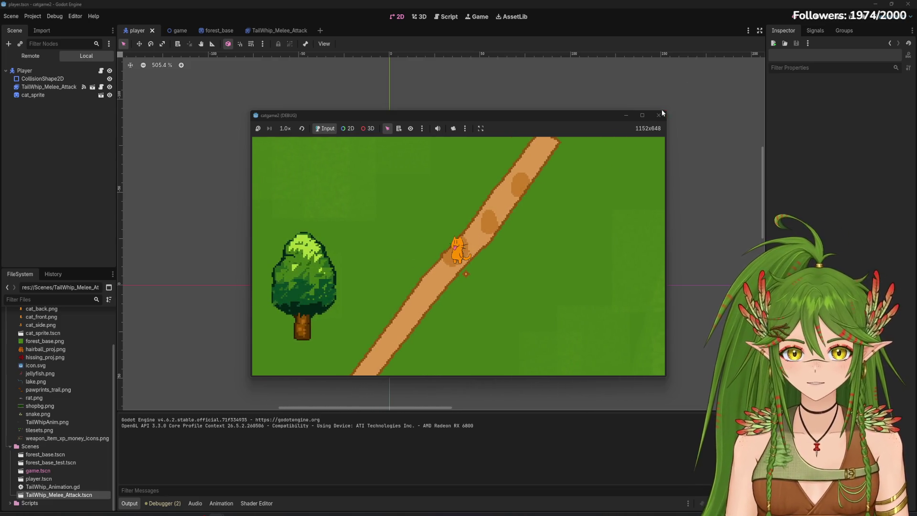
pyautogui.click(659, 114)
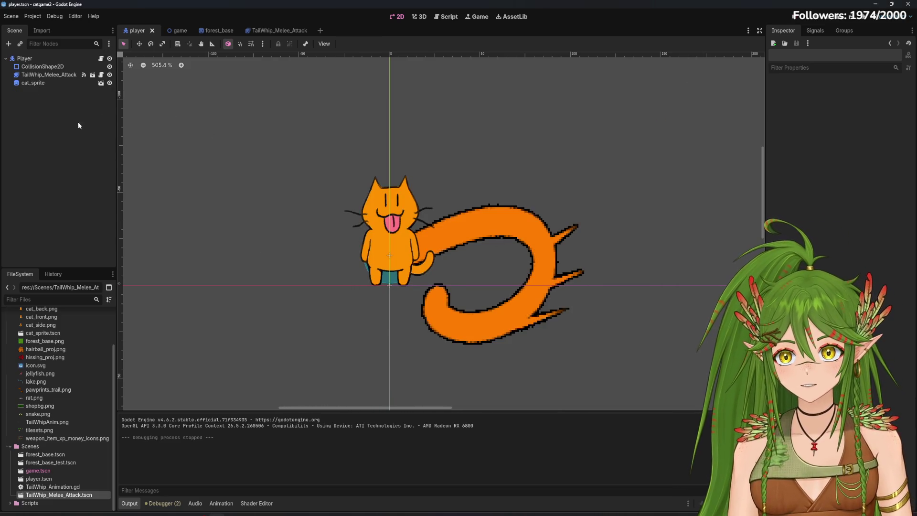
# Save the player scene and open the forest_base scene.
pyautogui.hotkey('ctrl', 's')
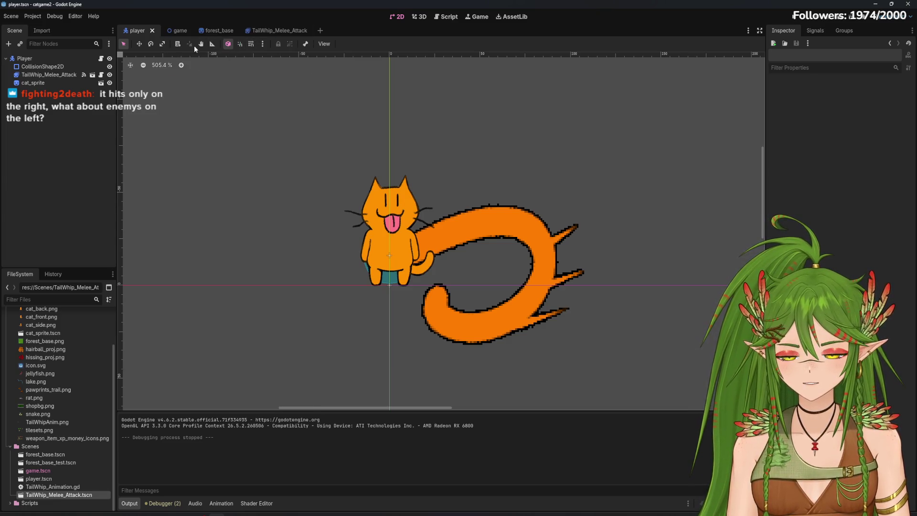
pyautogui.click(213, 31)
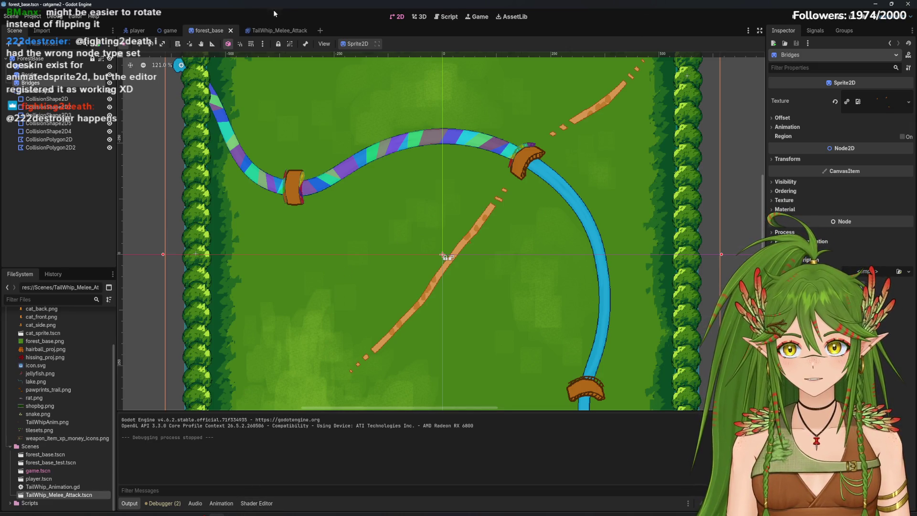
# Switch through the TailWhip_Melee_Attack and player scenes to the game scene and zoom in on the cat.
pyautogui.click(275, 30)
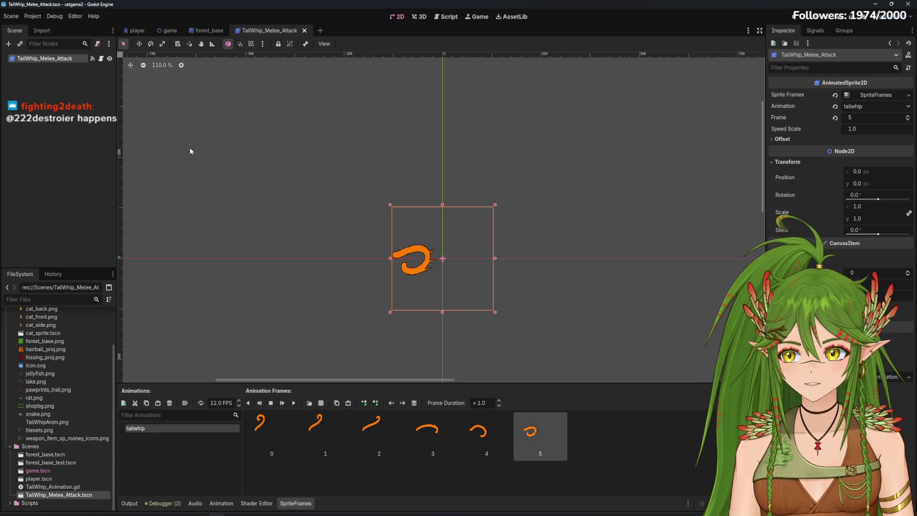
pyautogui.click(137, 31)
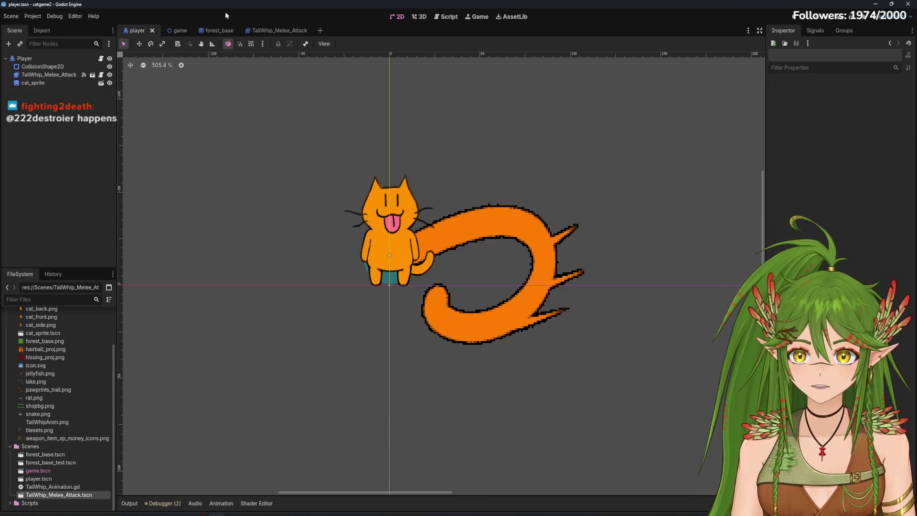
pyautogui.click(182, 32)
pyautogui.scroll(5, 468, 309)
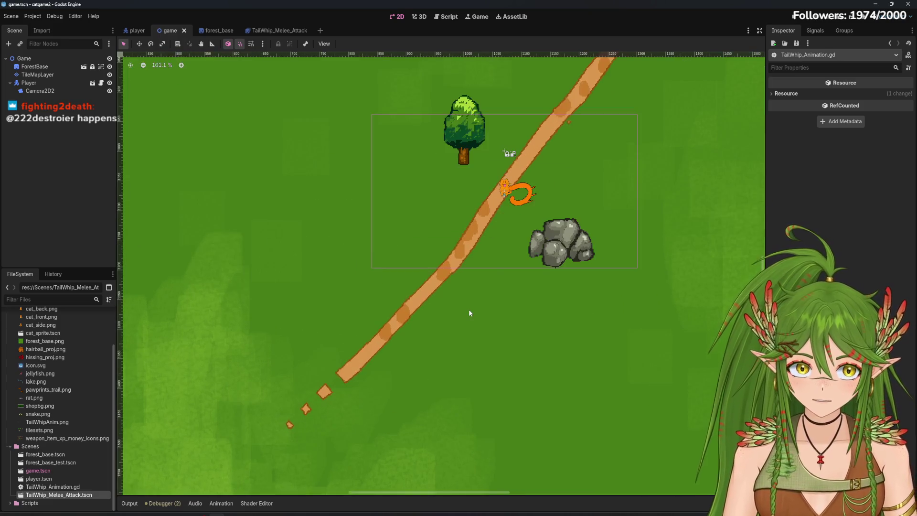
pyautogui.scroll(4, 501, 293)
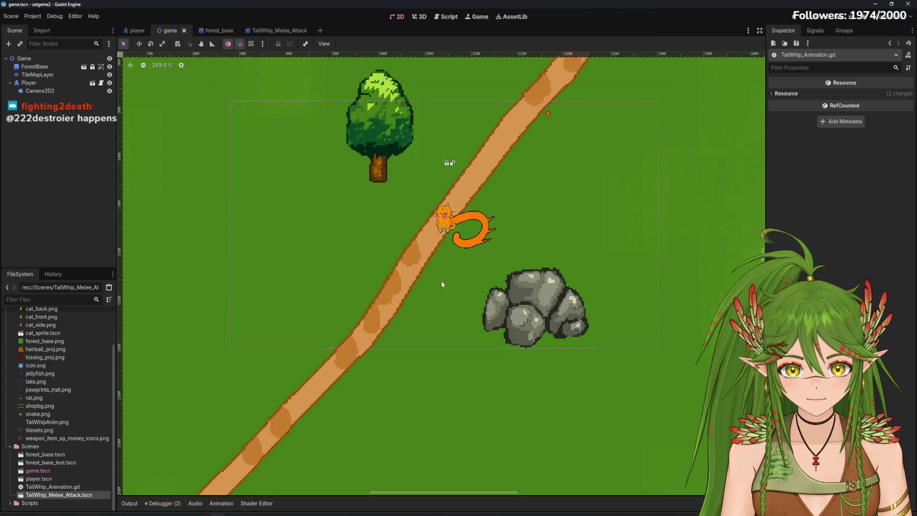
pyautogui.scroll(3, 410, 272)
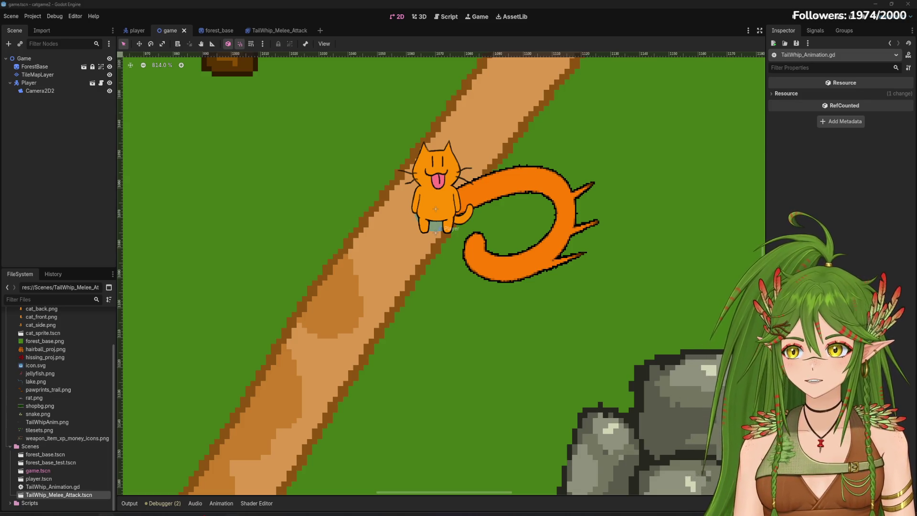
pyautogui.scroll(-4, 392, 348)
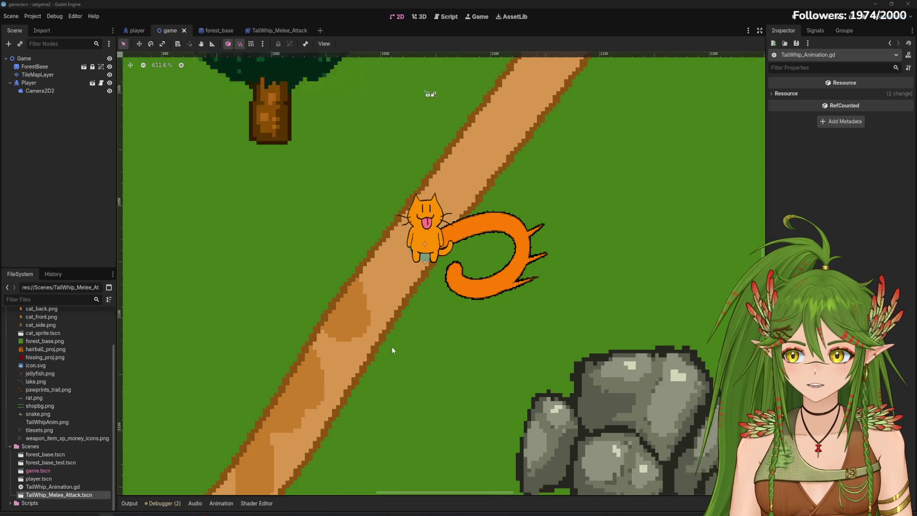